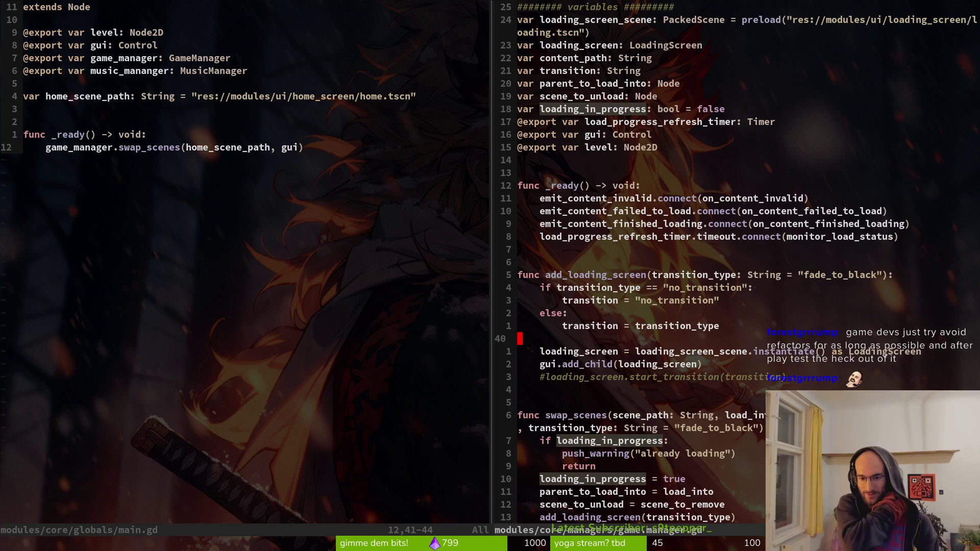
# Step: Delete empty line 40 in game.manager.gd and save, then undo and save with the blank line kept
pyautogui.press('d')
pyautogui.press('d')
pyautogui.write(':w')
pyautogui.press('Return')
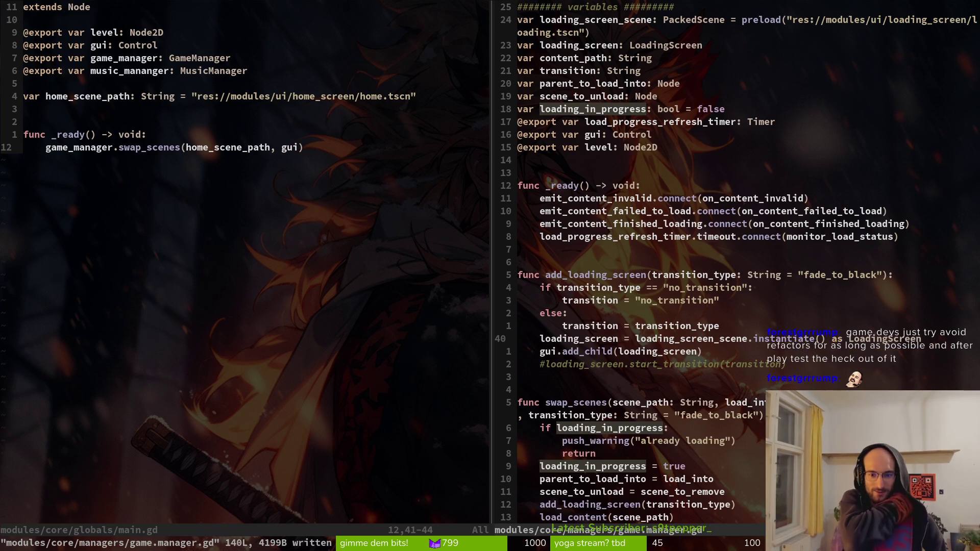
pyautogui.write('u:w')
pyautogui.press('Return')
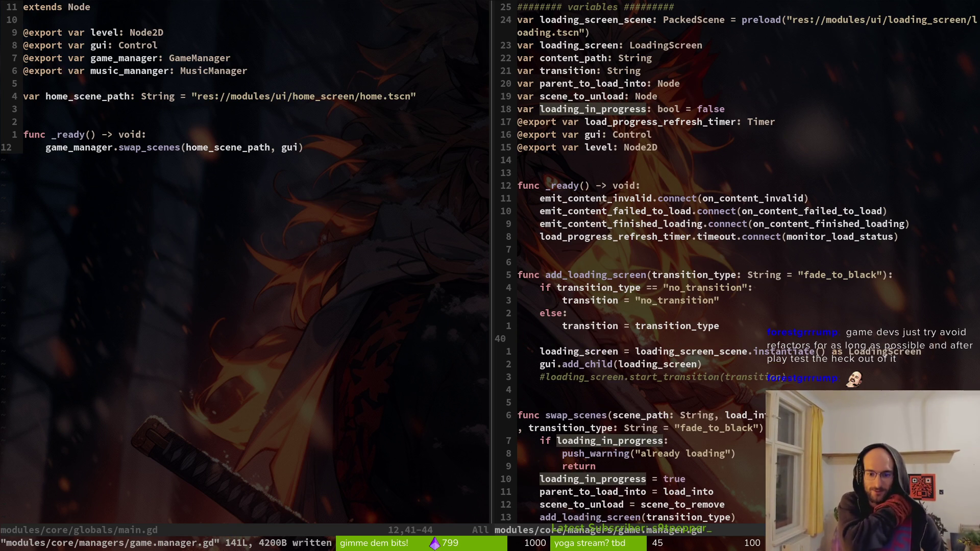
# Step: Move to the main.gd split, glance at the GitHub SceneManager reference, and return to Godot
pyautogui.hotkey('ctrl', 'w')
pyautogui.press('h')
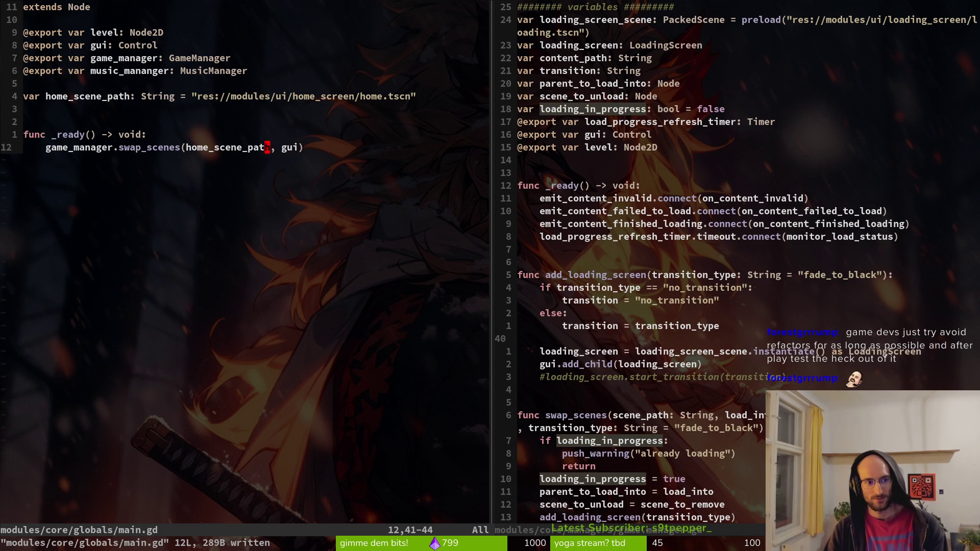
pyautogui.hotkey('alt', 'Tab')
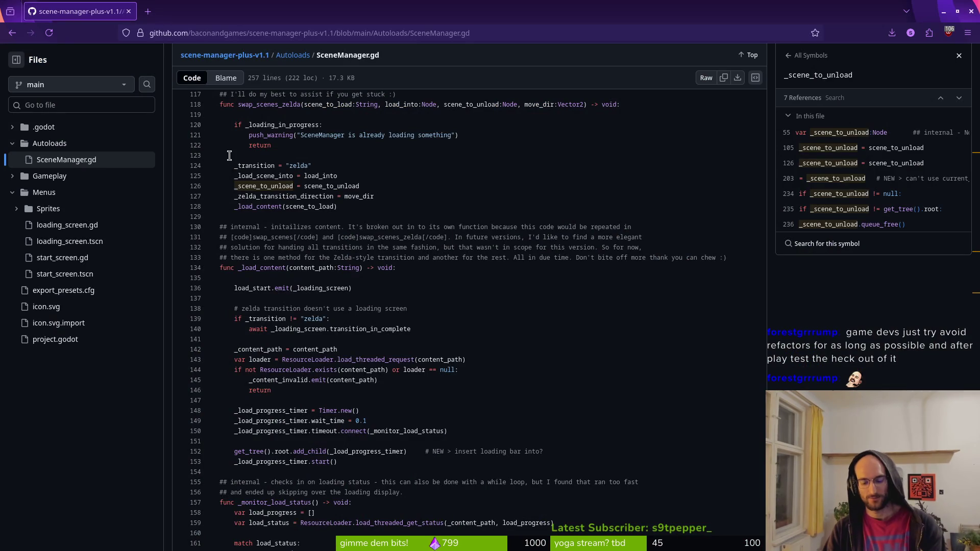
pyautogui.hotkey('alt', 'Tab')
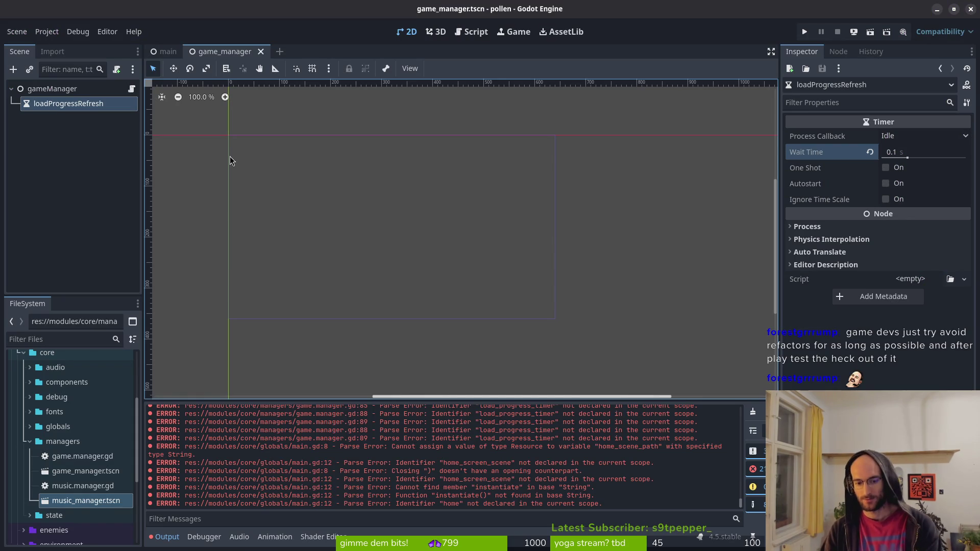
# Step: Run the game with F5 and compare against the reference SceneManager code
pyautogui.press('F5')
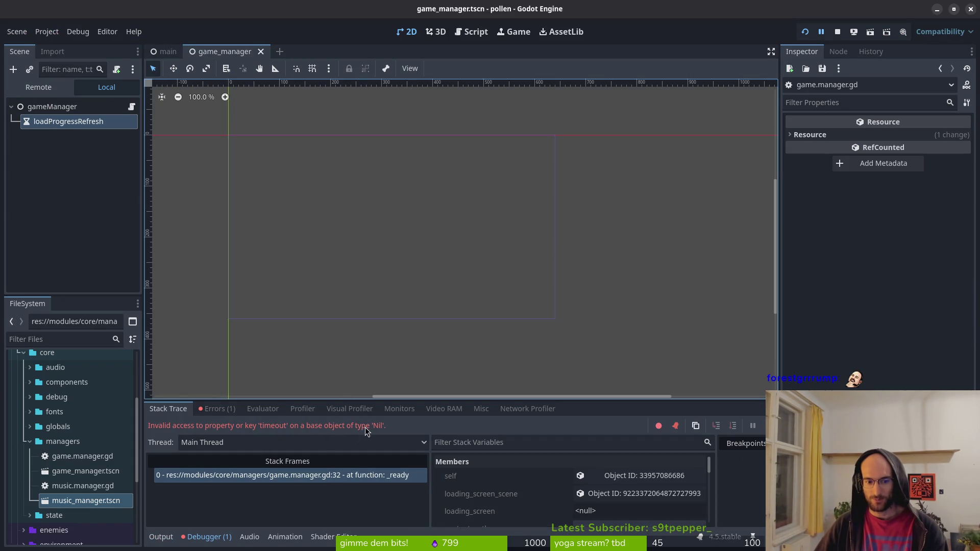
pyautogui.hotkey('alt', 'Tab')
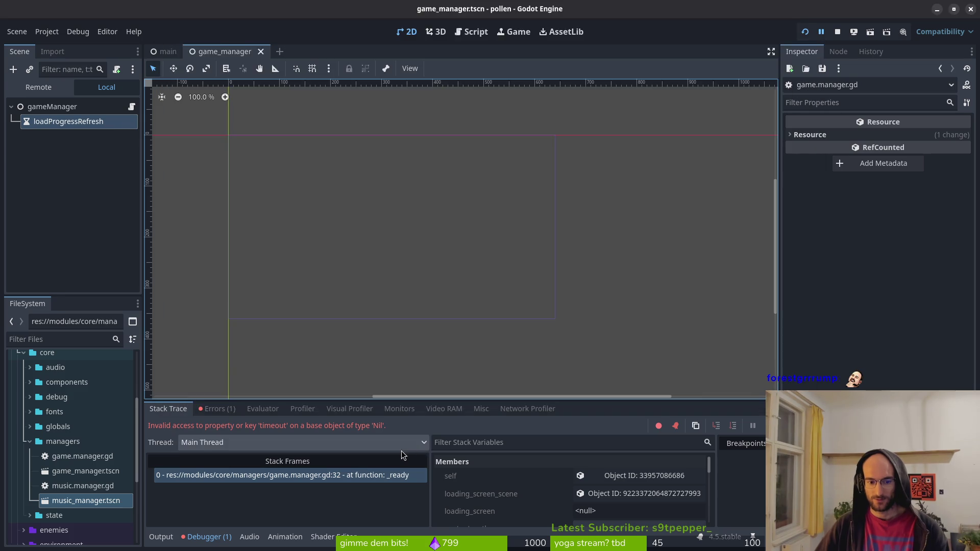
pyautogui.hotkey('alt', 'Tab')
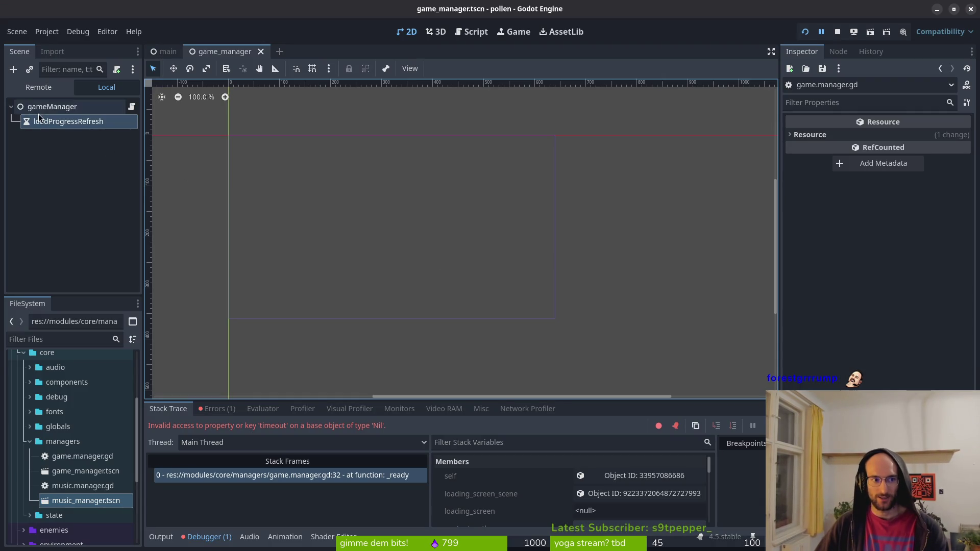
# Step: Assign the loadProgressRefresh timer to gameManager's Load Progress Refresh Timer, then open the main scene
pyautogui.click(51, 107)
pyautogui.click(917, 136)
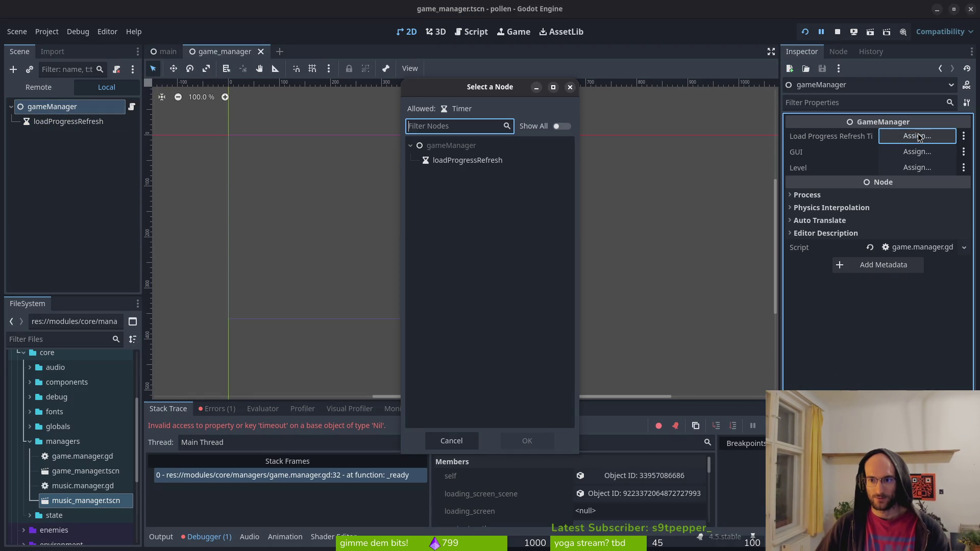
pyautogui.click(546, 161)
pyautogui.click(535, 439)
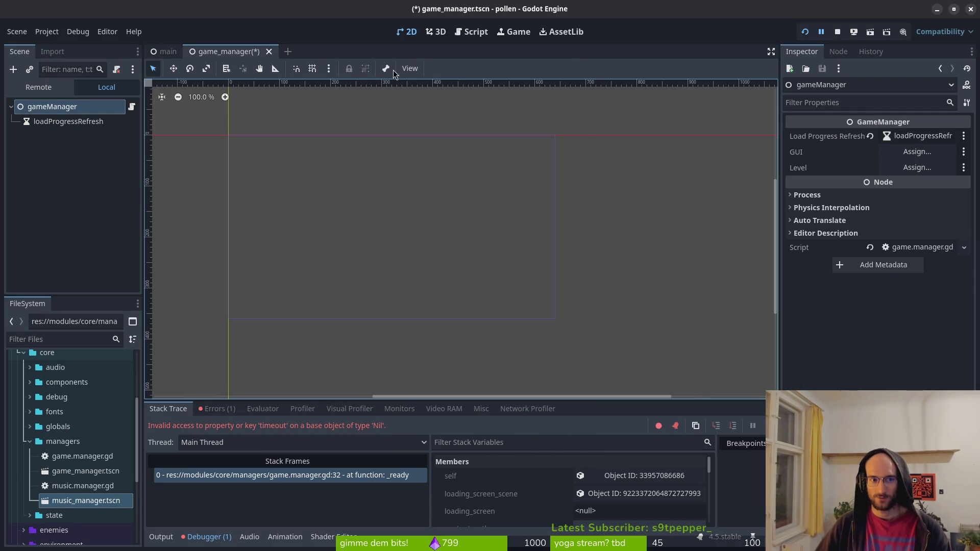
pyautogui.click(871, 136)
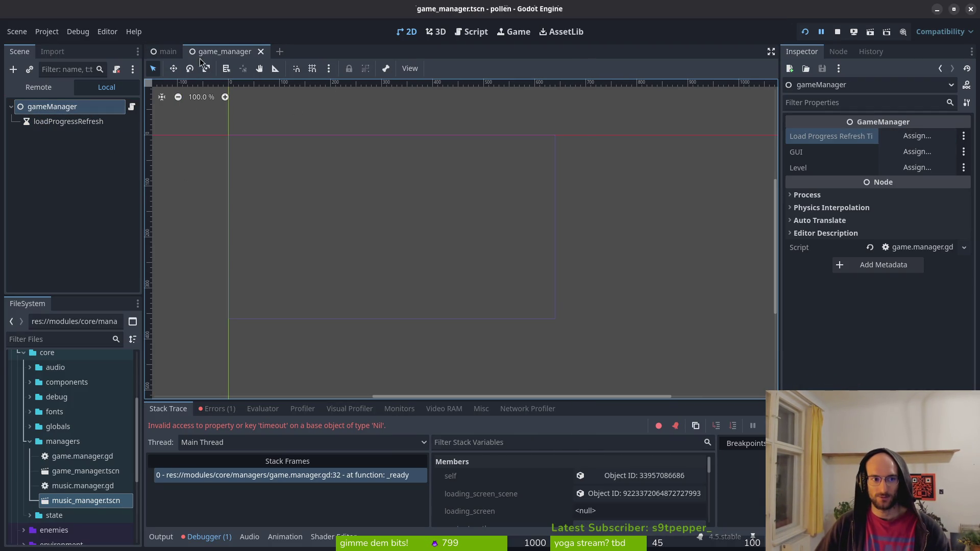
pyautogui.click(917, 136)
pyautogui.click(485, 162)
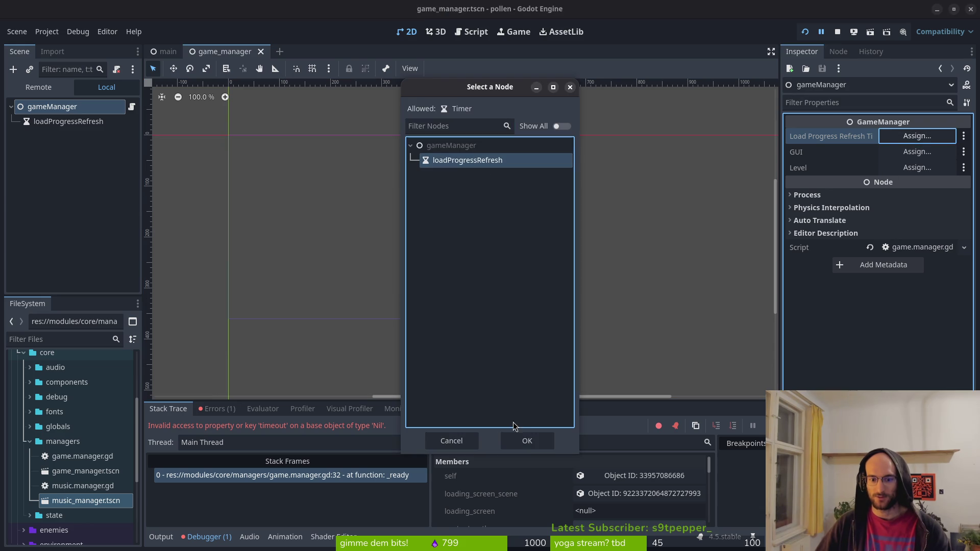
pyautogui.click(526, 441)
pyautogui.click(165, 51)
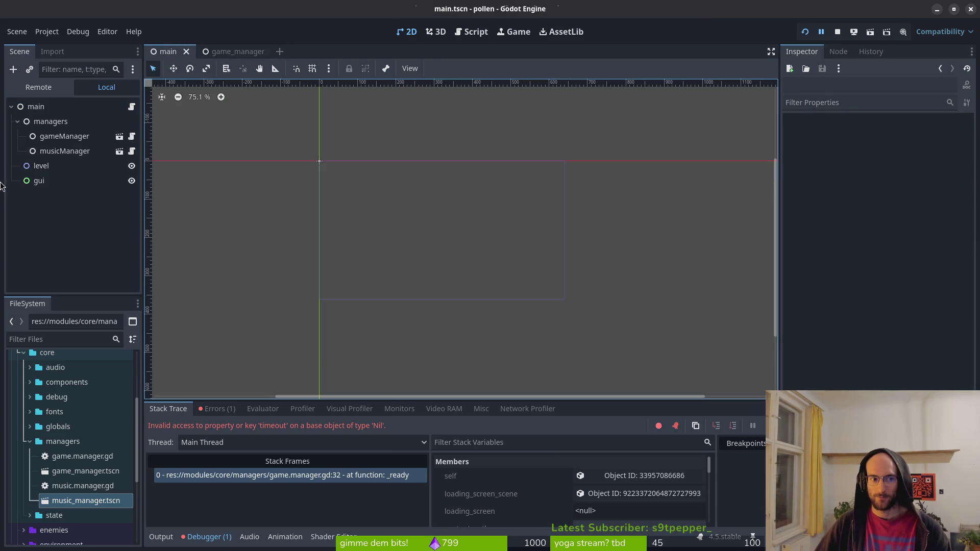
# Step: Select gameManager under managers and assign the level node to its Level property
pyautogui.click(49, 125)
pyautogui.click(54, 136)
pyautogui.click(62, 151)
pyautogui.click(61, 136)
pyautogui.click(917, 168)
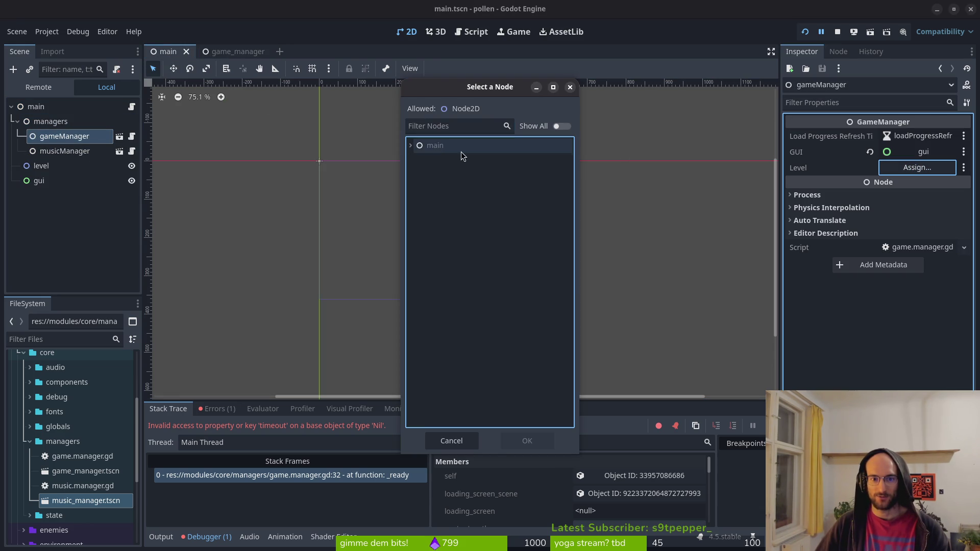
pyautogui.click(467, 159)
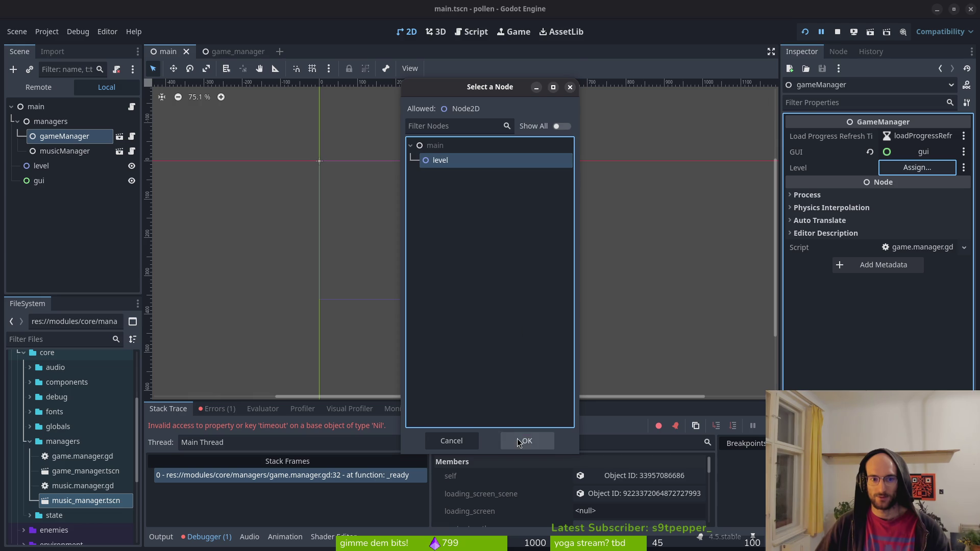
pyautogui.click(520, 438)
# Step: Step through the main scene's nodes down to gui, then rerun the project
pyautogui.click(32, 108)
pyautogui.click(48, 121)
pyautogui.click(66, 136)
pyautogui.click(83, 152)
pyautogui.click(53, 180)
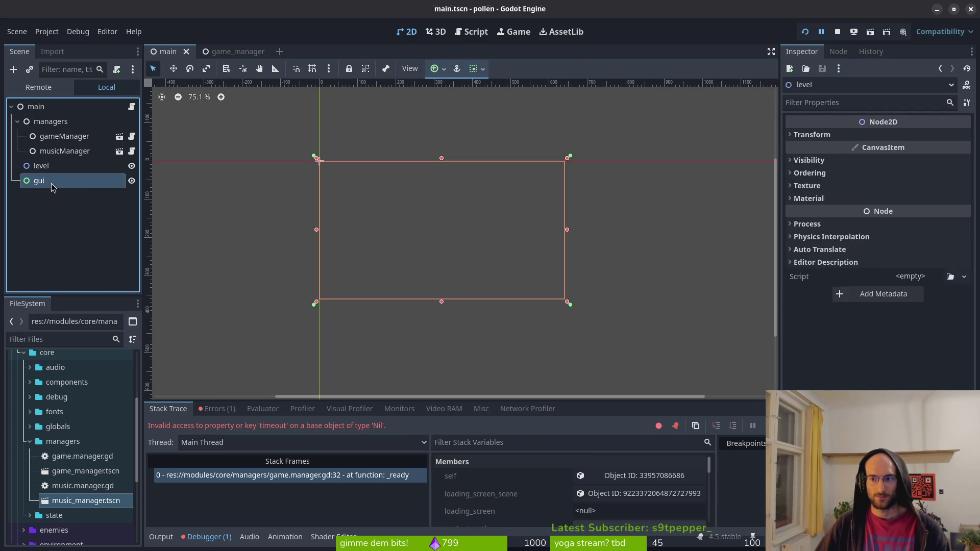
pyautogui.click(837, 32)
pyautogui.press('F5')
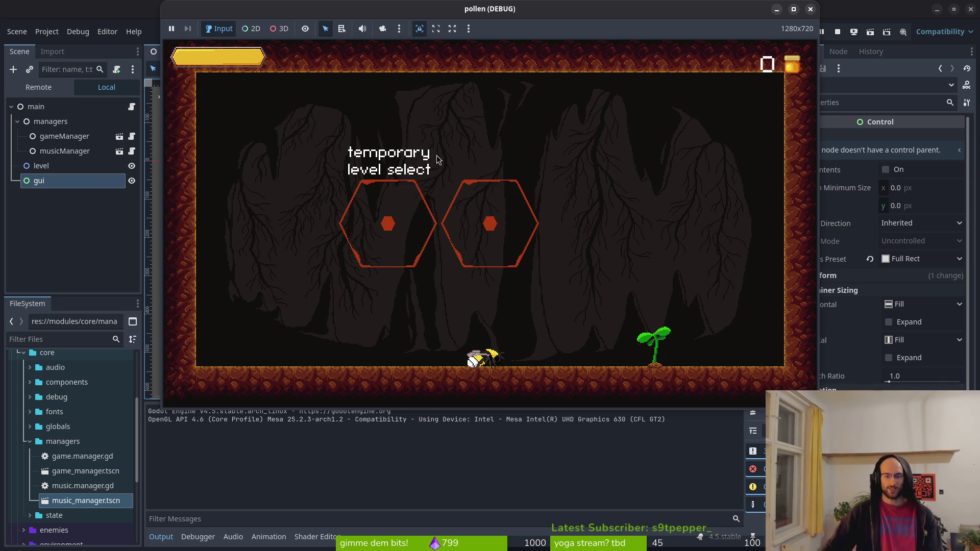
# Step: Stop and relaunch the game, watch it reach the temporary level select, then close it
pyautogui.click(810, 9)
pyautogui.click(806, 30)
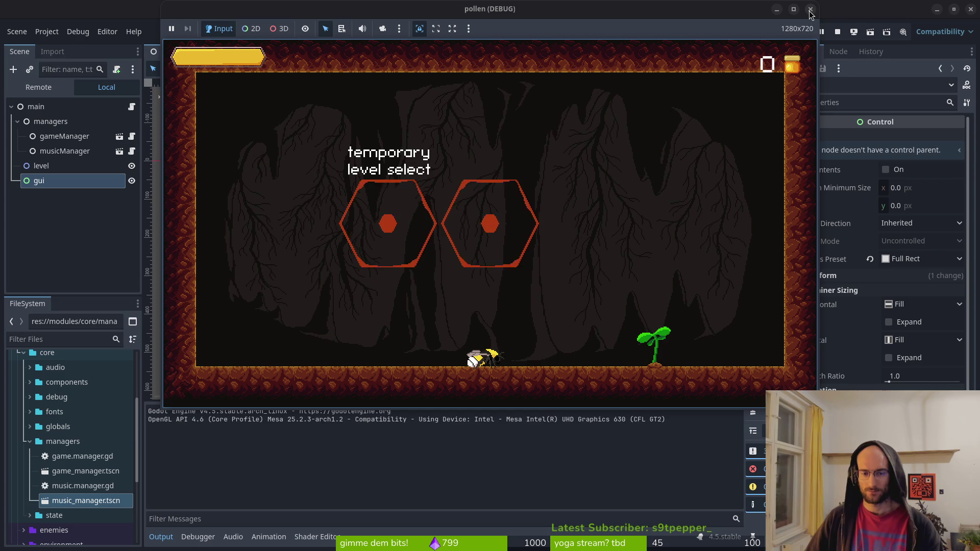
pyautogui.click(810, 11)
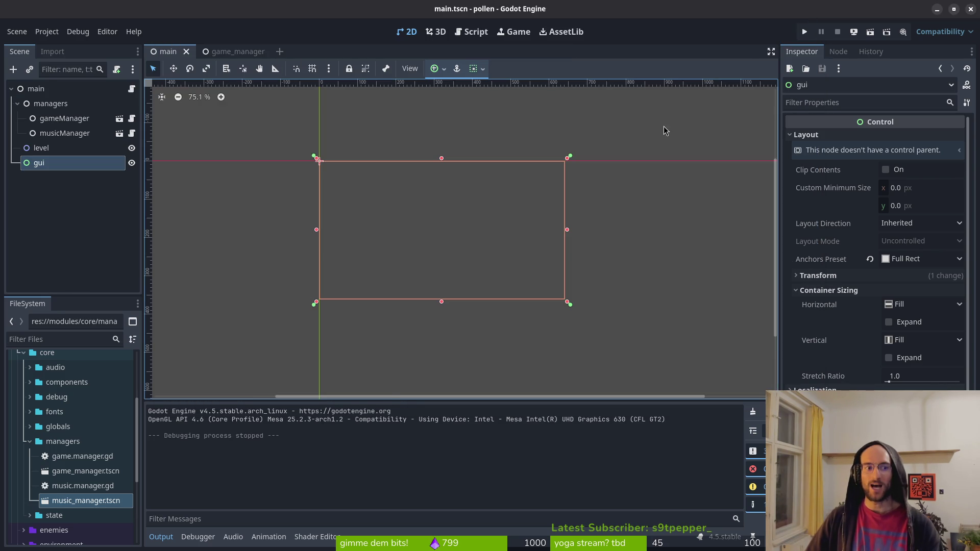
# Step: Dismiss an accidental print preview, then open loading_screen/loading.gd from Neovim's file finder
pyautogui.hotkey('alt', 'Tab')
pyautogui.hotkey('ctrl', 'p')
pyautogui.press('Escape')
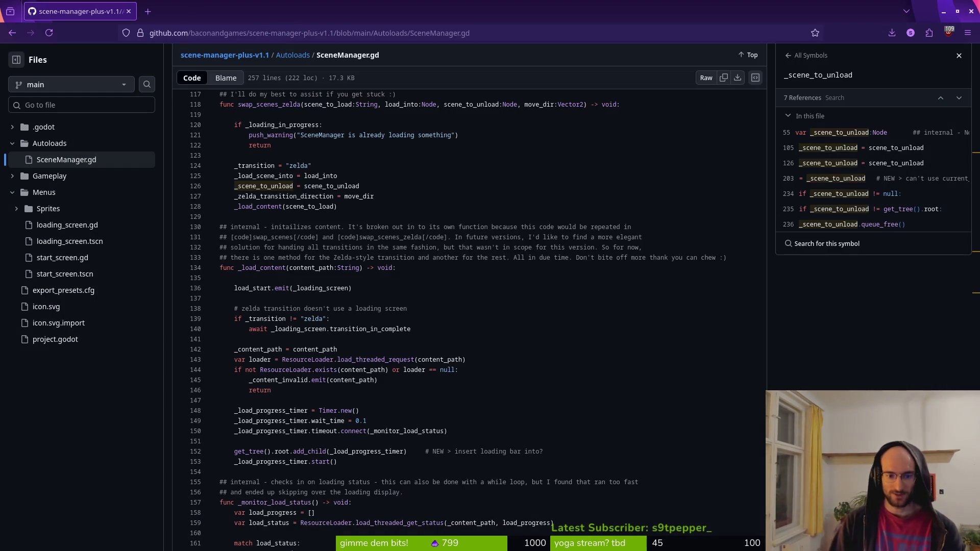
pyautogui.hotkey('alt', 'Tab')
pyautogui.write('loading')
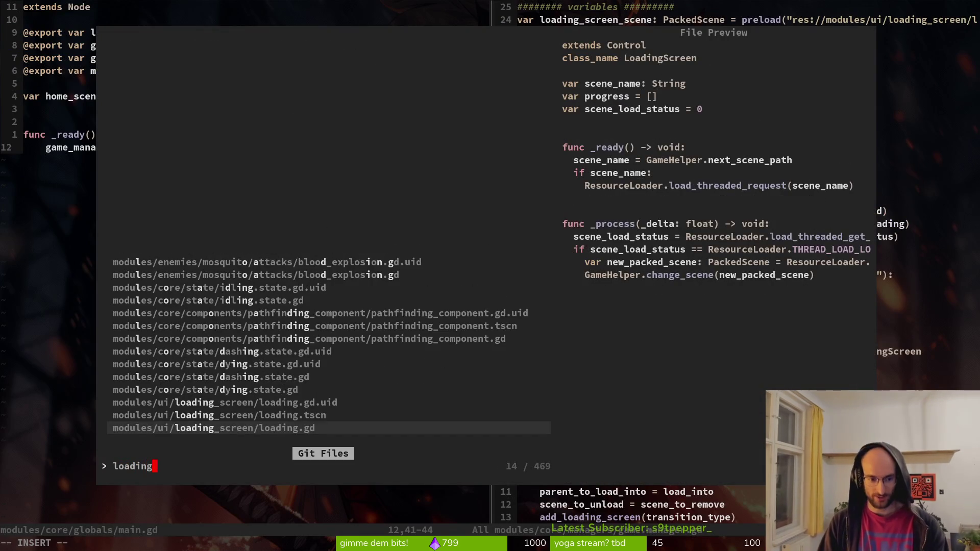
pyautogui.press('Return')
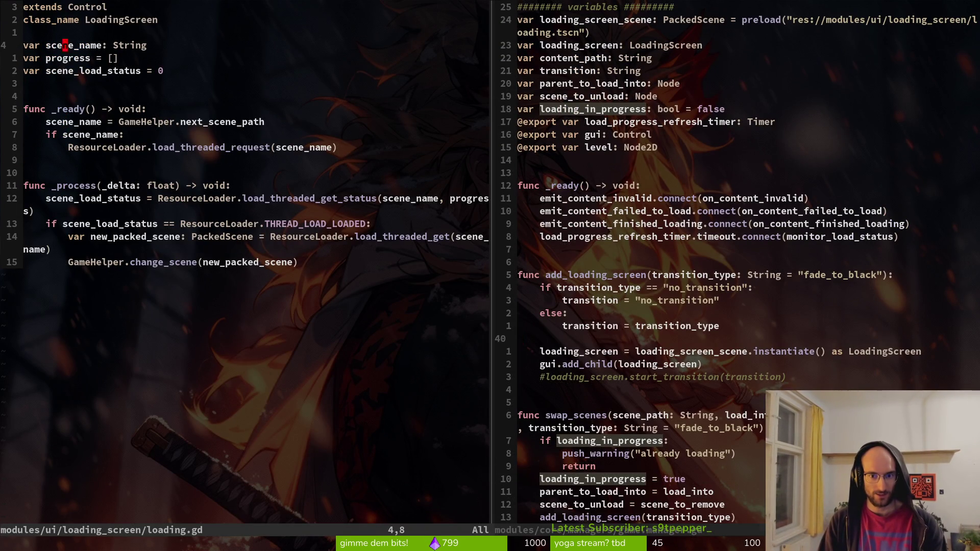
# Step: Open home_screen/home.gd in the right split and jump to the hive level path in start_game
pyautogui.hotkey('ctrl', 'p')
pyautogui.write('home')
pyautogui.press('Return')
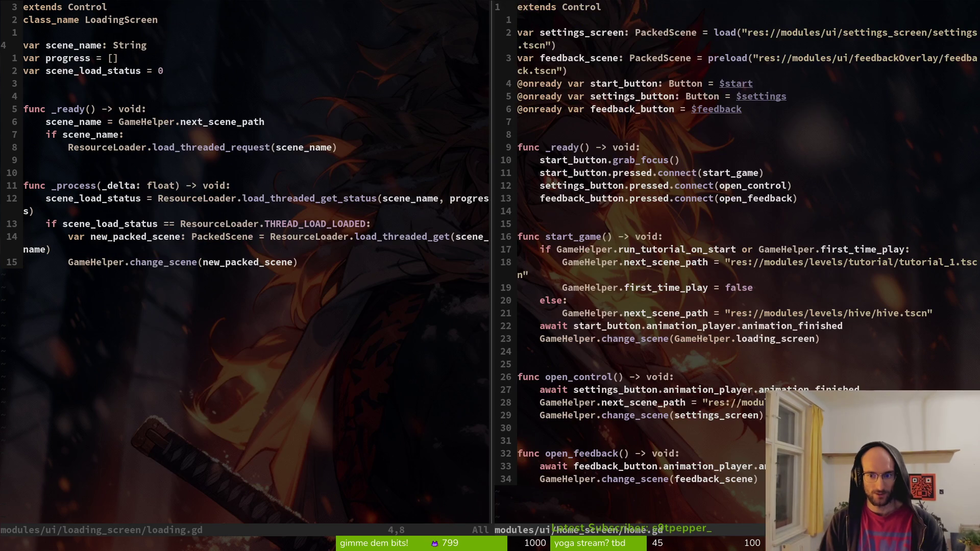
pyautogui.click(586, 315)
pyautogui.press('w')
pyautogui.press('w')
pyautogui.press('w')
pyautogui.press('l')
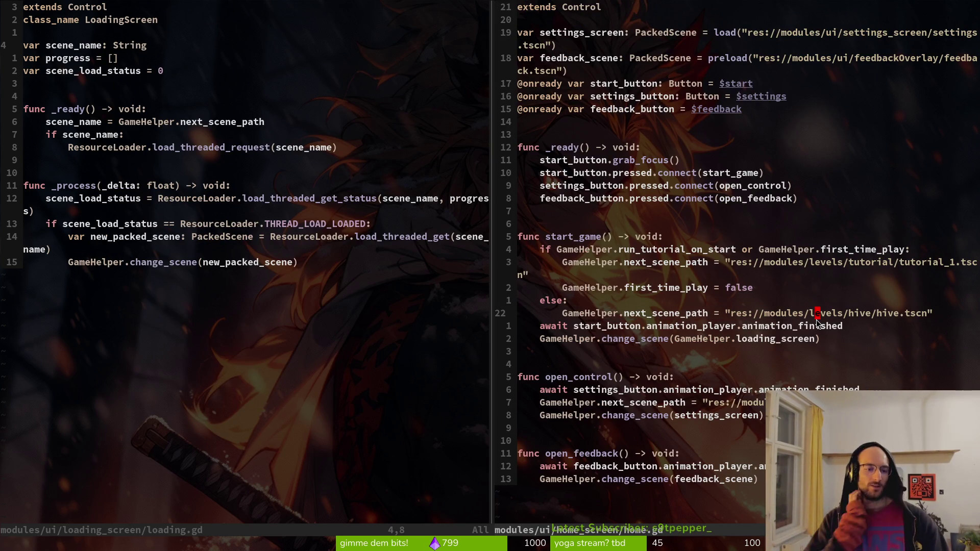
# Step: Check the GitHub reference code, then run the game from the Godot editor
pyautogui.hotkey('alt', 'Tab')
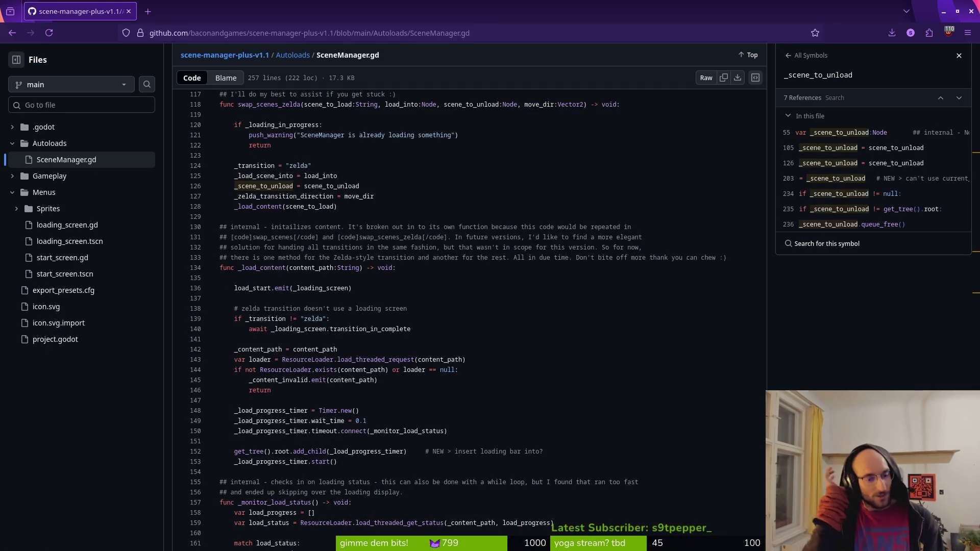
pyautogui.hotkey('alt', 'Tab')
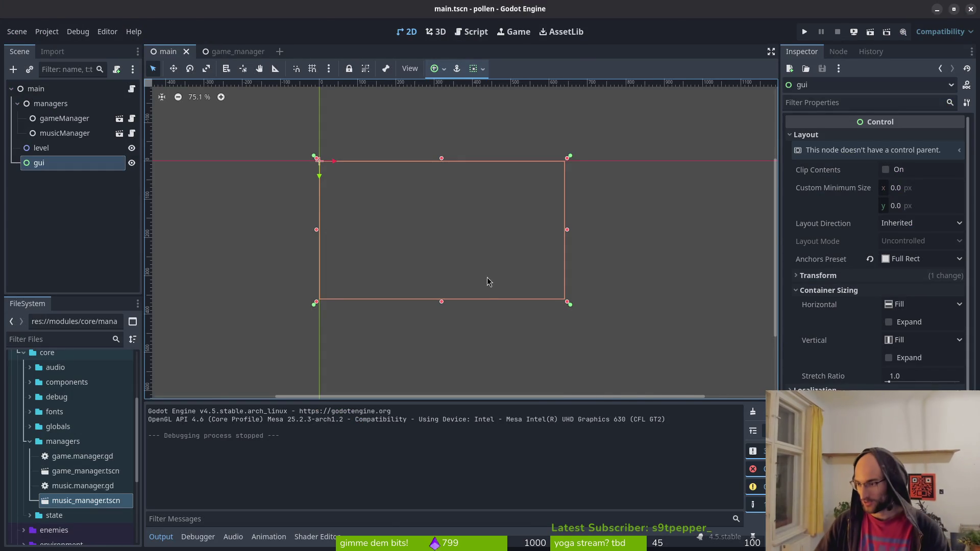
pyautogui.hotkey('alt', 'Tab')
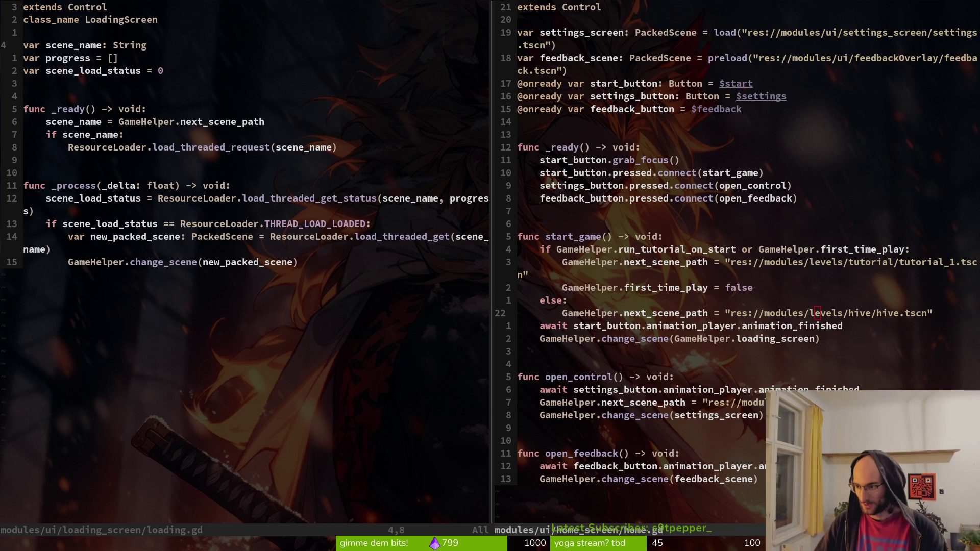
pyautogui.hotkey('alt', 'Tab')
pyautogui.click(802, 34)
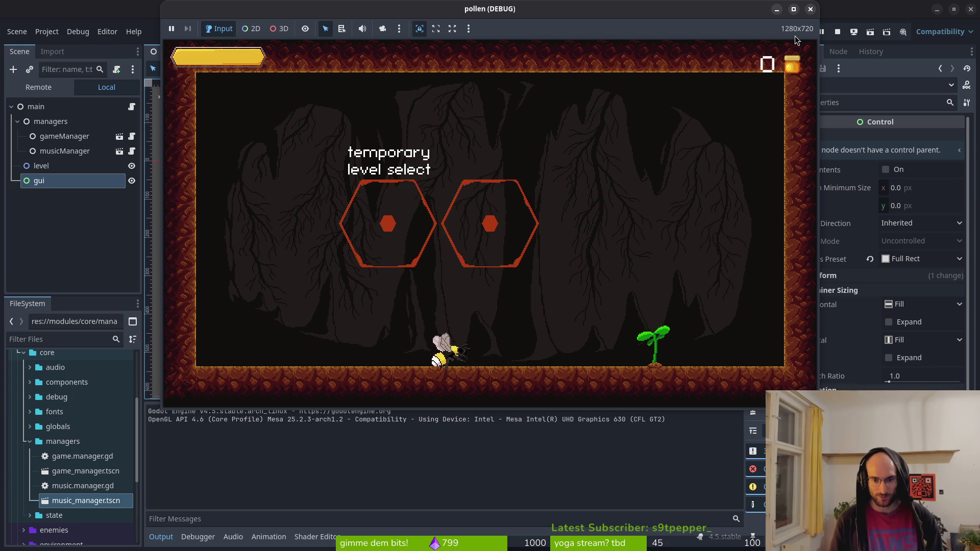
# Step: Make the bee swoosh and dash right, then enter a cave level from the level select
pyautogui.press('space')
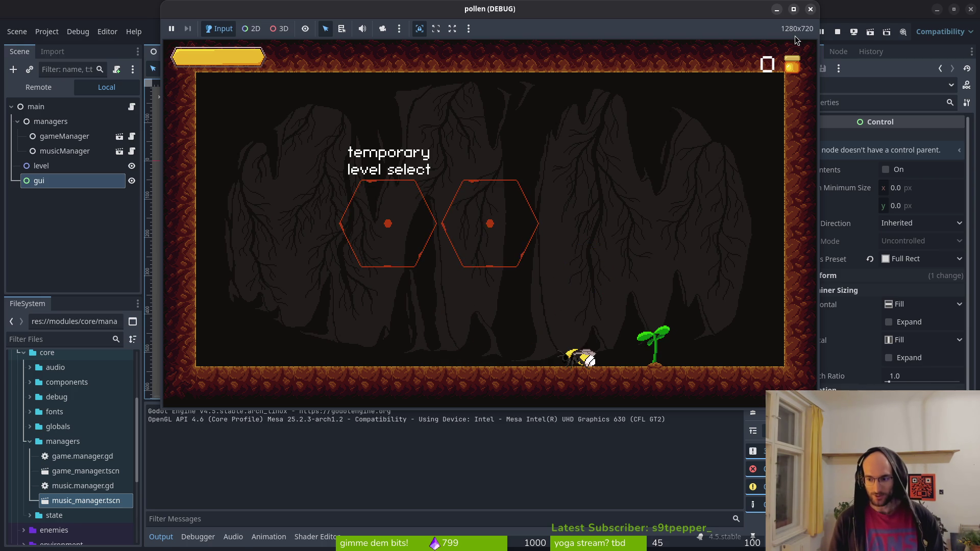
pyautogui.press('space')
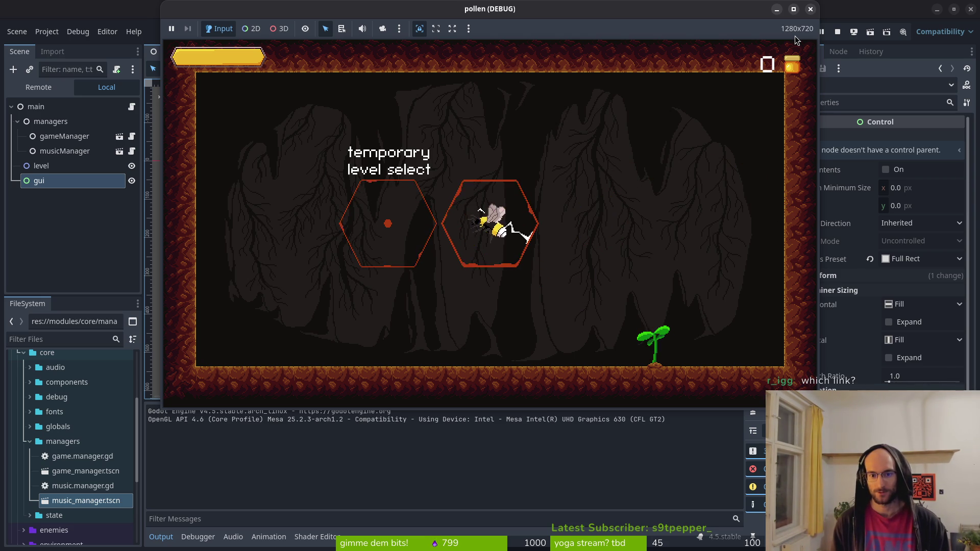
pyautogui.press('space')
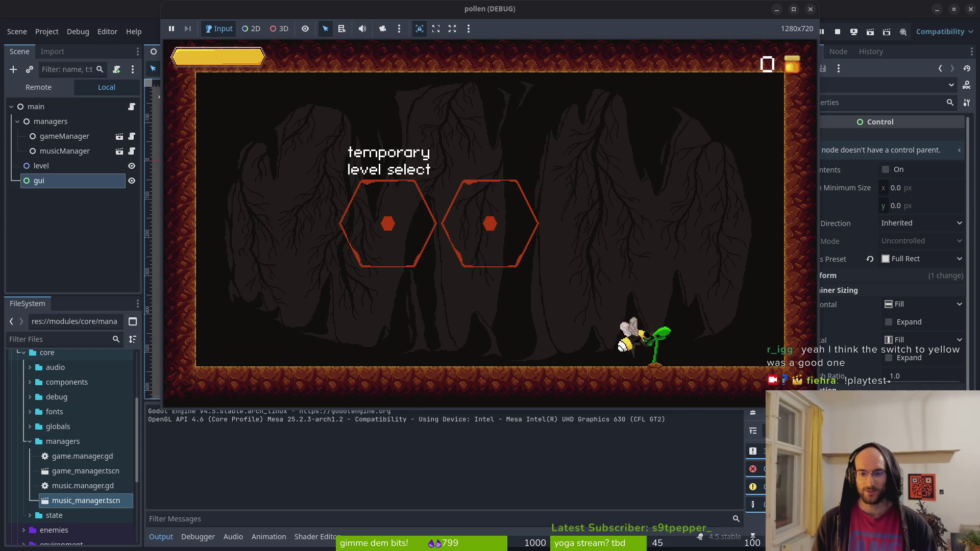
# Step: Buy three skill-tree upgrades, then resume and send the bee toward the sprout
pyautogui.press('Tab')
pyautogui.click(489, 208)
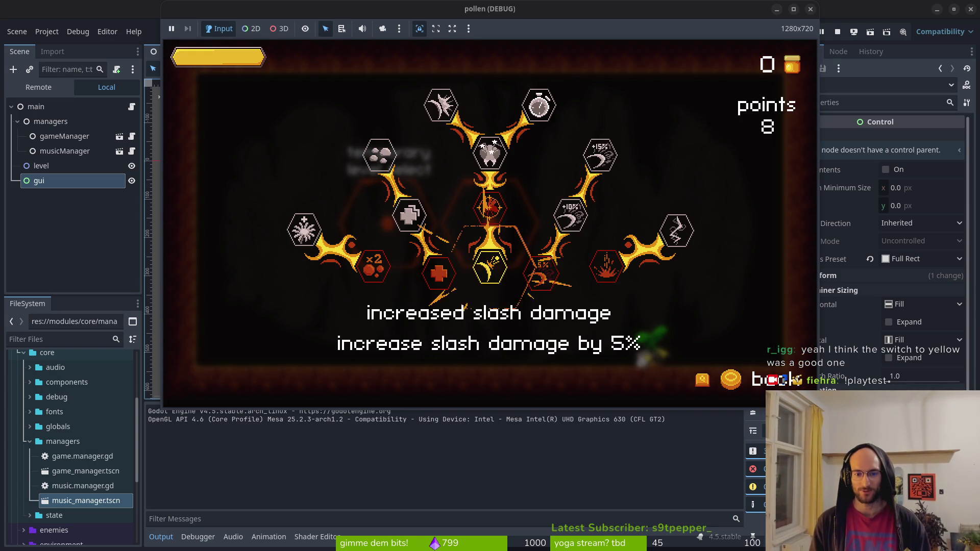
pyautogui.click(540, 274)
pyautogui.click(606, 267)
pyautogui.press('Tab')
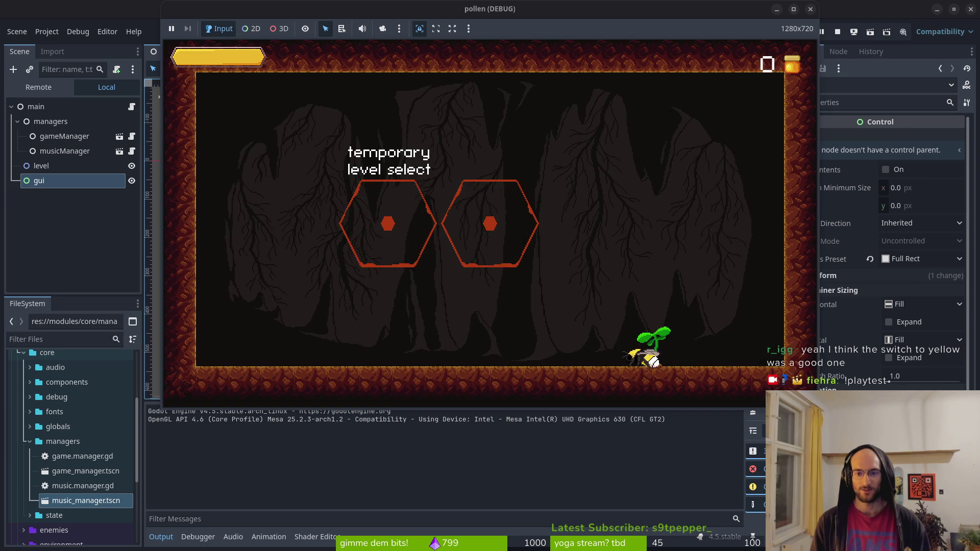
pyautogui.click(703, 351)
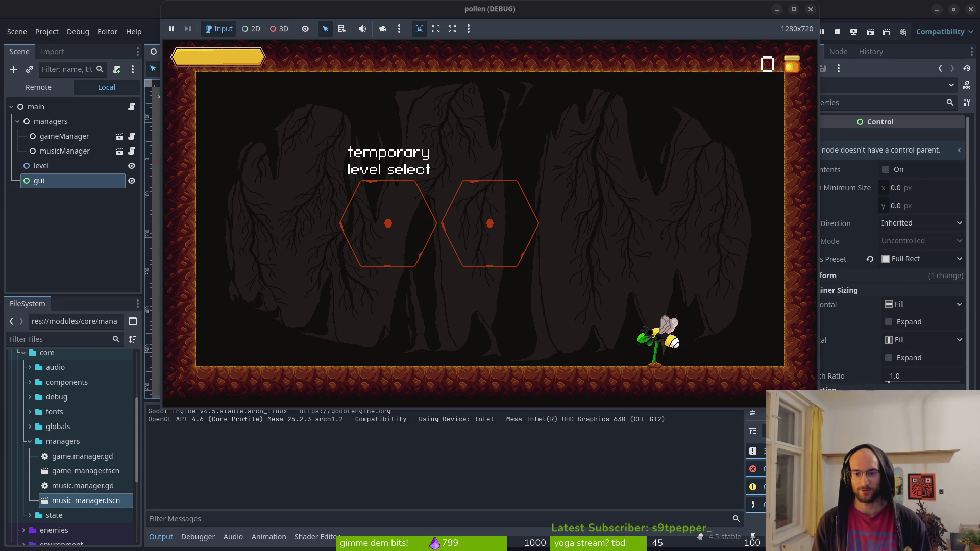
# Step: Navigate the skill tree to dash chains, buy it, and fly into the right hexagon
pyautogui.press('Tab')
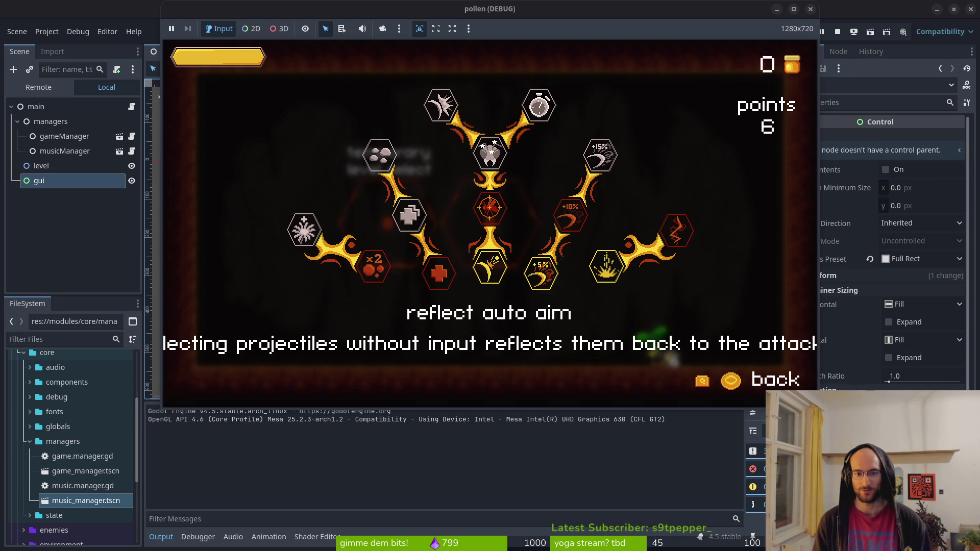
pyautogui.press('Up')
pyautogui.press('Down')
pyautogui.press('Right')
pyautogui.press('Right')
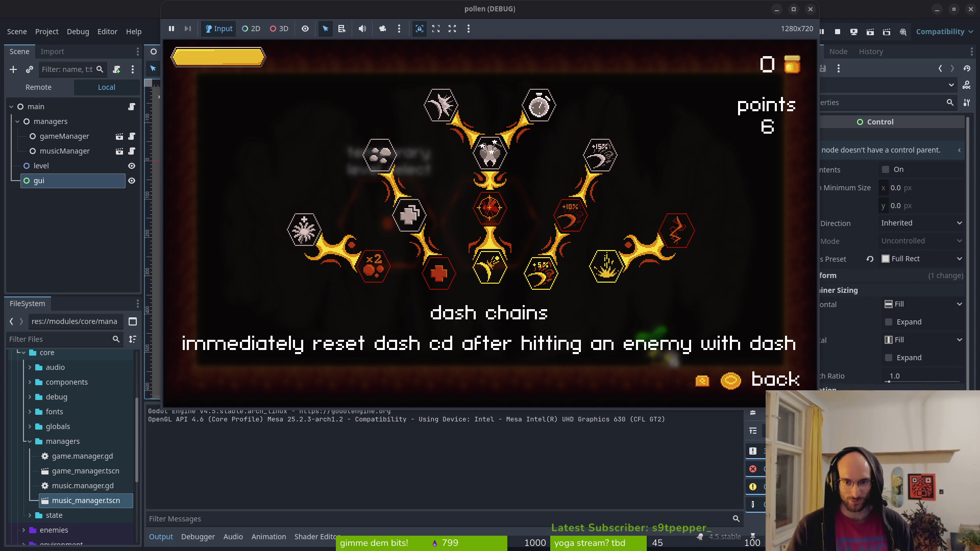
pyautogui.press('Return')
pyautogui.press('Escape')
pyautogui.press('Right')
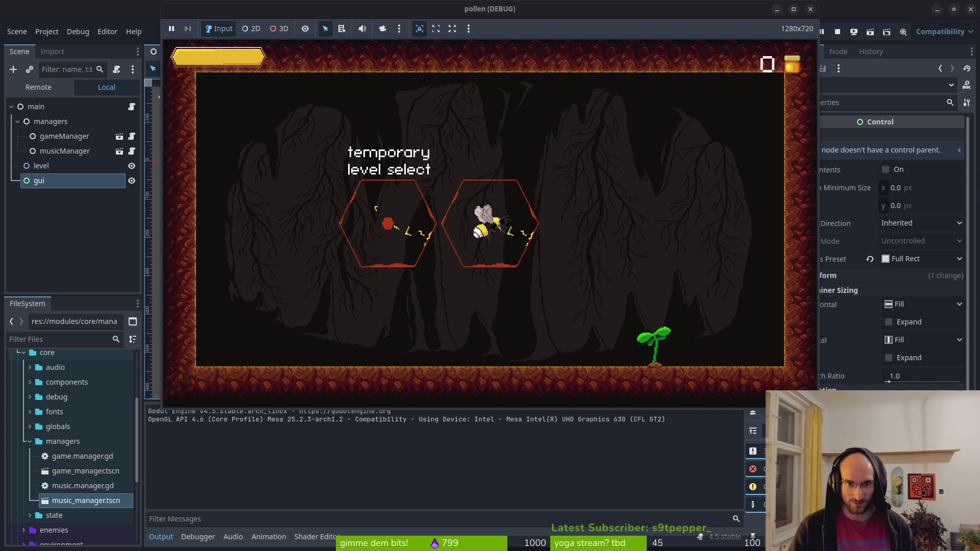
# Step: Start a cave level and dive the bee up and down slashing mosquitoes
pyautogui.press('Return')
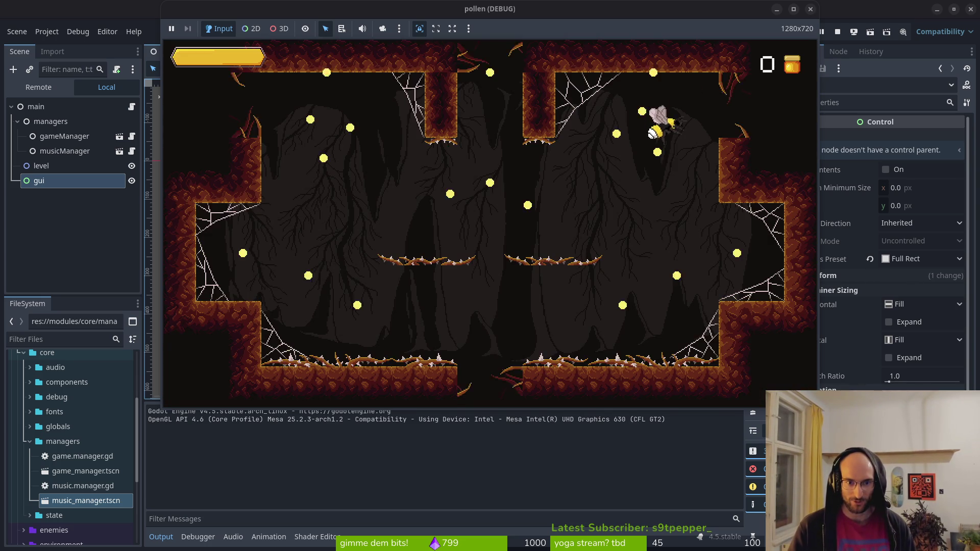
pyautogui.press('Down')
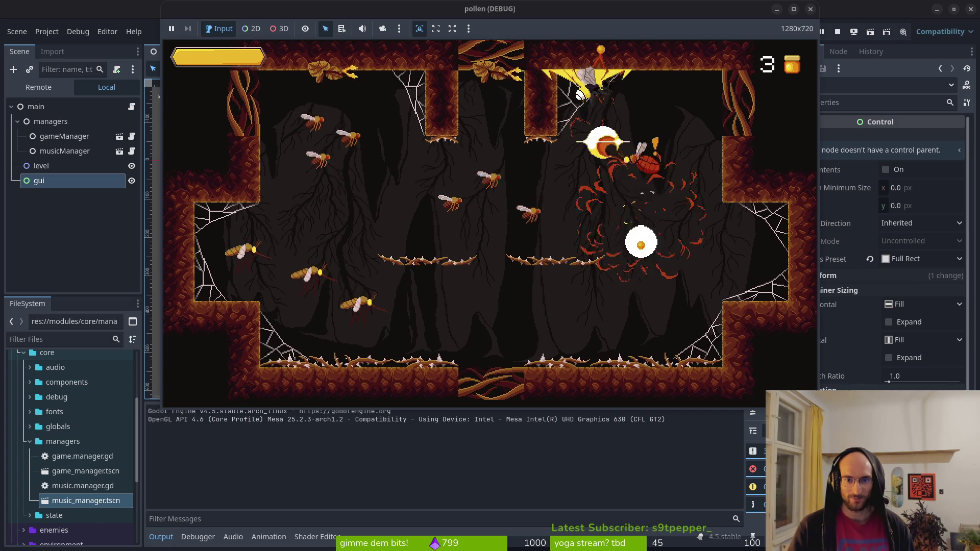
pyautogui.press('Down')
pyautogui.press('Up')
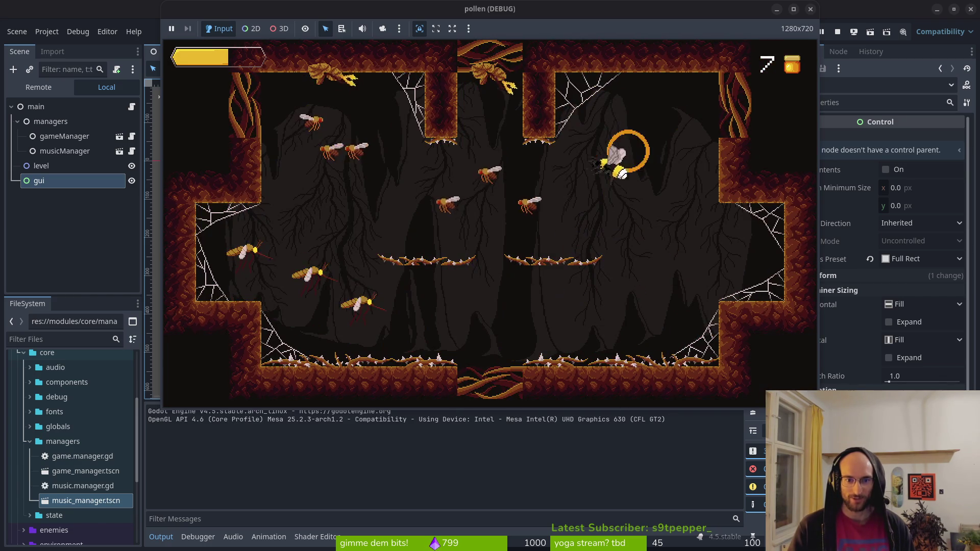
pyautogui.press('Up')
pyautogui.press('Down')
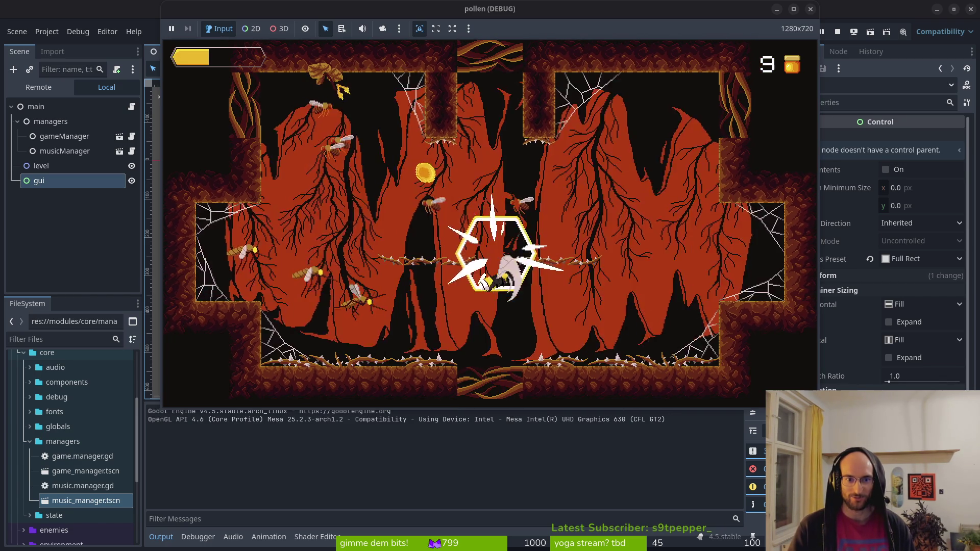
pyautogui.press('Up')
pyautogui.press('Down')
pyautogui.press('Up')
# Step: Dash right and left to clear the remaining mosquitoes, then exit left into the dandelion room
pyautogui.press('Right')
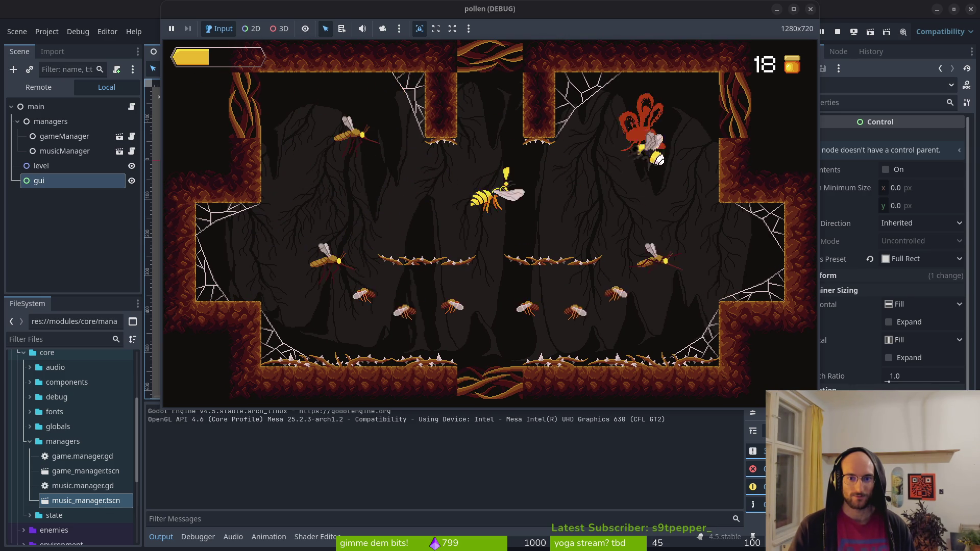
pyautogui.press('Right')
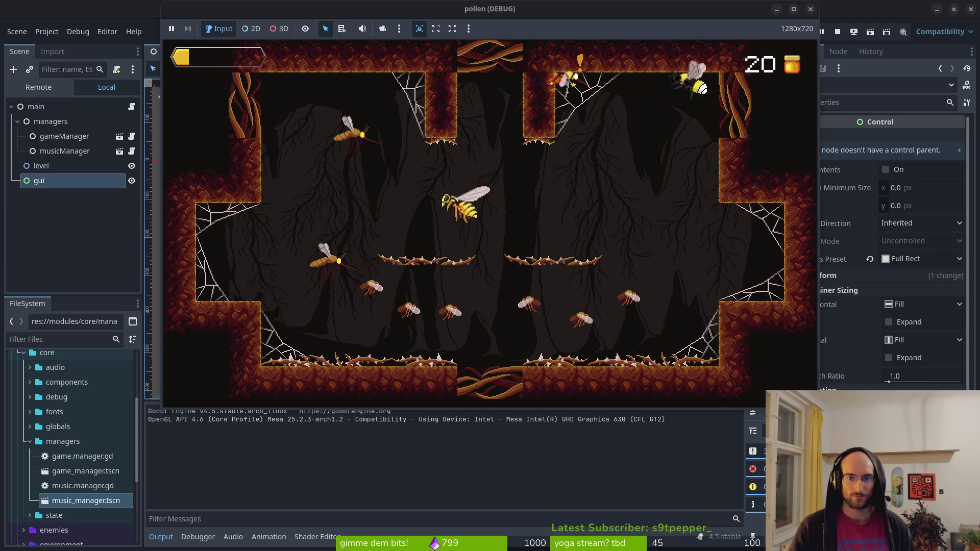
pyautogui.press('Down')
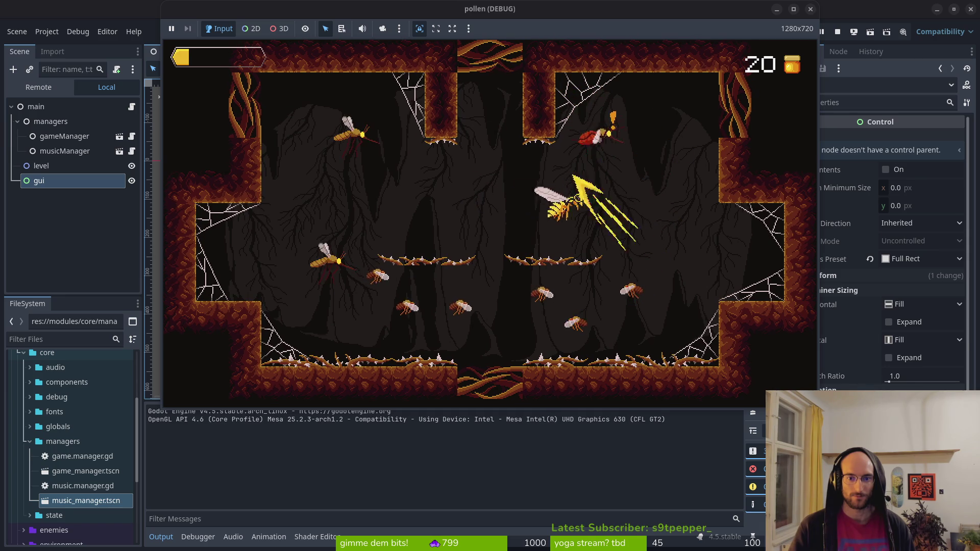
pyautogui.press('Right')
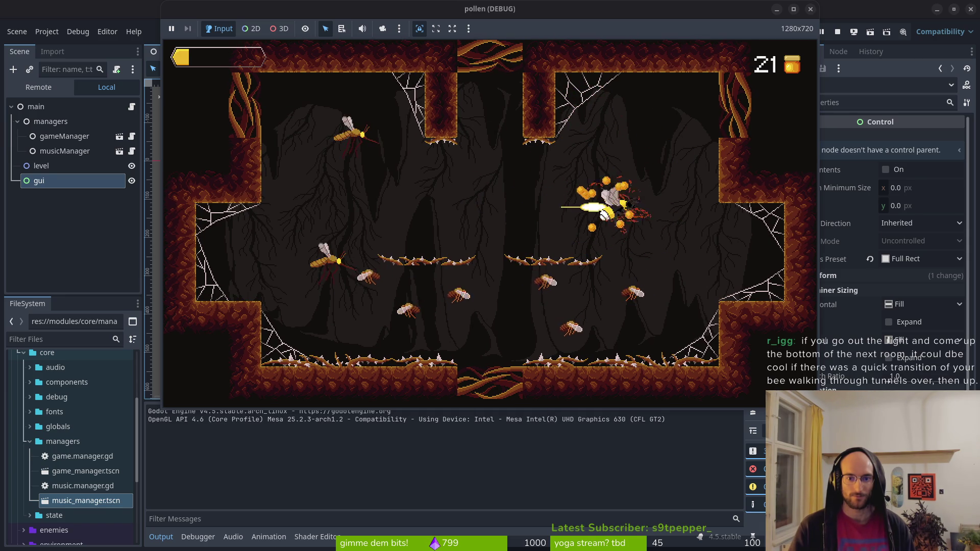
pyautogui.press('Down')
pyautogui.press('Left')
pyautogui.press('Left')
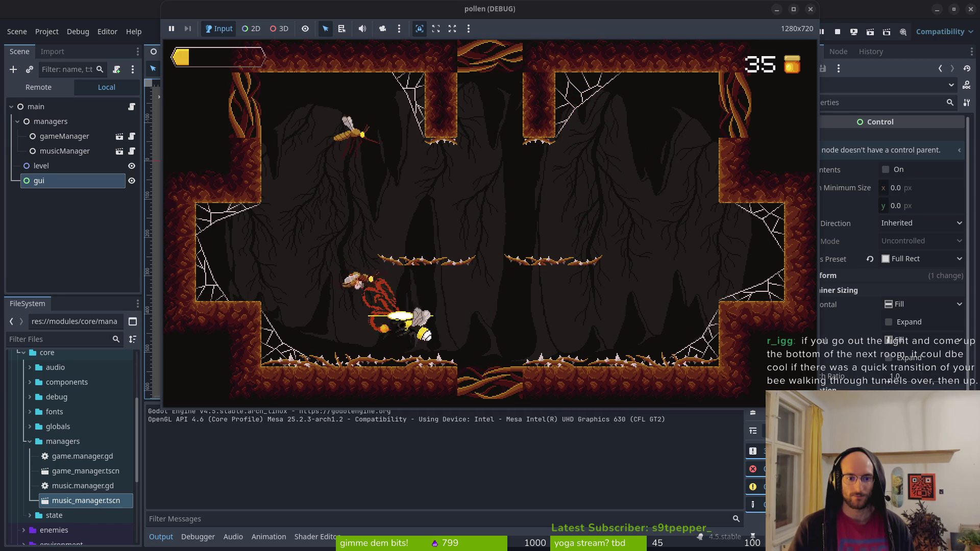
pyautogui.press('Up')
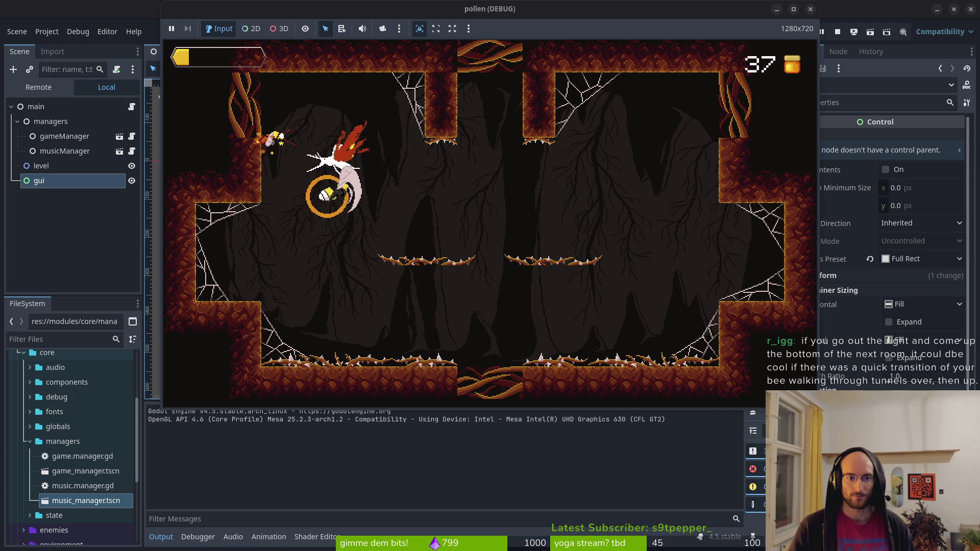
pyautogui.press('Left')
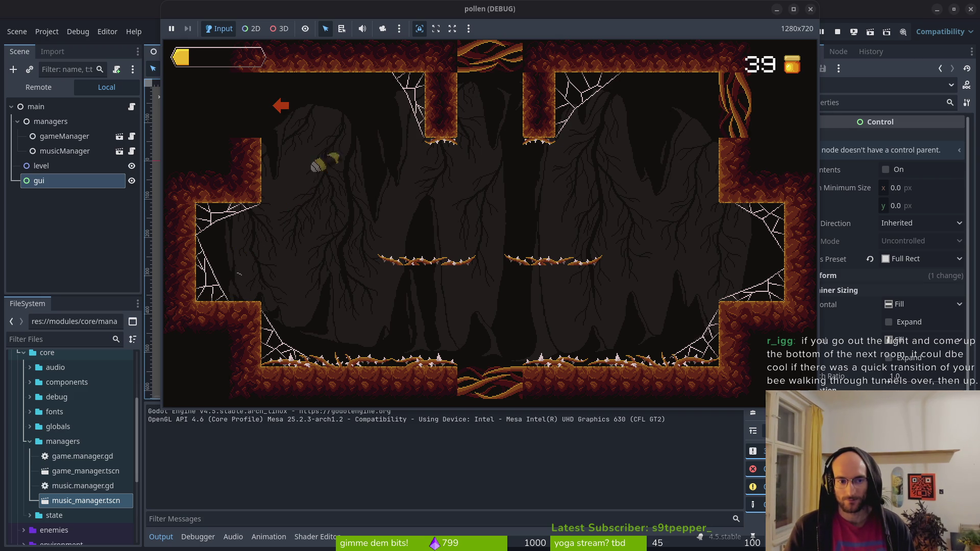
pyautogui.press('Left')
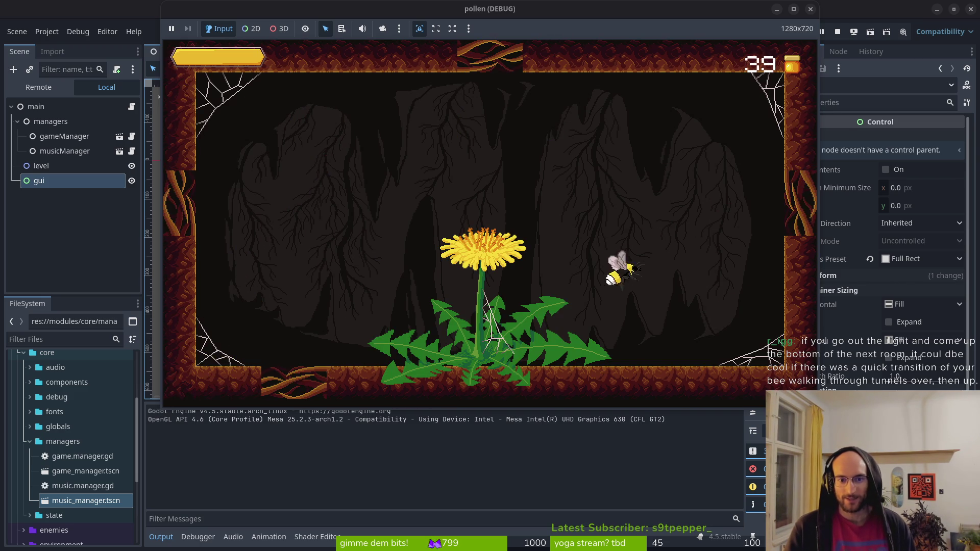
# Step: Start level 2 from the level list and fly out of the entrance slashing wasps
pyautogui.press('Up')
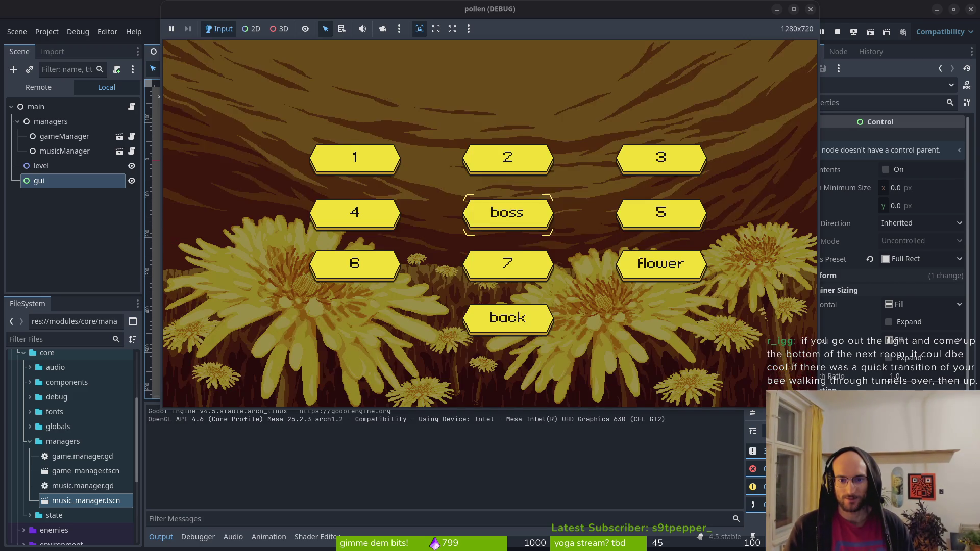
pyautogui.press('Return')
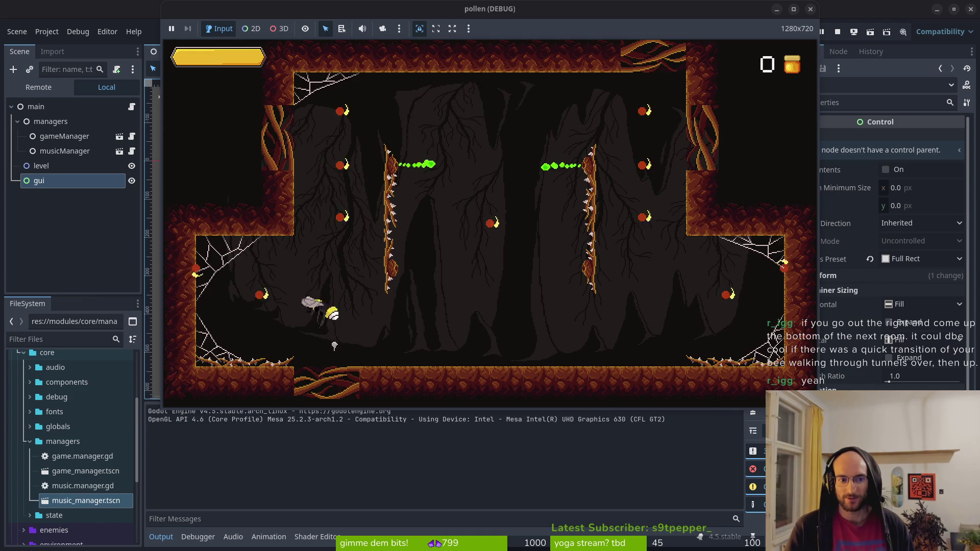
pyautogui.press('Right')
pyautogui.press('Up')
pyautogui.press('Up')
pyautogui.press('Down')
pyautogui.press('Right')
pyautogui.press('Left')
pyautogui.press('Right')
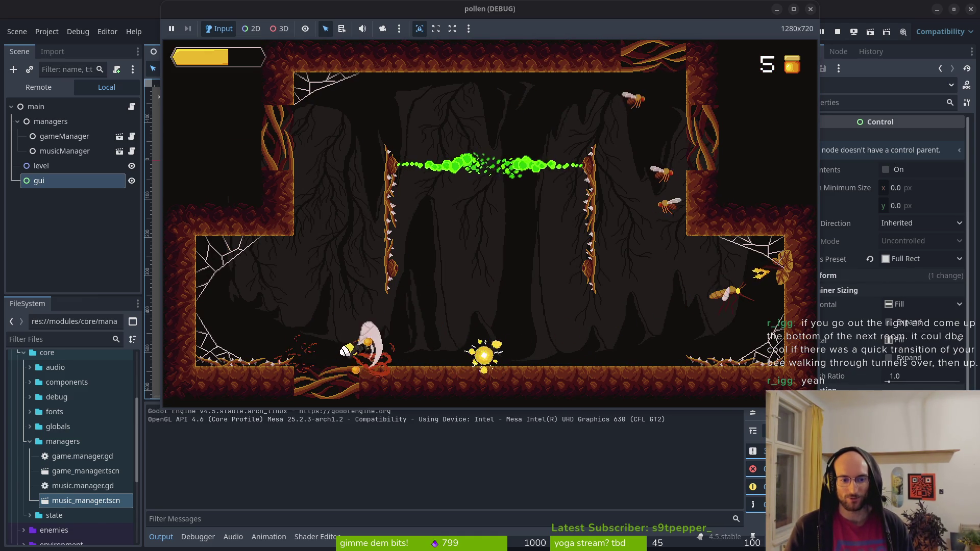
# Step: Fly right across the room, slash wasps around the right web corner, and return to the floor
pyautogui.press('Right')
pyautogui.press('Right')
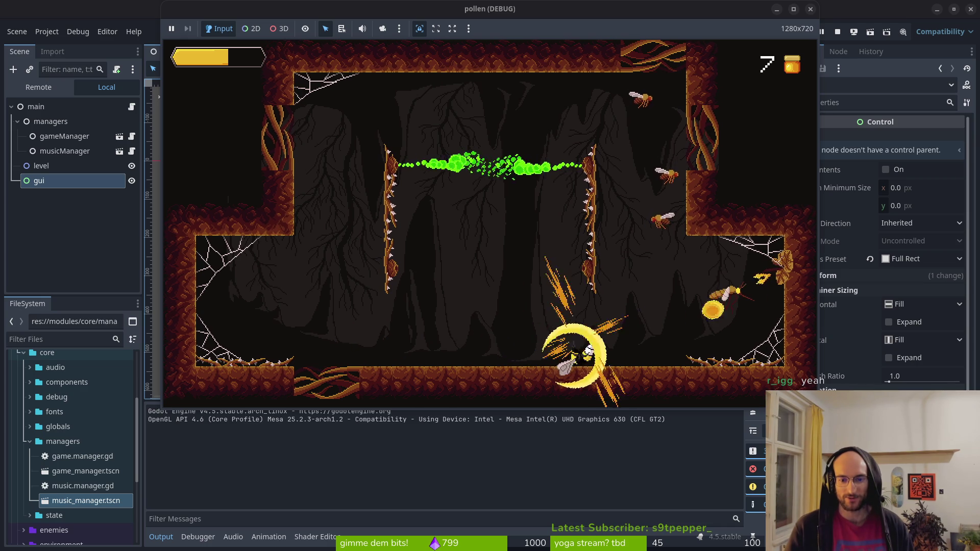
pyautogui.press('Up')
pyautogui.press('Right')
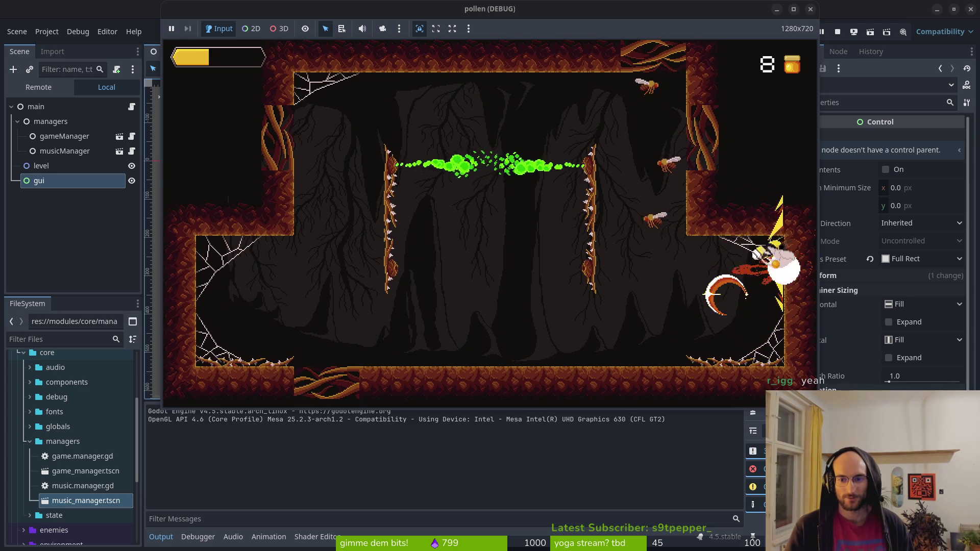
pyautogui.press('Up')
pyautogui.press('Down')
pyautogui.press('Right')
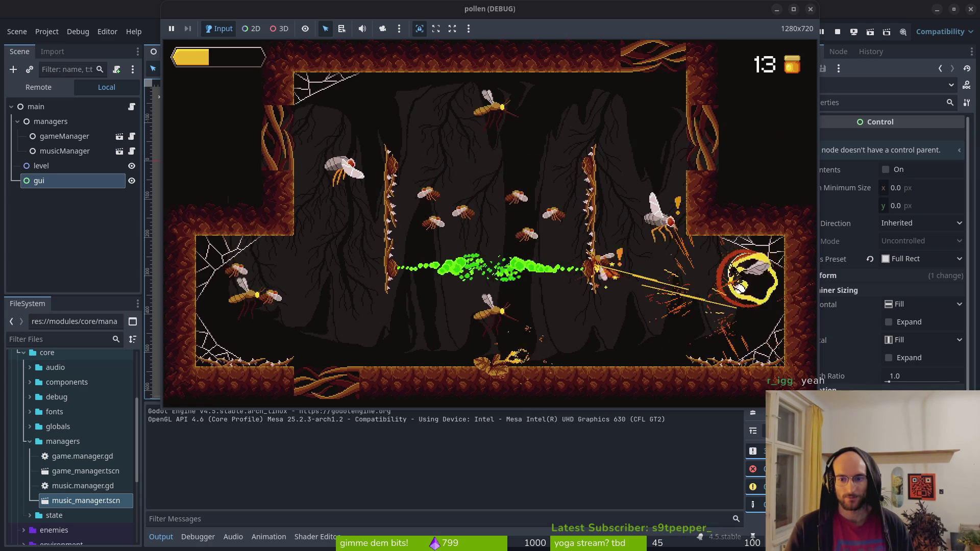
pyautogui.press('Down')
pyautogui.press('Left')
pyautogui.press('Up')
pyautogui.press('Down')
pyautogui.press('Left')
pyautogui.press('Right')
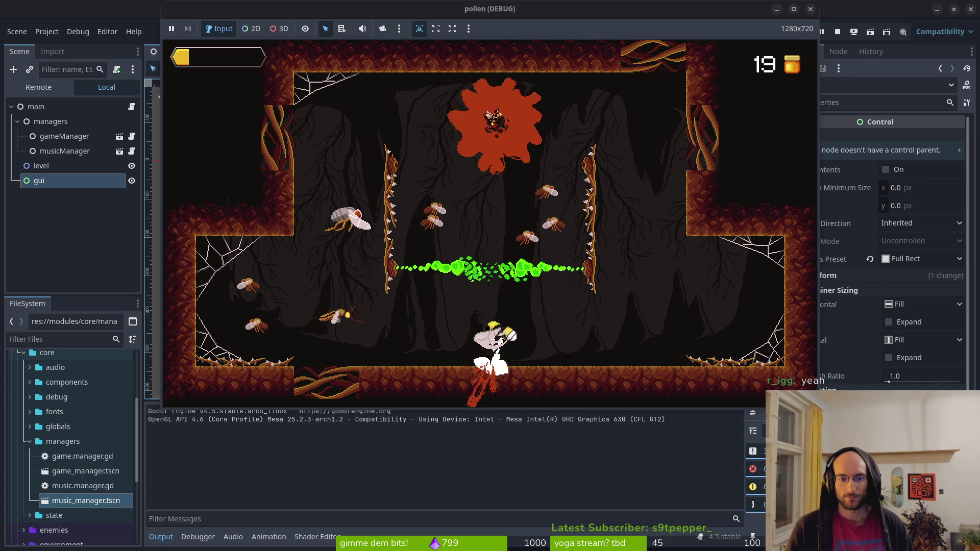
# Step: Dash up-left, drop past the spikes to the floor, then fly up to the ceiling
pyautogui.press('Up')
pyautogui.press('Left')
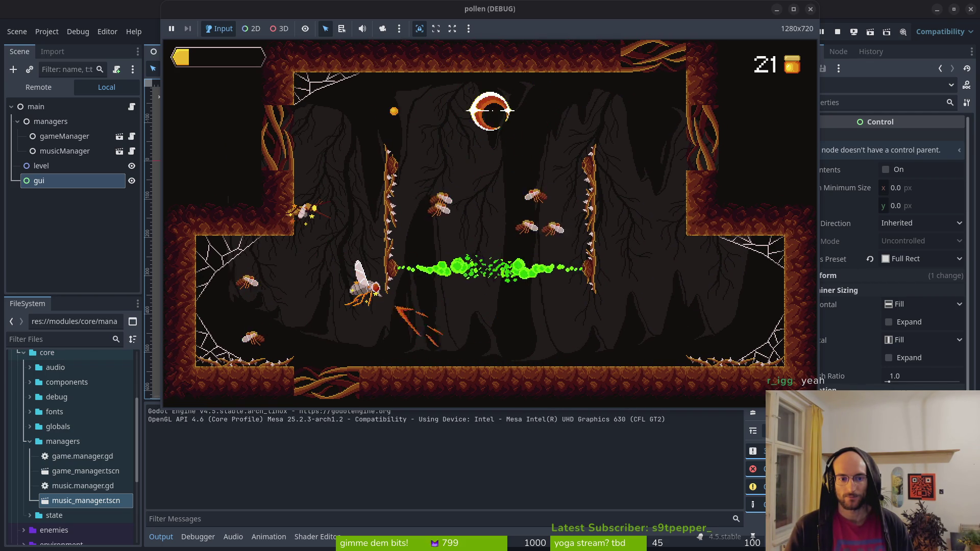
pyautogui.press('Down')
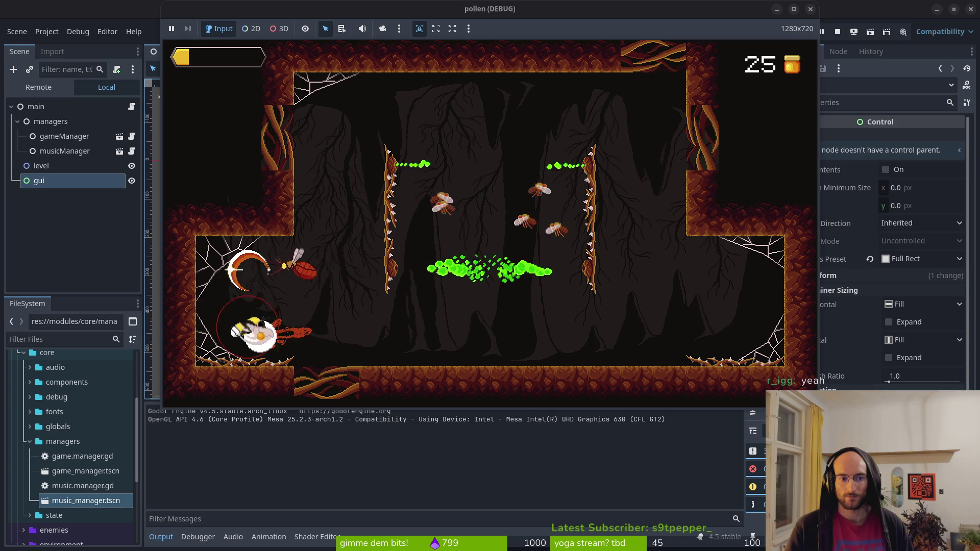
pyautogui.press('Up')
pyautogui.press('Right')
pyautogui.press('Down')
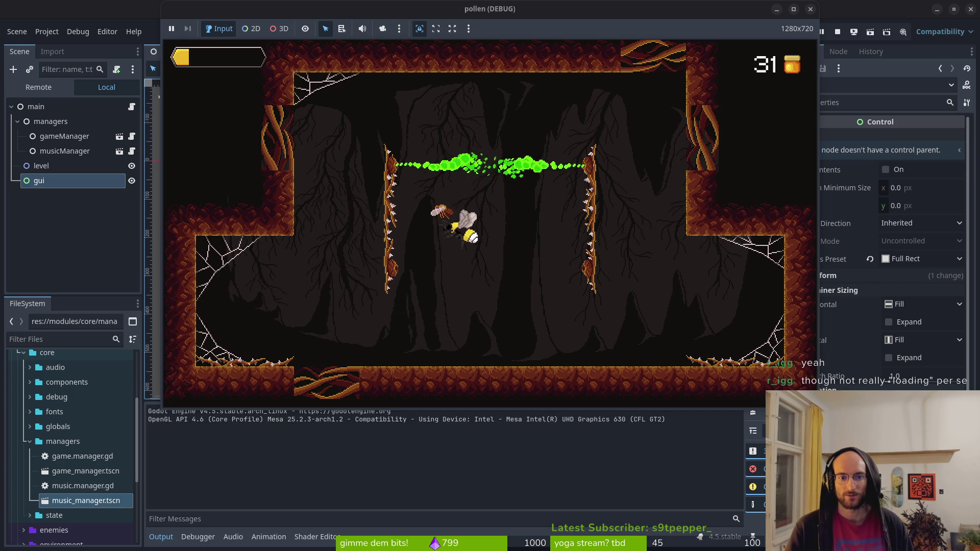
pyautogui.press('Down')
pyautogui.press('Right')
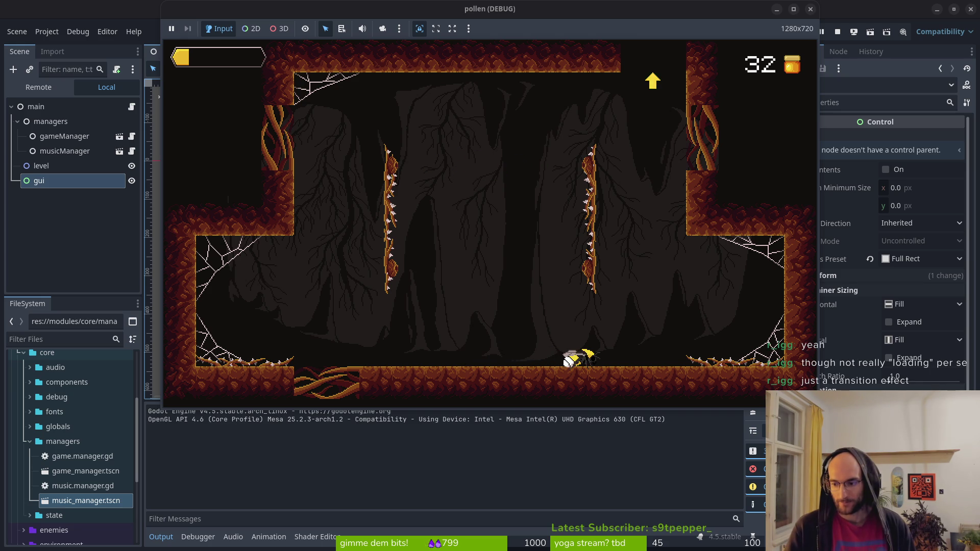
pyautogui.press('Up')
# Step: Fly the bee right along the ceiling, stop the game, and switch to Neovim
pyautogui.press('Right')
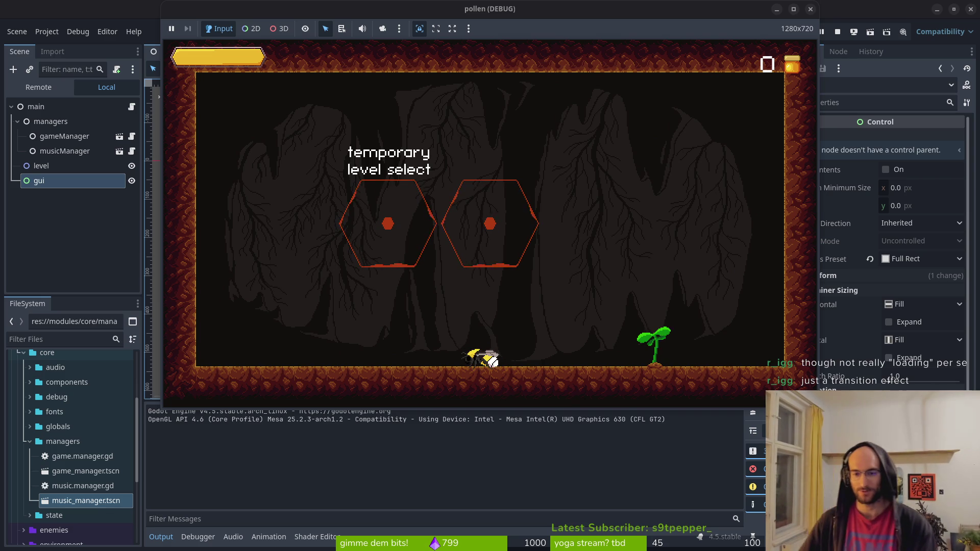
pyautogui.click(840, 32)
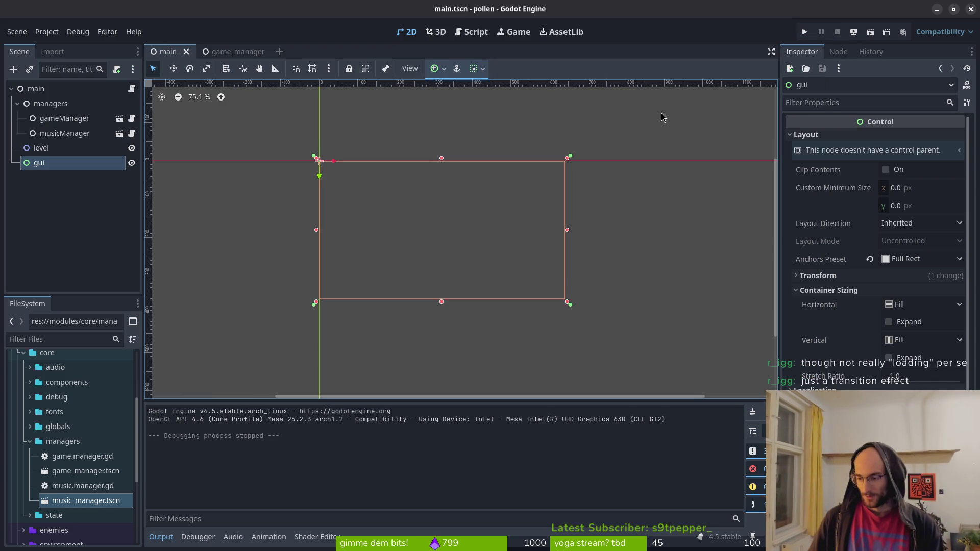
pyautogui.press('super+2')
# Step: Save the changes to home.gd with :w
pyautogui.press('super+1')
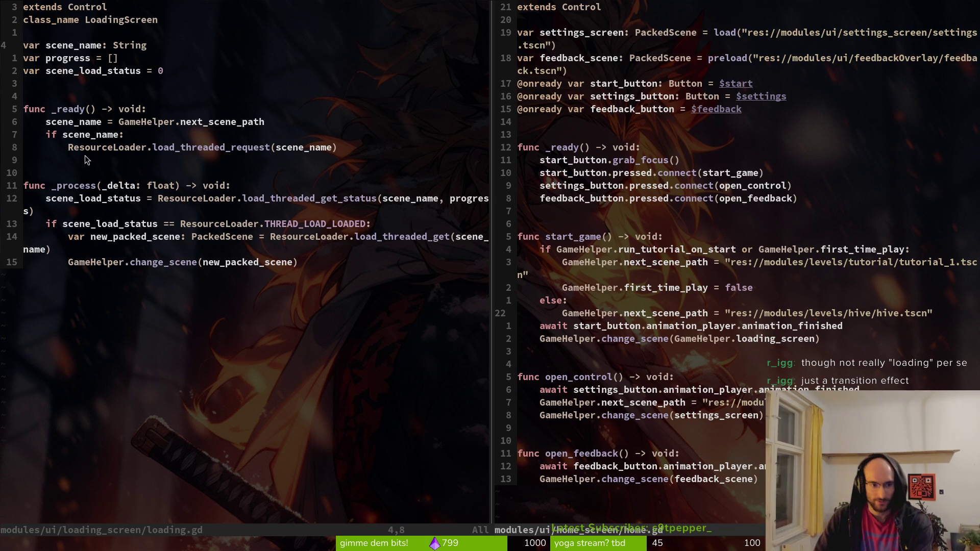
pyautogui.write(':w')
pyautogui.press('Return')
pyautogui.click(227, 174)
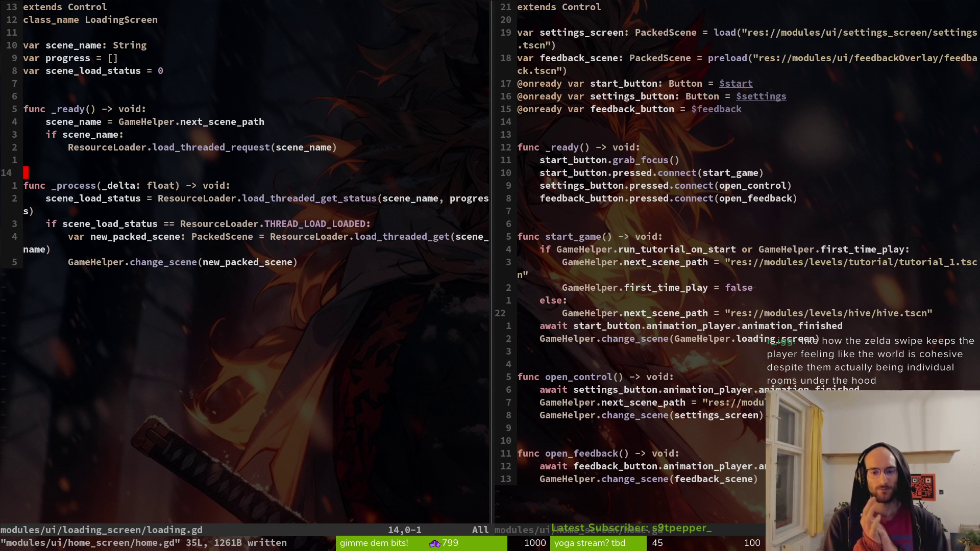
# Step: Fuzzy-search 'gaman' and open game.manager.gd in the right split
pyautogui.click(893, 263)
pyautogui.press('k')
pyautogui.hotkey('ctrl', 'p')
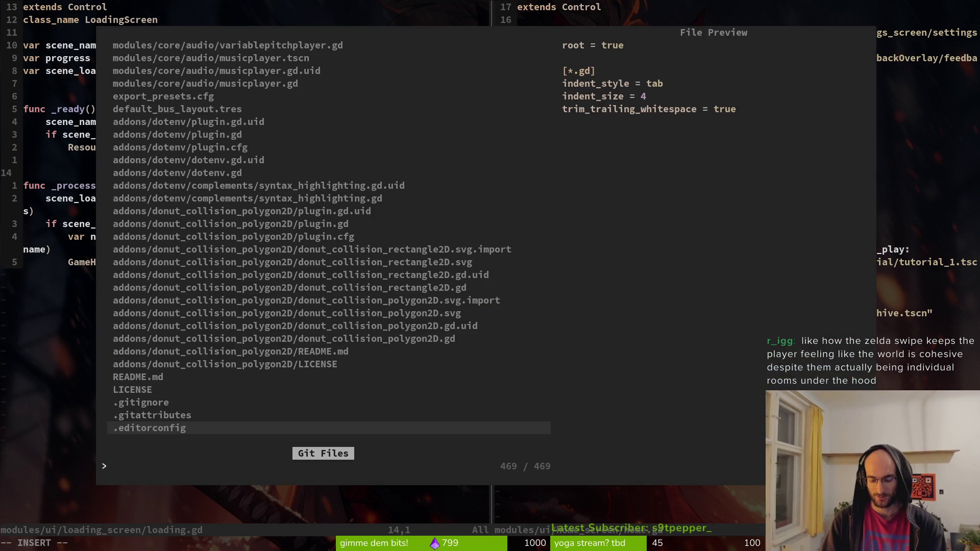
pyautogui.write('gamamn')
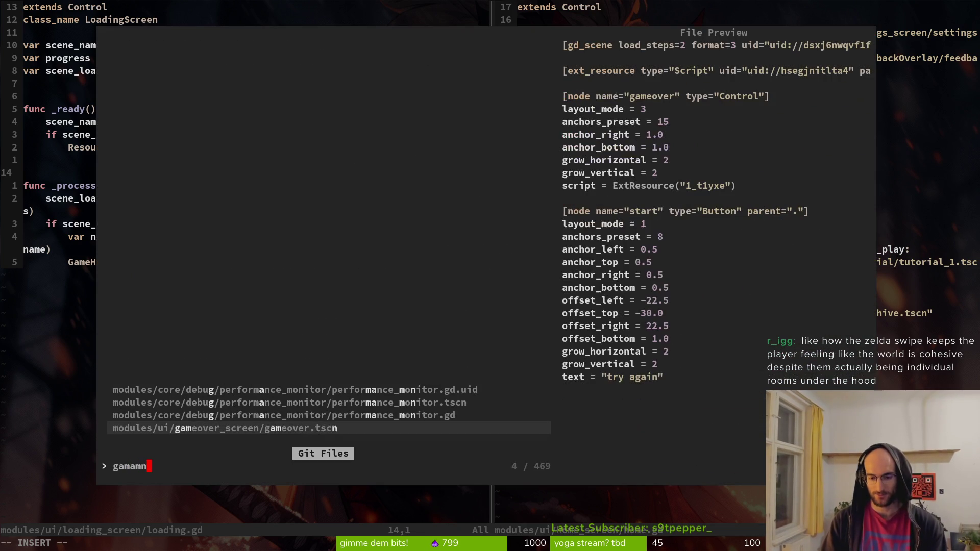
pyautogui.press('BackSpace')
pyautogui.press('BackSpace')
pyautogui.press('BackSpace')
pyautogui.write('an')
pyautogui.press('Up')
pyautogui.press('Return')
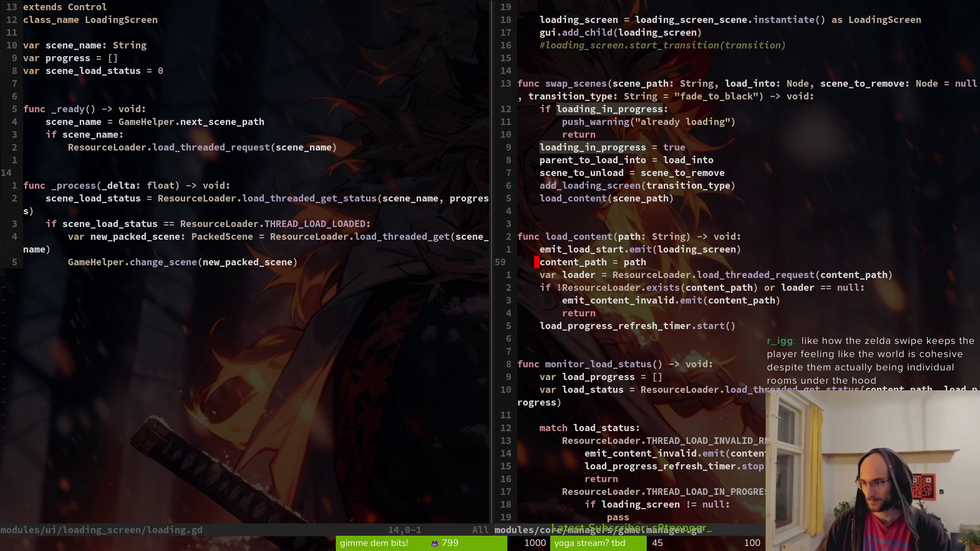
# Step: Check load_content in game.manager.gd, then close that split with :q
pyautogui.click(754, 287)
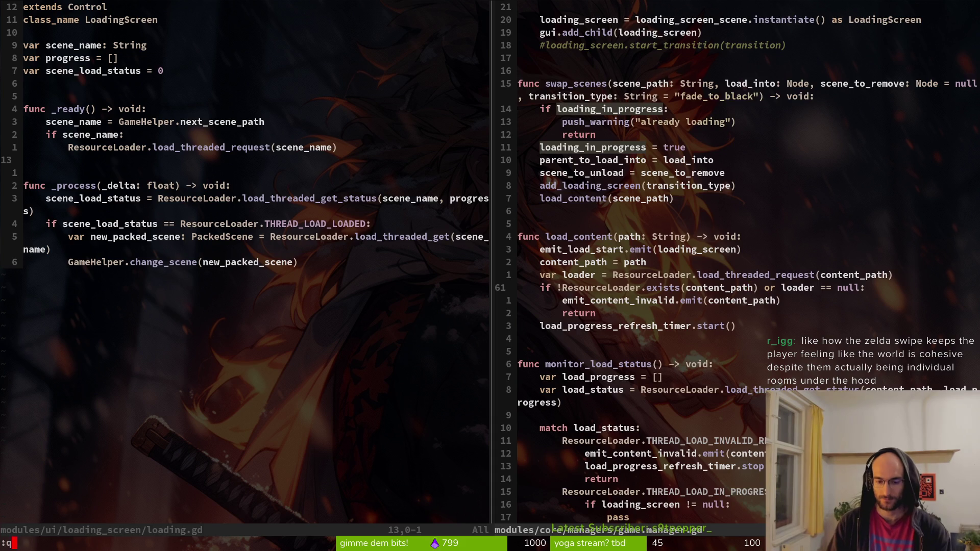
pyautogui.write('q')
pyautogui.press('Return')
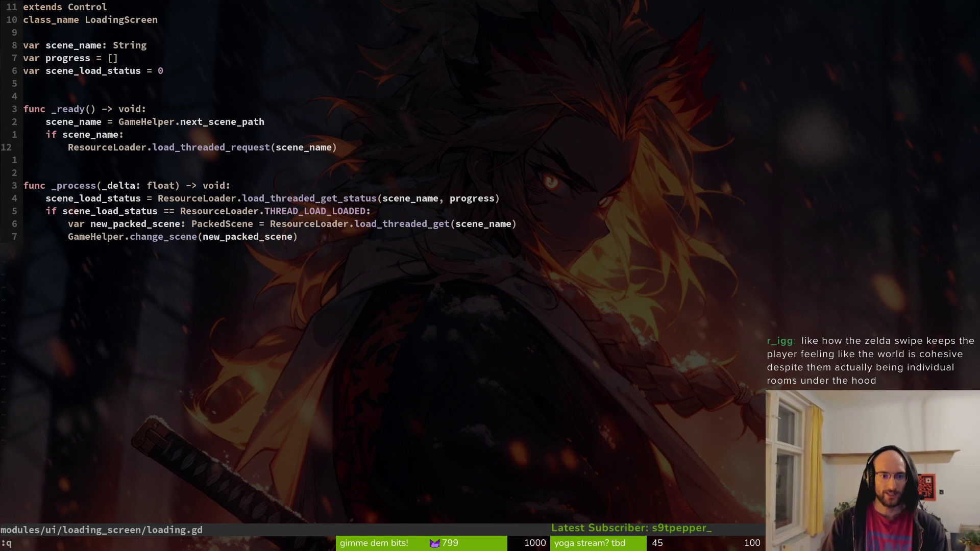
pyautogui.hotkey('alt', 'Tab')
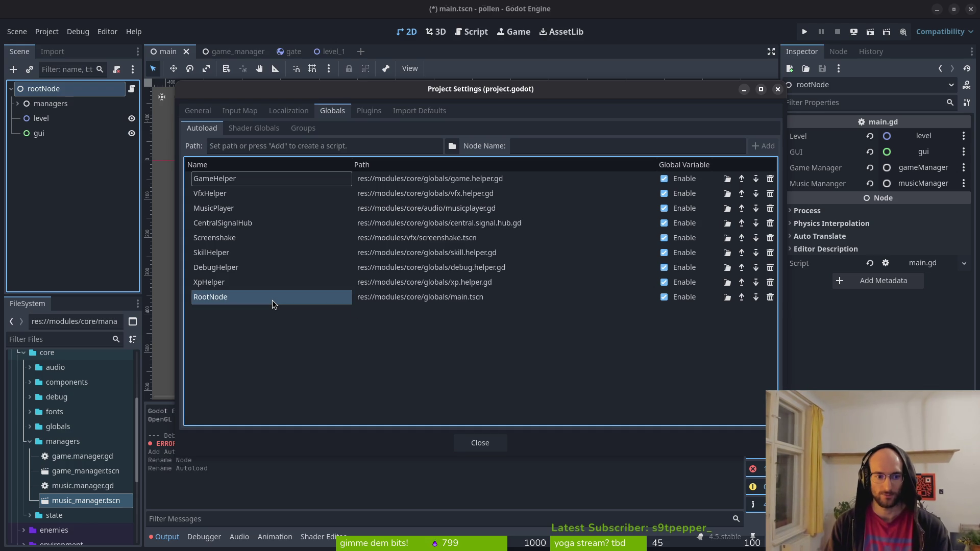
# Step: Rename the rootNode node to gameRoot and save the scene
pyautogui.press('Escape')
pyautogui.doubleClick(37, 90)
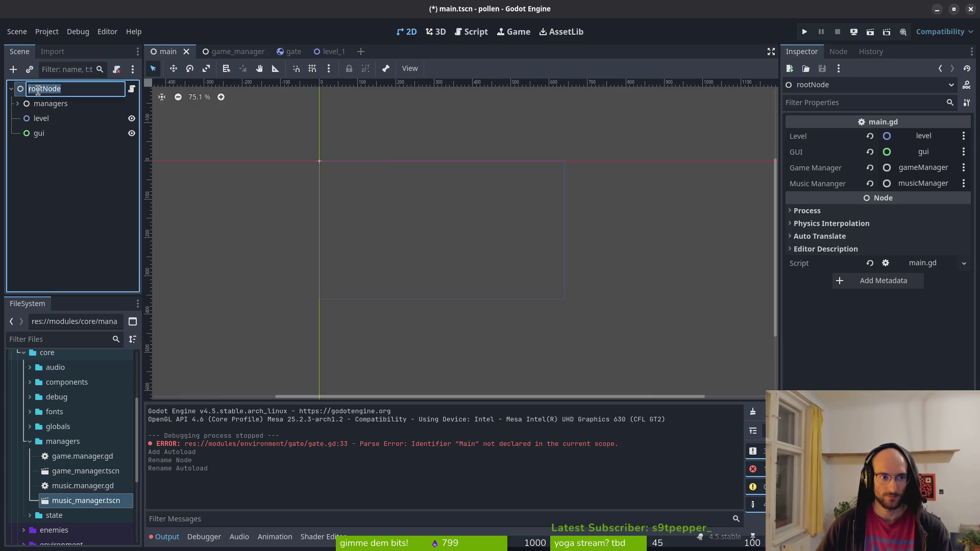
pyautogui.write('gameRoot')
pyautogui.hotkey('ctrl', 's')
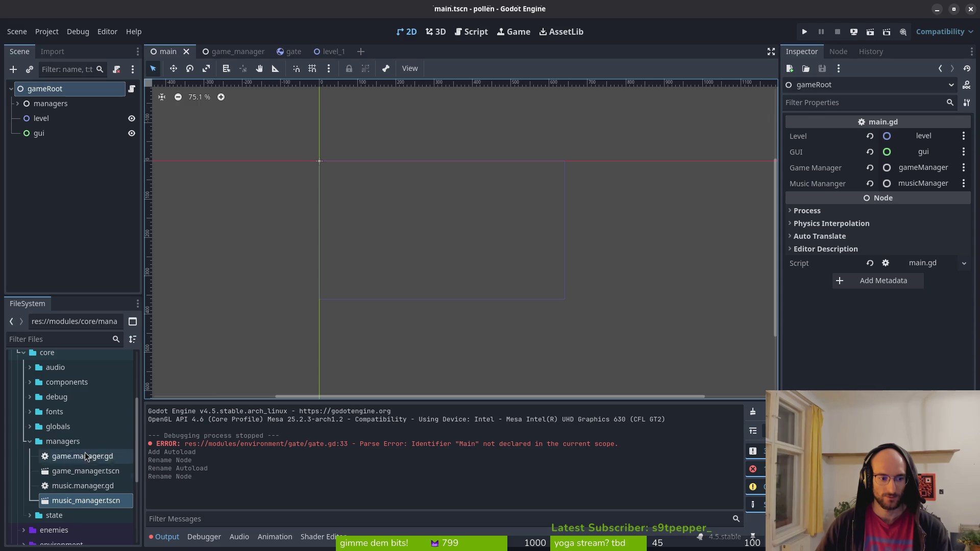
# Step: Rename main.tscn in the globals folder to game.root.tscn
pyautogui.click(29, 441)
pyautogui.click(36, 432)
pyautogui.click(30, 428)
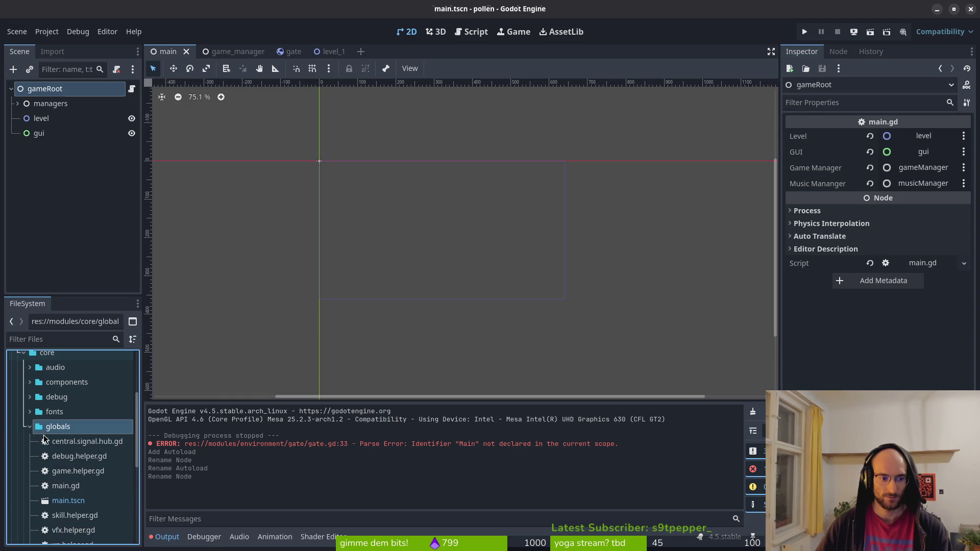
pyautogui.scroll(-3, 45, 439)
pyautogui.click(65, 453)
pyautogui.press('F2')
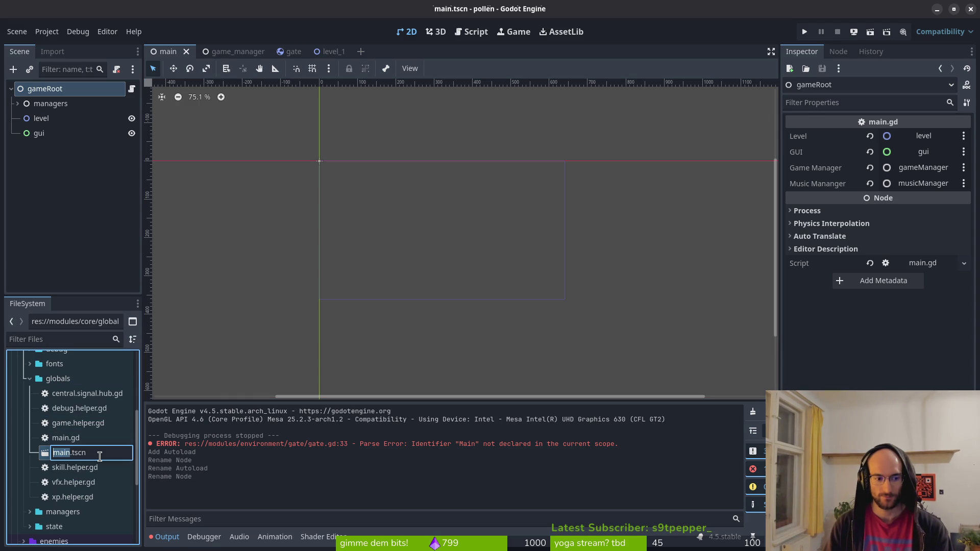
pyautogui.write('game.root')
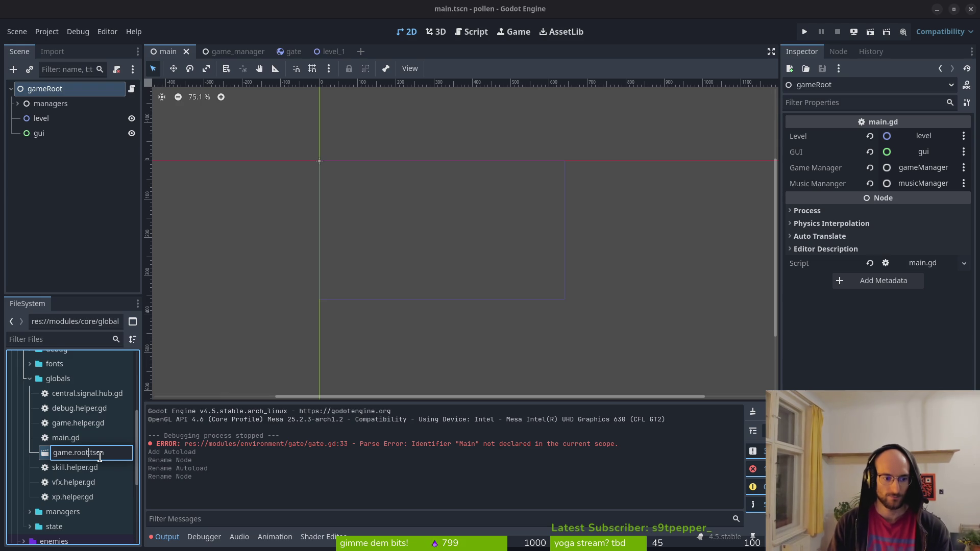
pyautogui.press('Return')
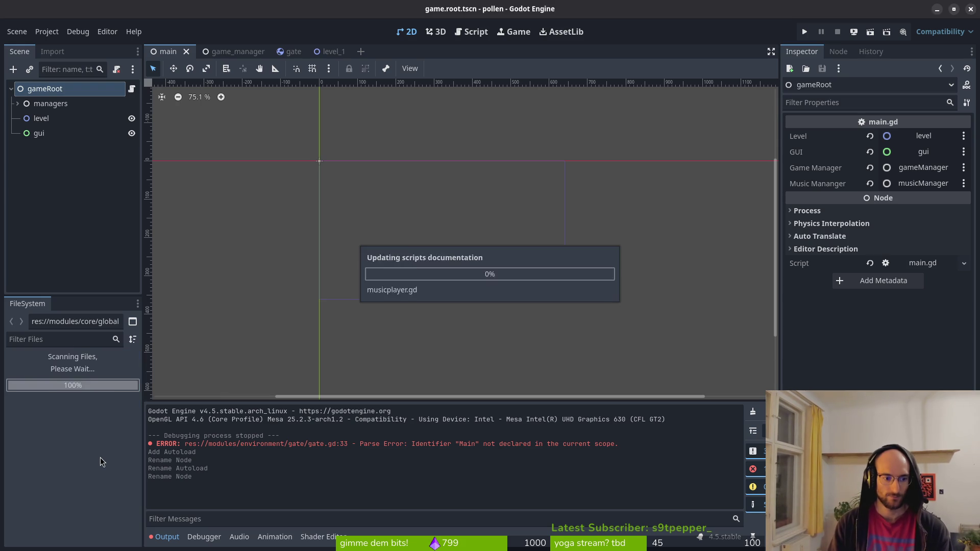
# Step: Rename the main.gd script to game.root.gd
pyautogui.click(80, 458)
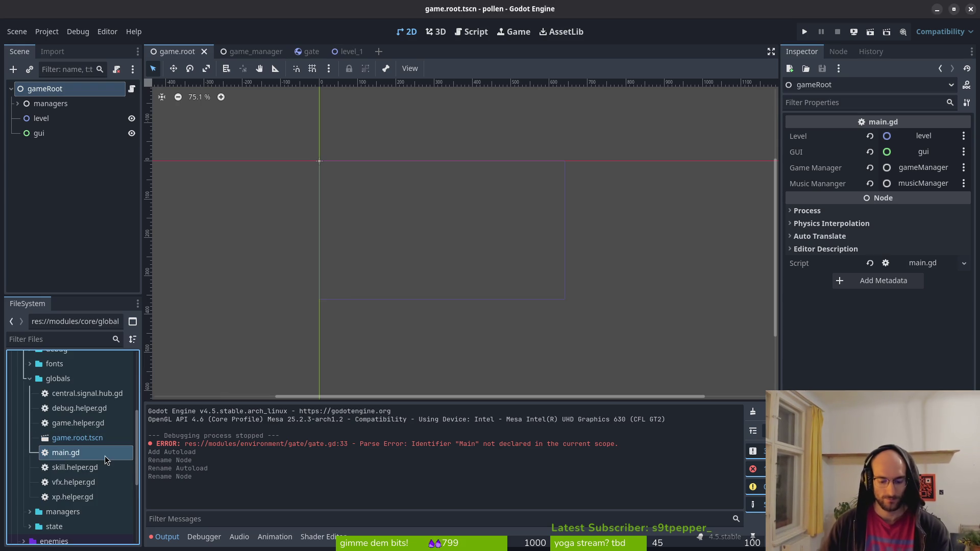
pyautogui.press('F2')
pyautogui.write('gameRoot')
pyautogui.press('Return')
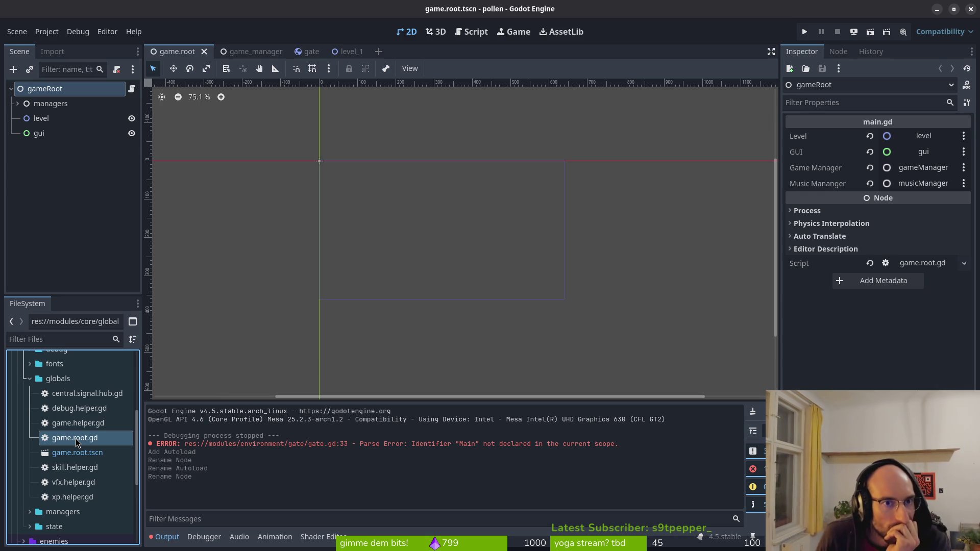
# Step: Switch to the level_1 scene tab
pyautogui.click(347, 52)
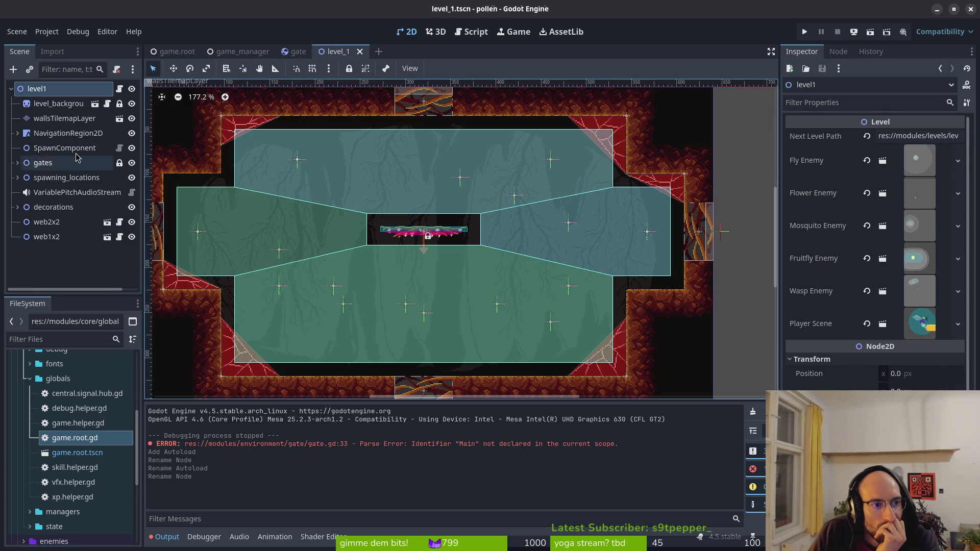
# Step: Close the gate scene and return to the game.root scene
pyautogui.click(18, 162)
pyautogui.click(18, 162)
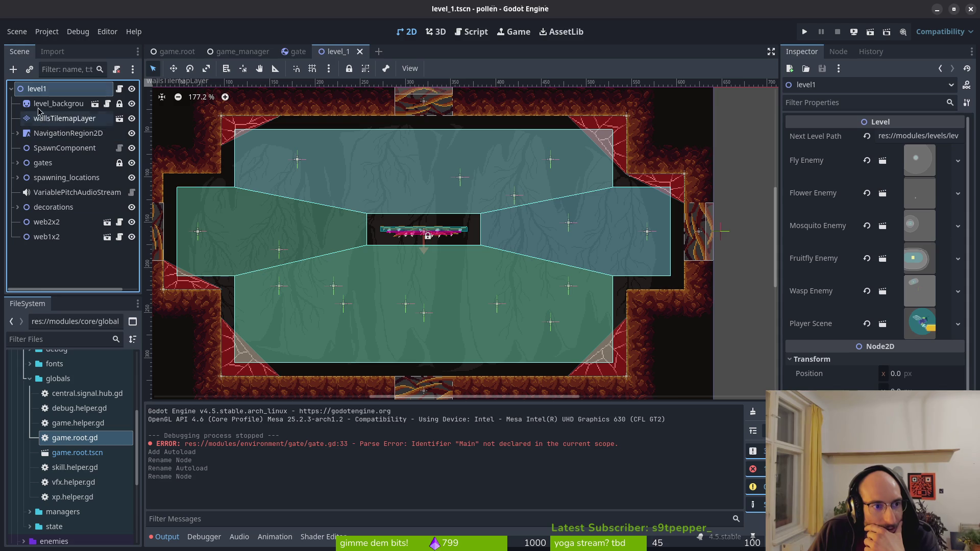
pyautogui.click(298, 54)
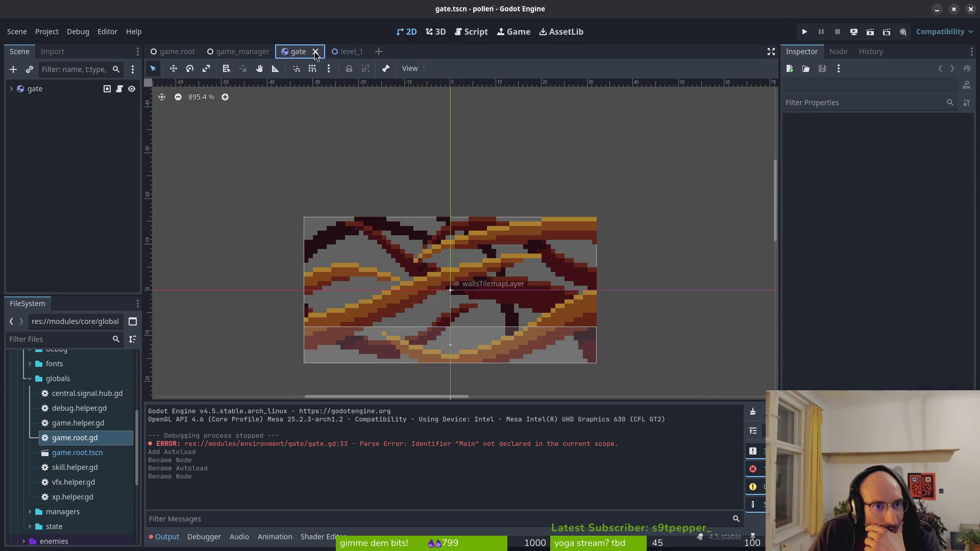
pyautogui.click(315, 52)
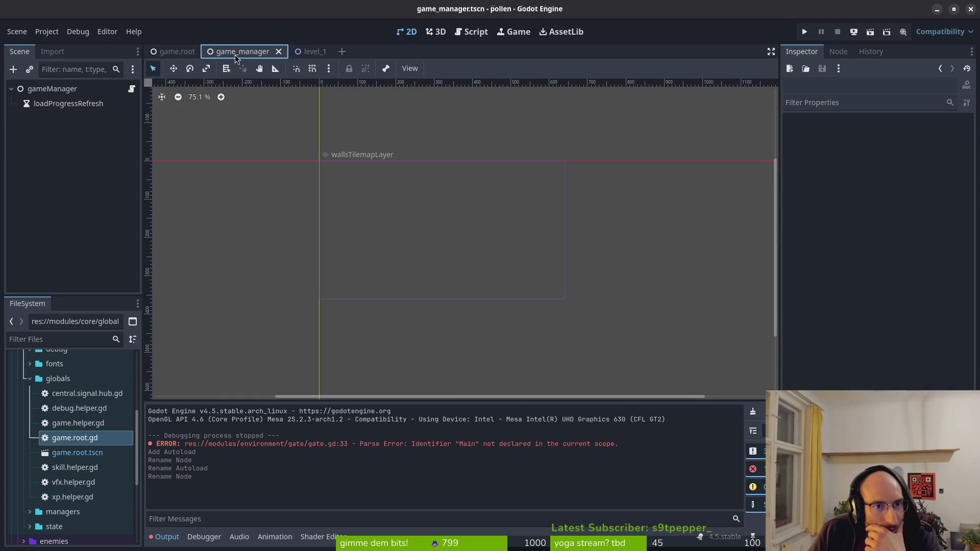
pyautogui.click(177, 52)
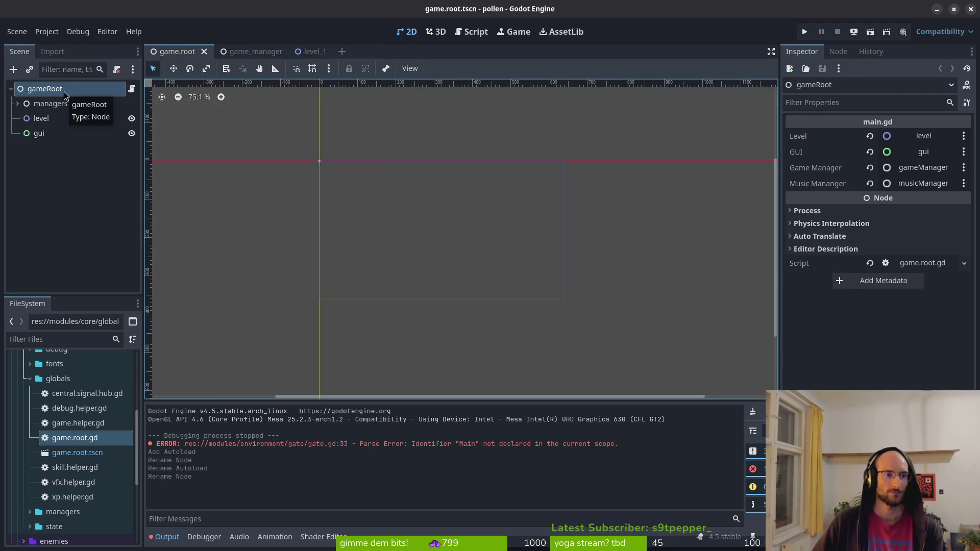
# Step: Rename the gameRoot node to gameController and game.root.gd to game.controller.gd
pyautogui.doubleClick(65, 92)
pyautogui.write('gameController')
pyautogui.press('Return')
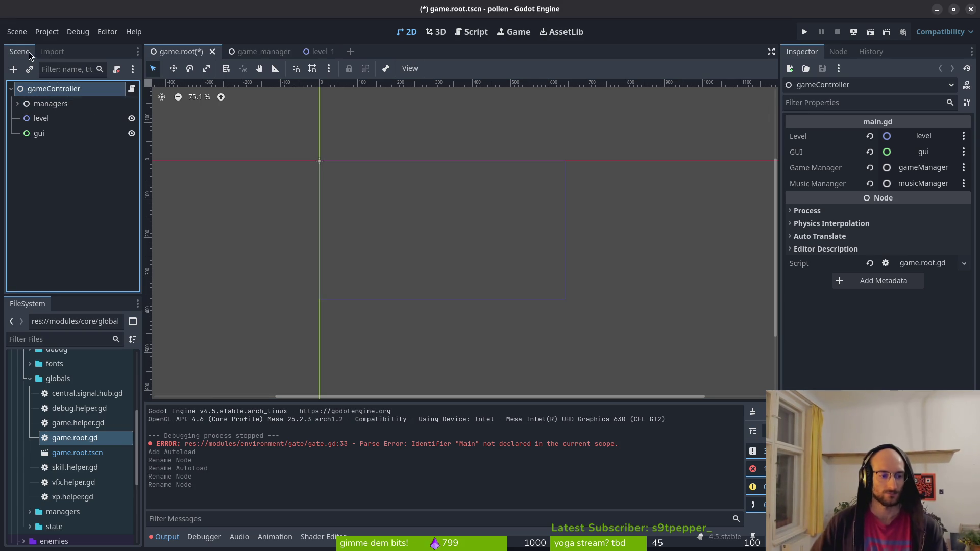
pyautogui.click(70, 438)
pyautogui.press('F2')
pyautogui.write('game.controller')
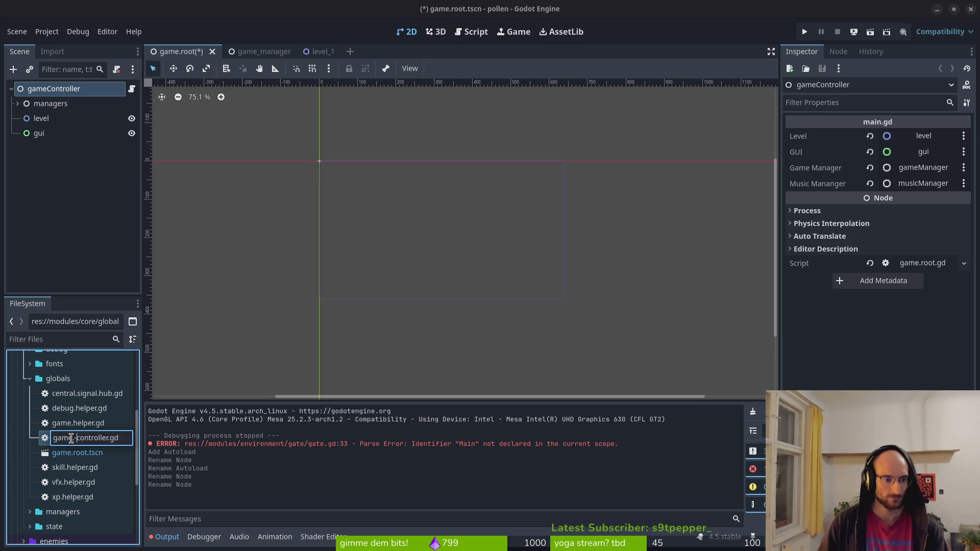
pyautogui.press('Return')
# Step: Rename game.root.tscn to game.controller.tscn and open Project Settings
pyautogui.click(82, 479)
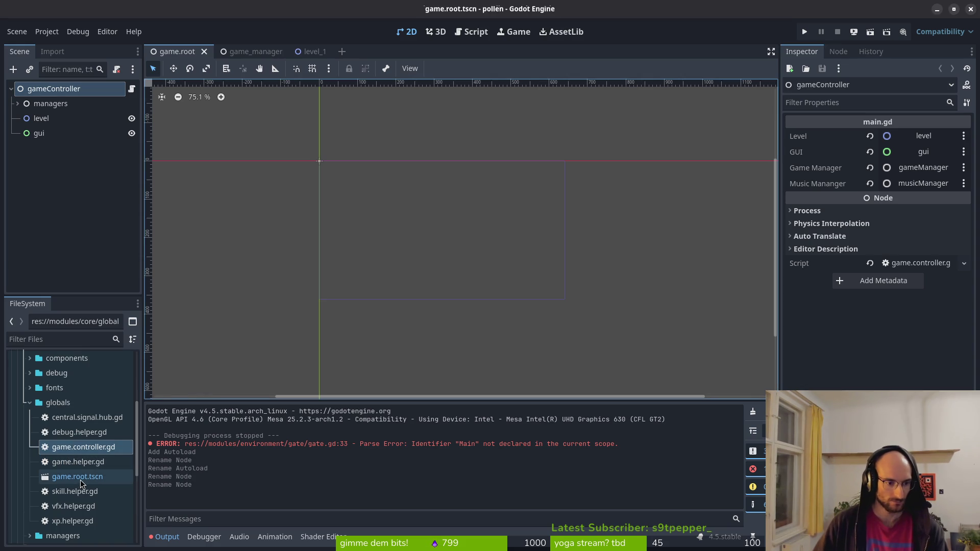
pyautogui.press('F2')
pyautogui.write('gameC')
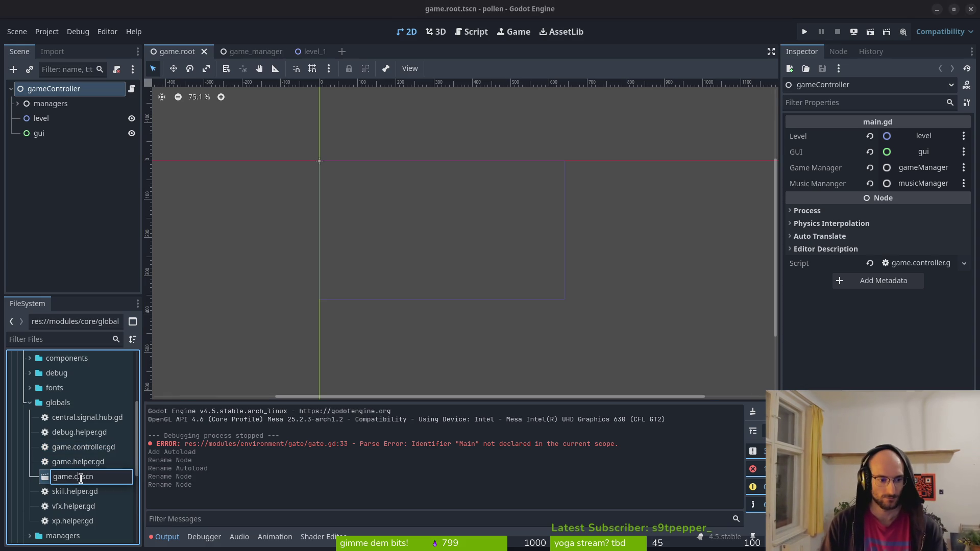
pyautogui.write('ontr')
pyautogui.write('oller')
pyautogui.press('Return')
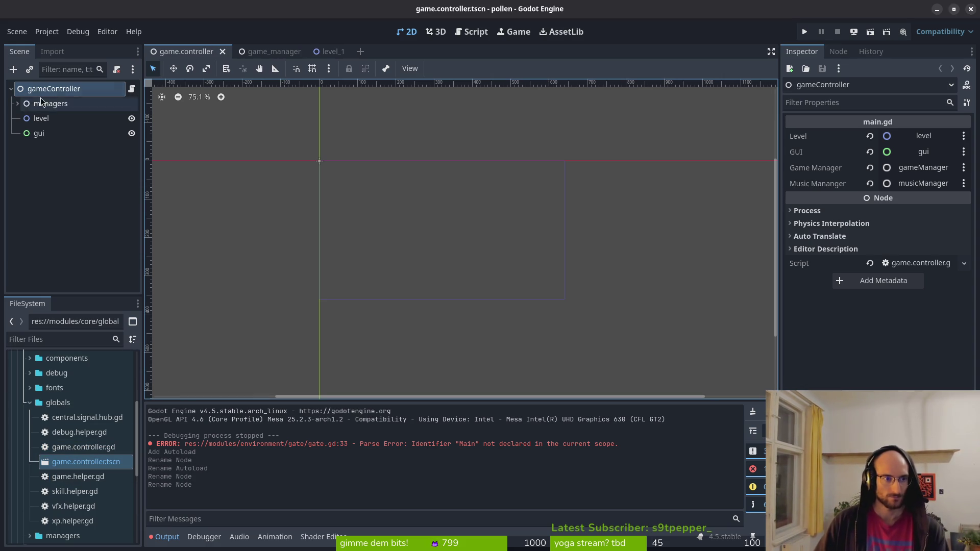
pyautogui.click(47, 32)
pyautogui.click(57, 44)
# Step: Rename the RootNode autoload entry to GameController and close Project Settings
pyautogui.click(221, 298)
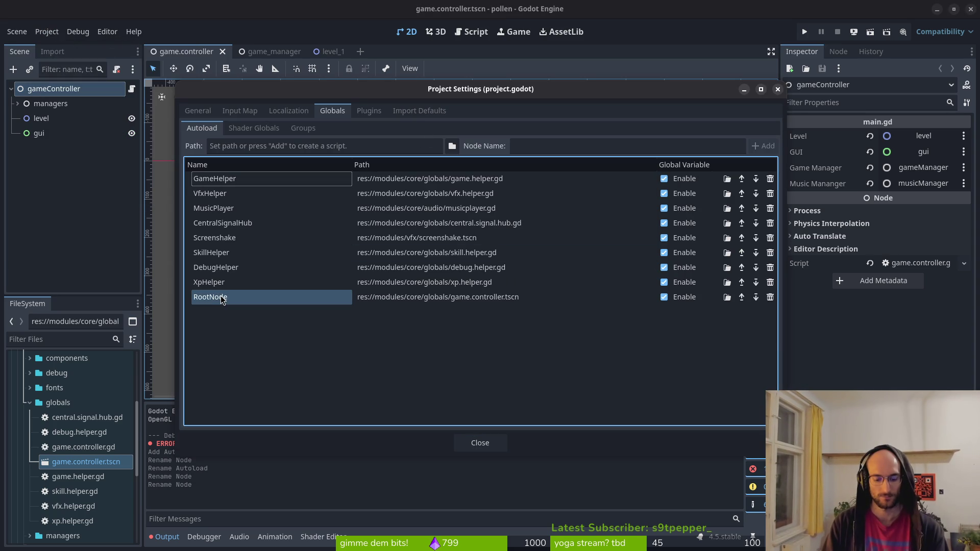
pyautogui.click(221, 298)
pyautogui.write('GameControll')
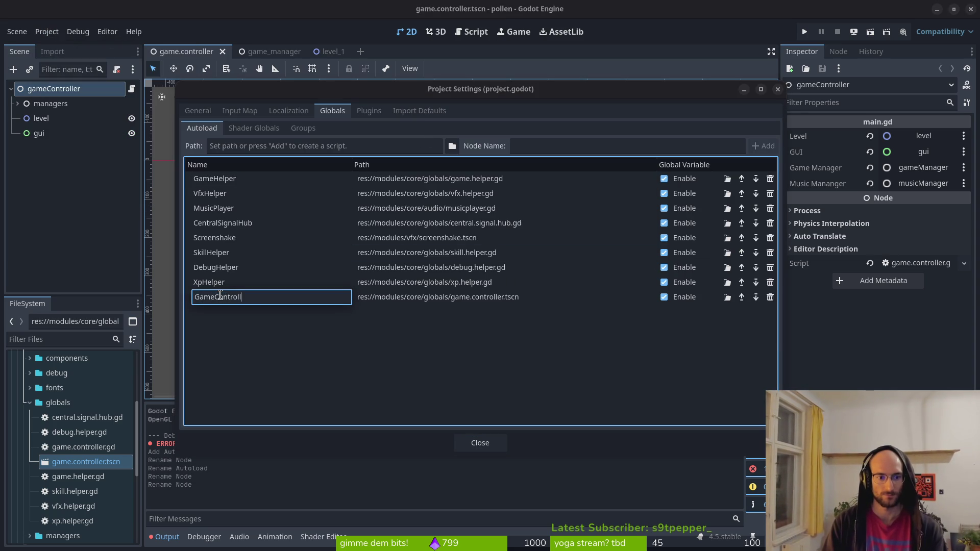
pyautogui.write('er')
pyautogui.press('Return')
pyautogui.click(480, 443)
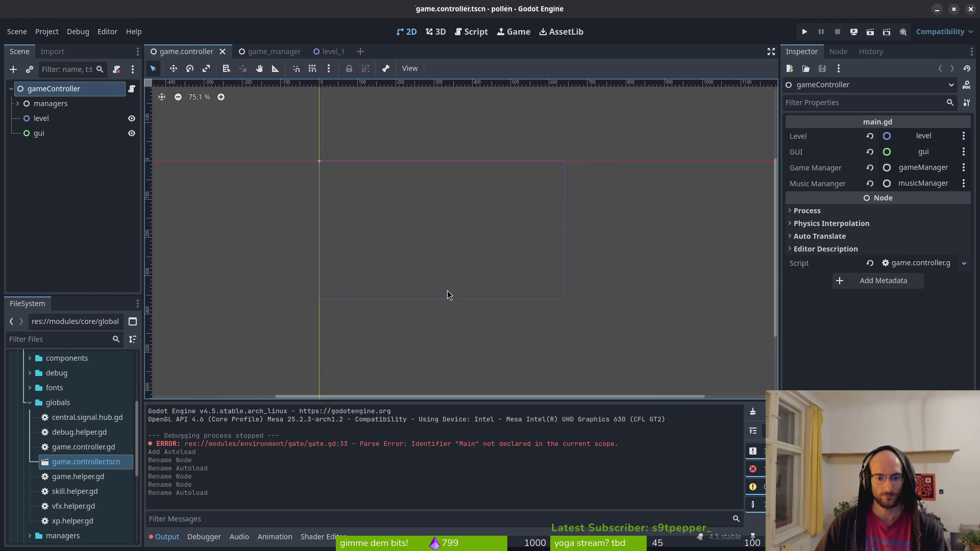
pyautogui.hotkey('alt', 'Tab')
# Step: Dismiss the file finder, quit Vim with :q, and launch tig
pyautogui.hotkey('ctrl', 'p')
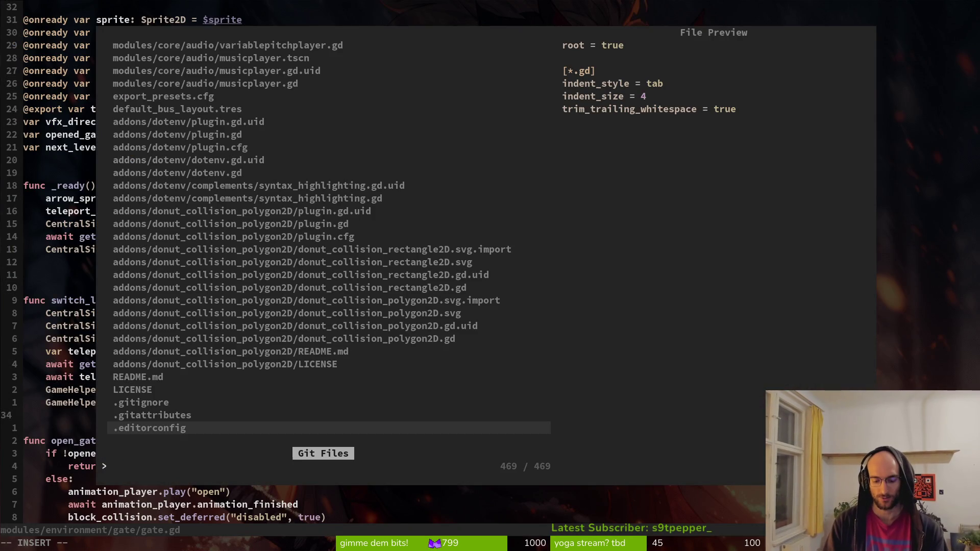
pyautogui.write('main')
pyautogui.press('Escape')
pyautogui.press('Escape')
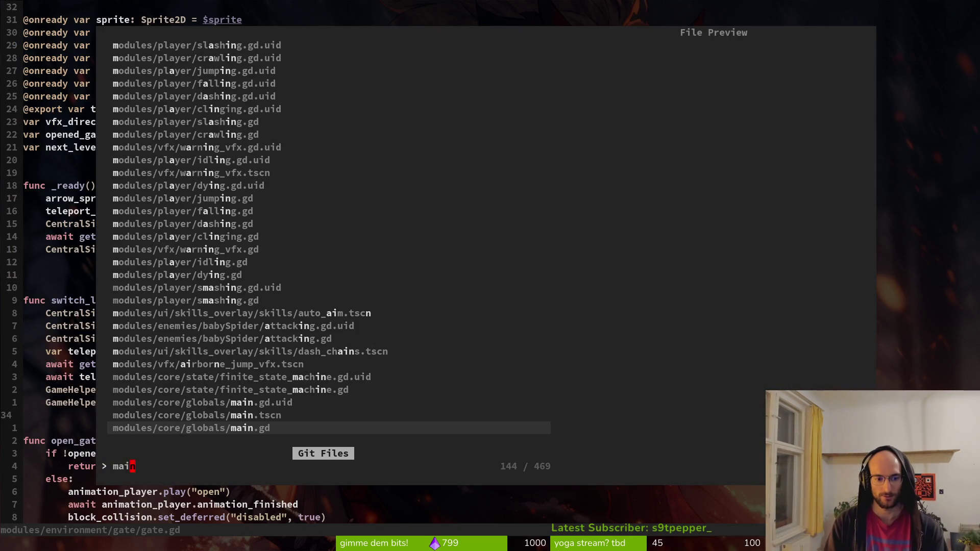
pyautogui.write(':q')
pyautogui.press('Return')
pyautogui.write('tig')
pyautogui.press('Return')
# Step: Stage gate.gd, loading.gd, project.godot and the game controller files, then quit tig
pyautogui.press('Down')
pyautogui.press('Down')
pyautogui.press('Down')
pyautogui.press('Down')
pyautogui.press('Down')
pyautogui.press('u')
pyautogui.press('u')
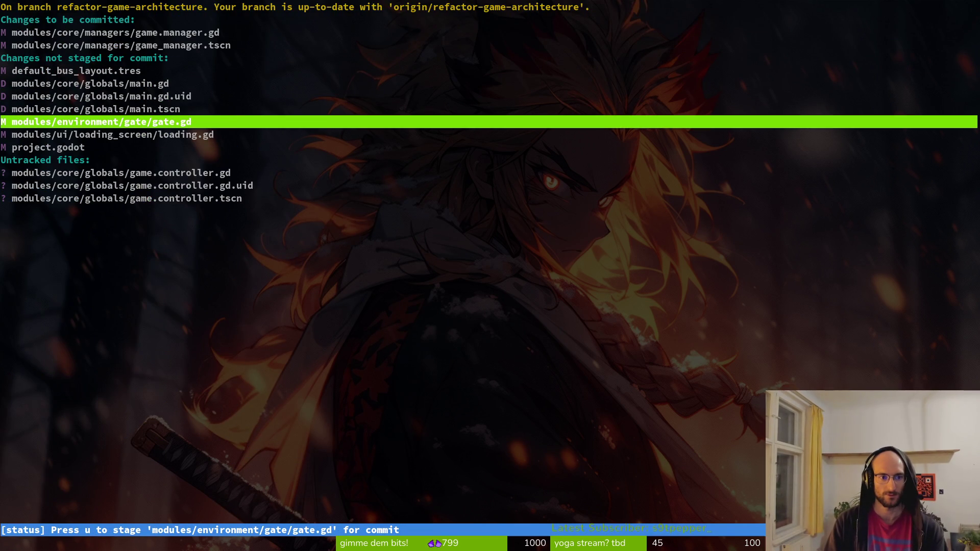
pyautogui.press('Return')
pyautogui.press('u')
pyautogui.press('Down')
pyautogui.press('Return')
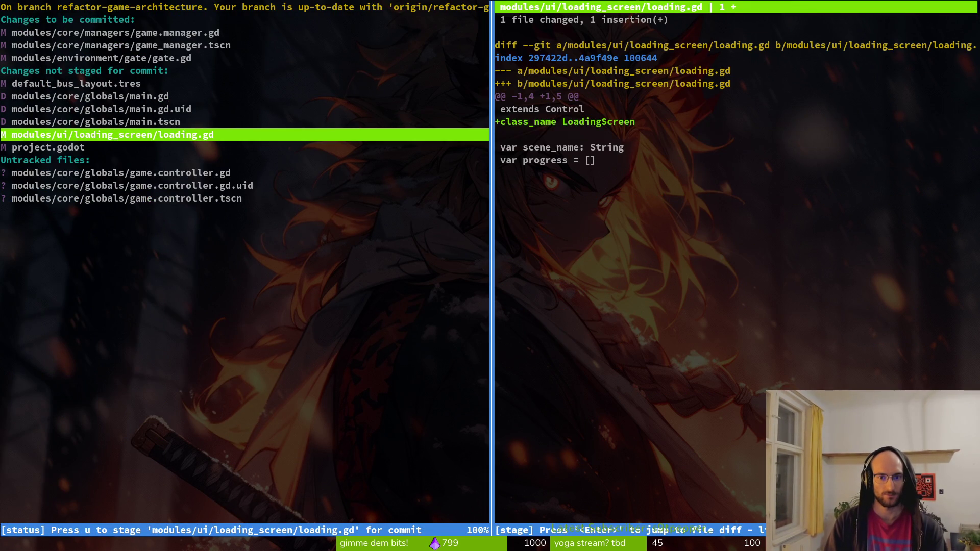
pyautogui.press('u')
pyautogui.press('Down')
pyautogui.press('Return')
pyautogui.press('u')
pyautogui.press('Down')
pyautogui.press('u')
pyautogui.press('u')
pyautogui.press('u')
pyautogui.press('u')
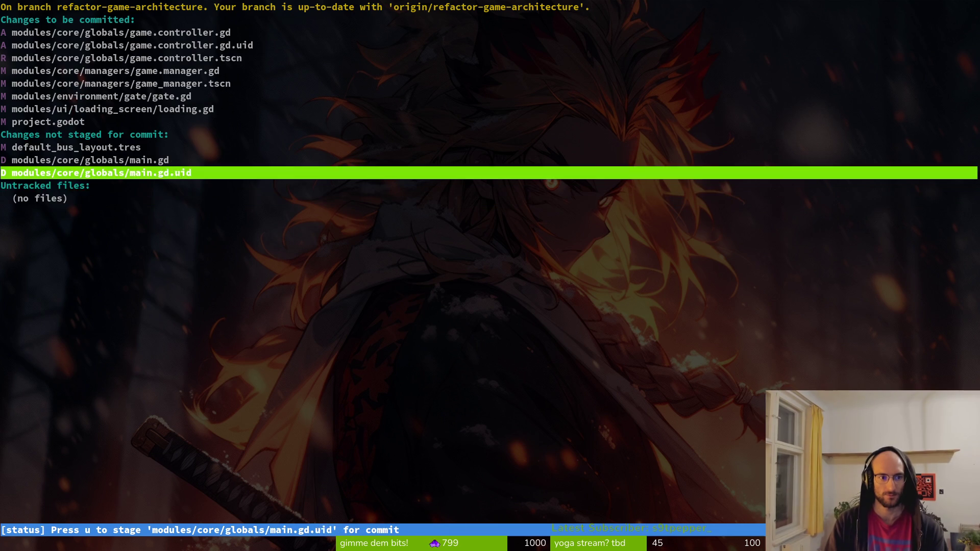
pyautogui.write('qgit comm')
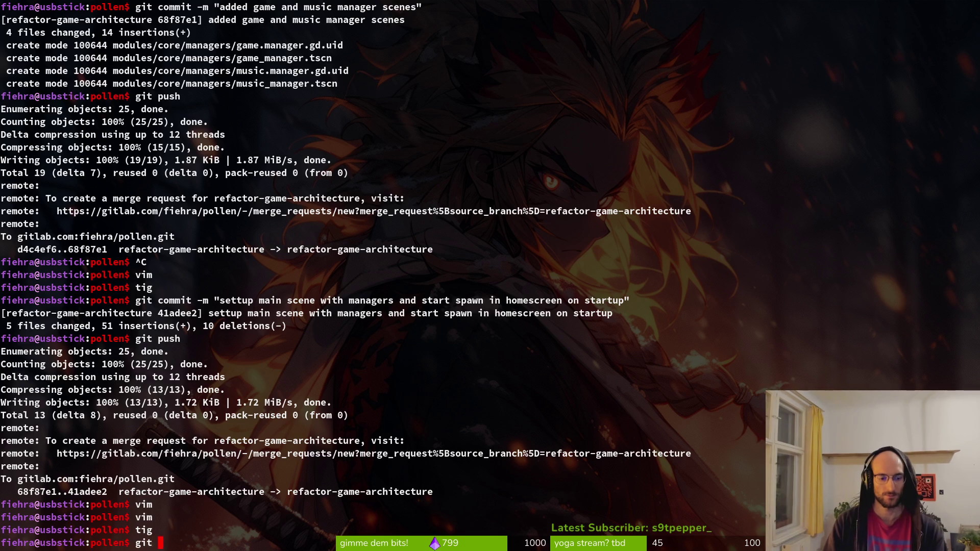
pyautogui.write('it -m')
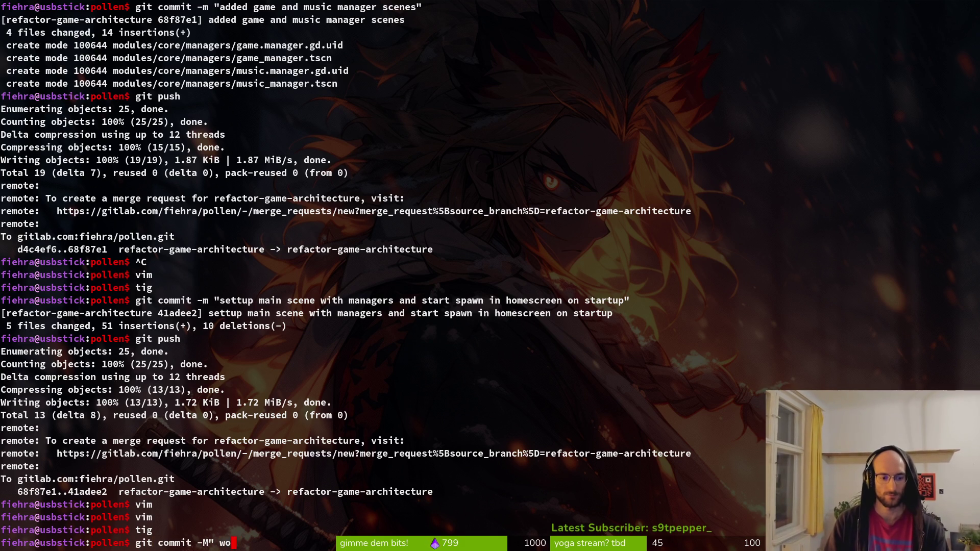
pyautogui.write(' "worked o')
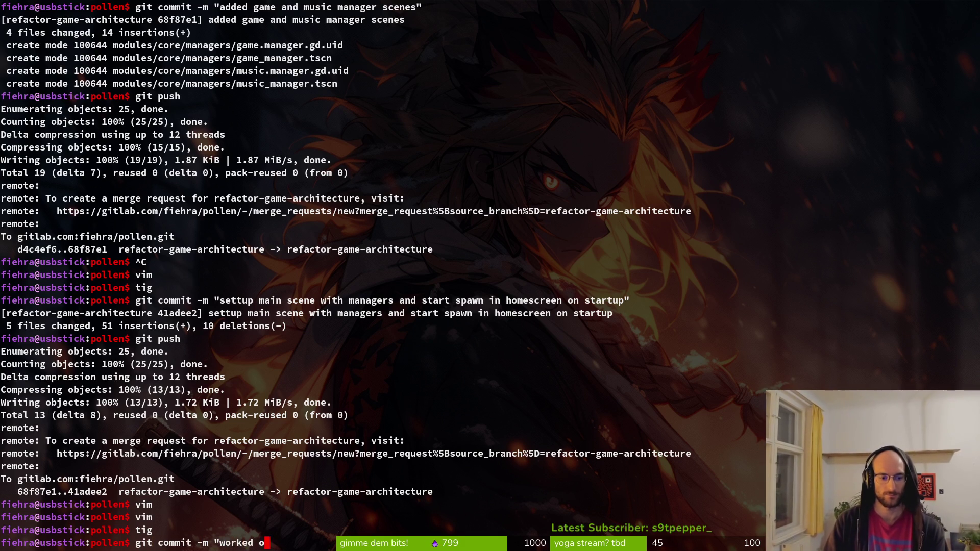
pyautogui.write('n game contro')
pyautogui.write('ller and manager"')
# Step: Commit as 'worked on game controller and manager' and push to refactor-game-architecture
pyautogui.press('Return')
pyautogui.write('git push')
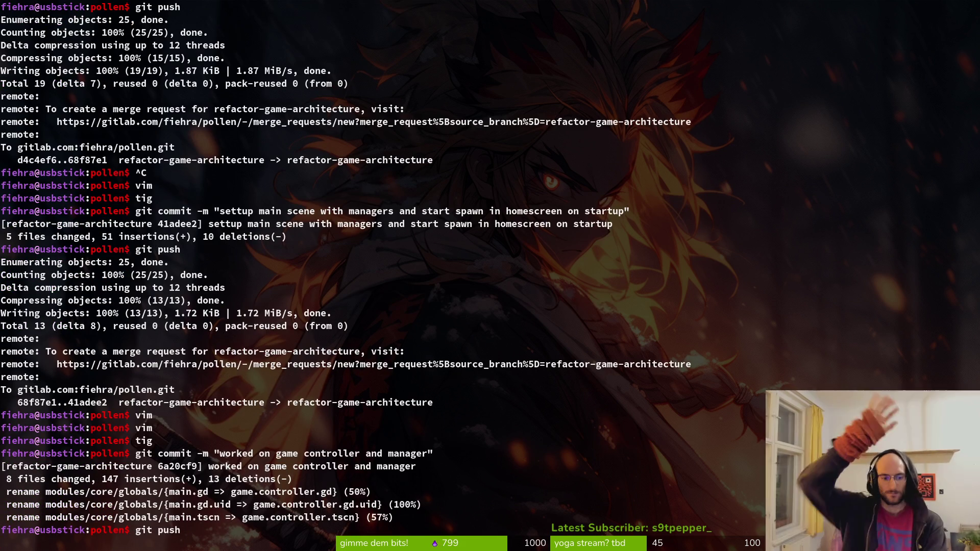
pyautogui.press('Return')
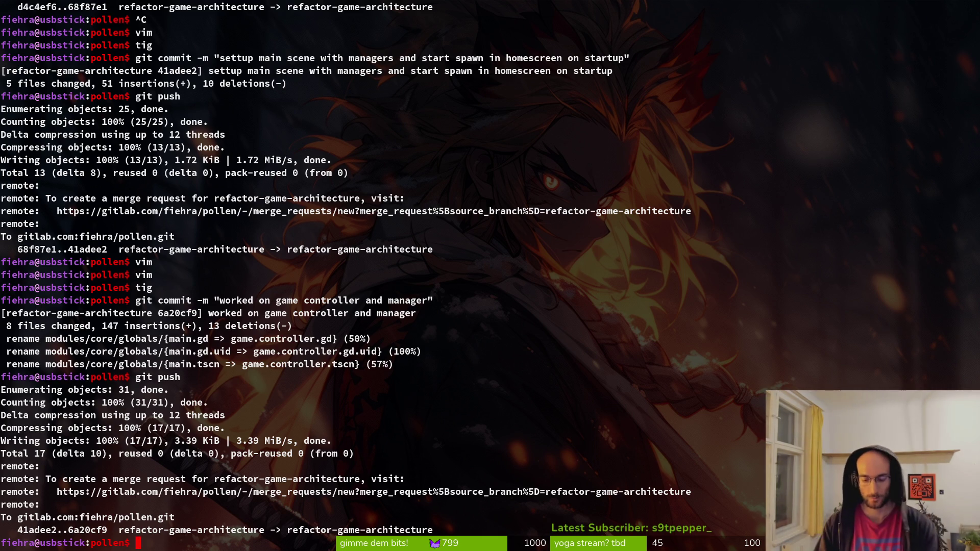
pyautogui.hotkey('alt', 'Tab')
pyautogui.hotkey('alt', 'Tab')
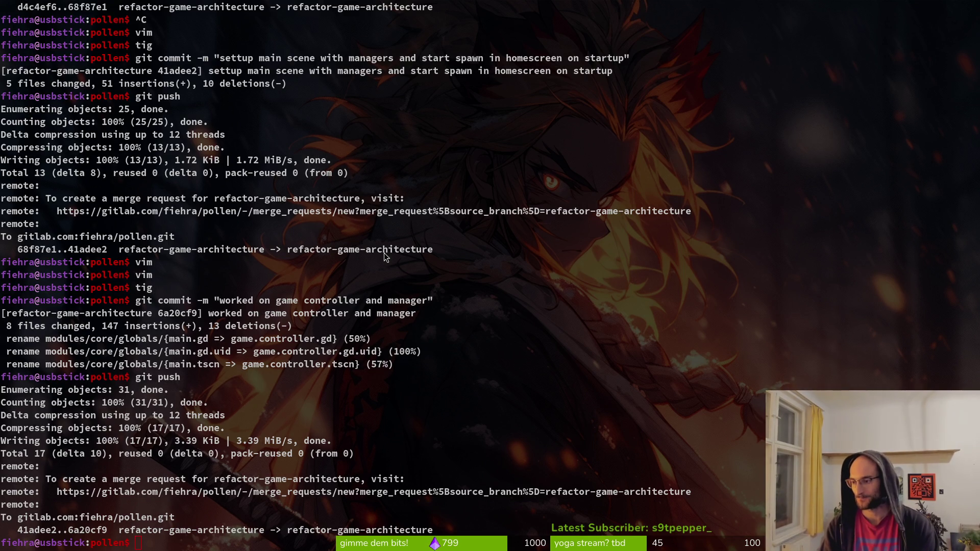
pyautogui.hotkey('alt', 'Tab')
# Step: Scroll to the top of SceneManager.gd, save it as a bookmark, and close Firefox
pyautogui.scroll(20, 334, 304)
pyautogui.scroll(5, 464, 373)
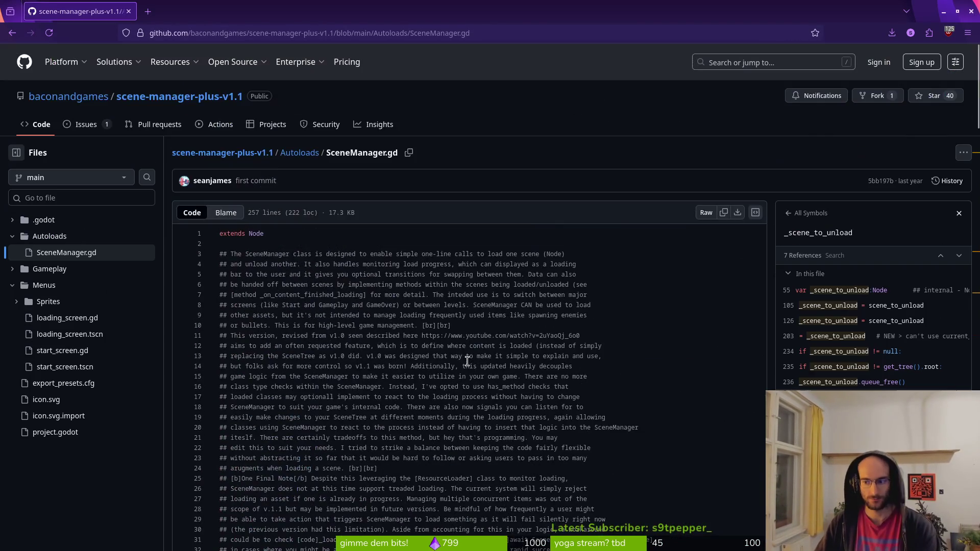
pyautogui.click(814, 34)
pyautogui.click(797, 176)
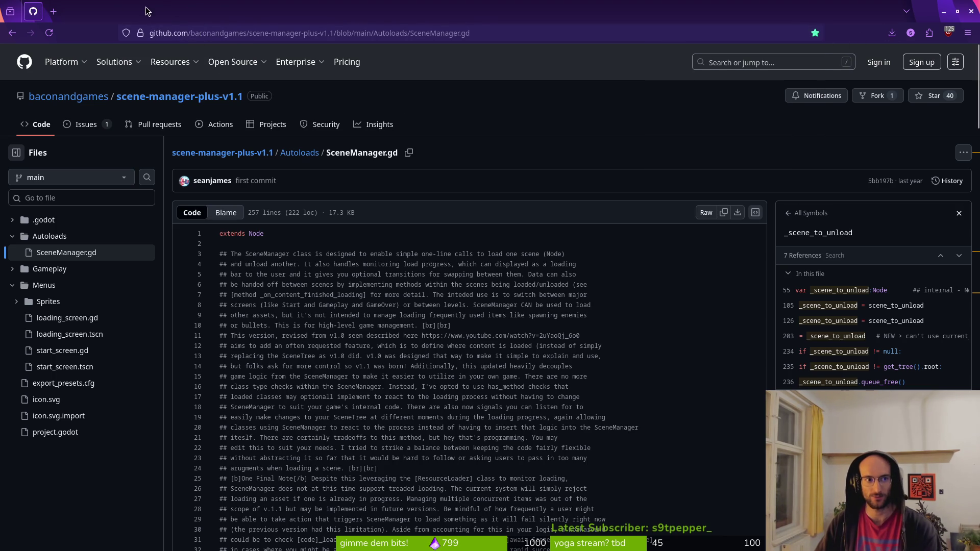
pyautogui.click(971, 11)
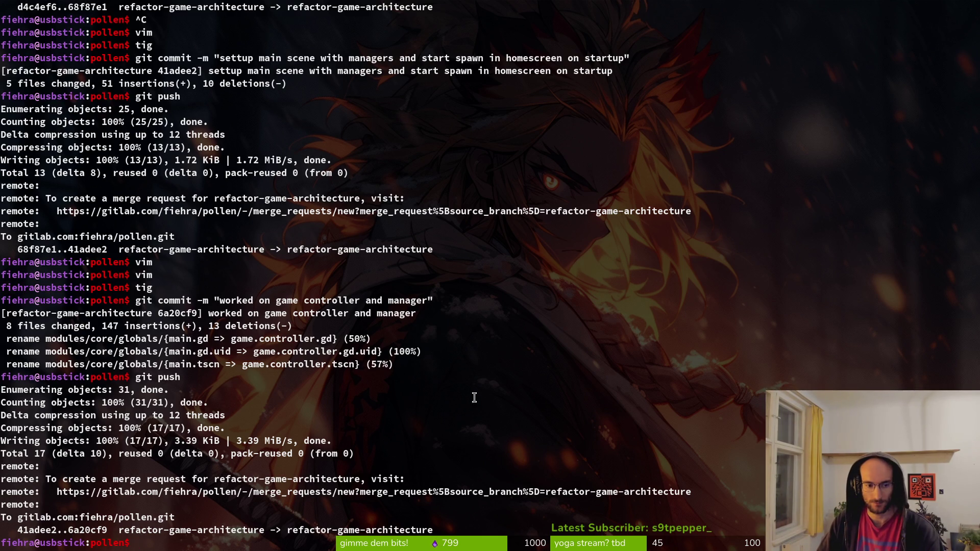
# Step: Close the game_manager and level_1 scene tabs, saving level_1, and deselect gameController
pyautogui.hotkey('alt', 'Tab')
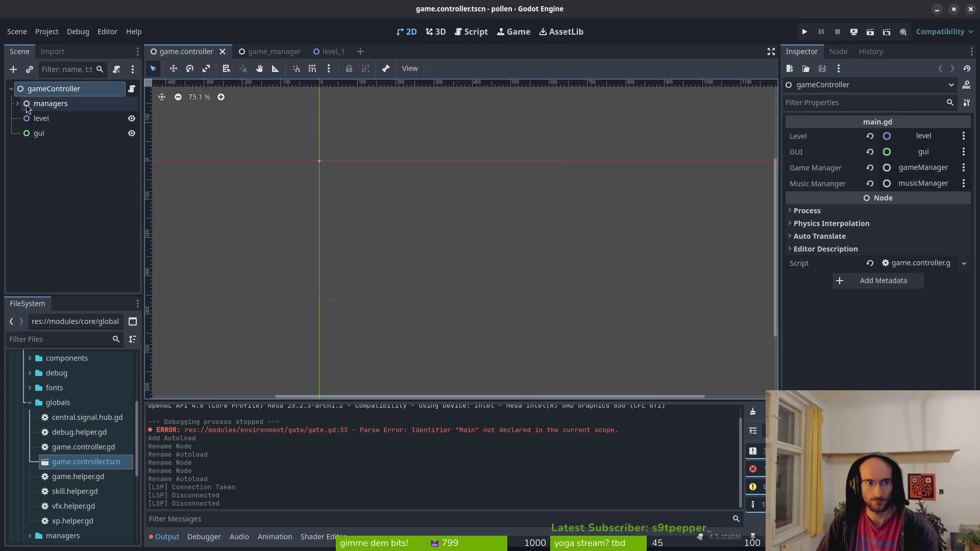
pyautogui.middleClick(267, 52)
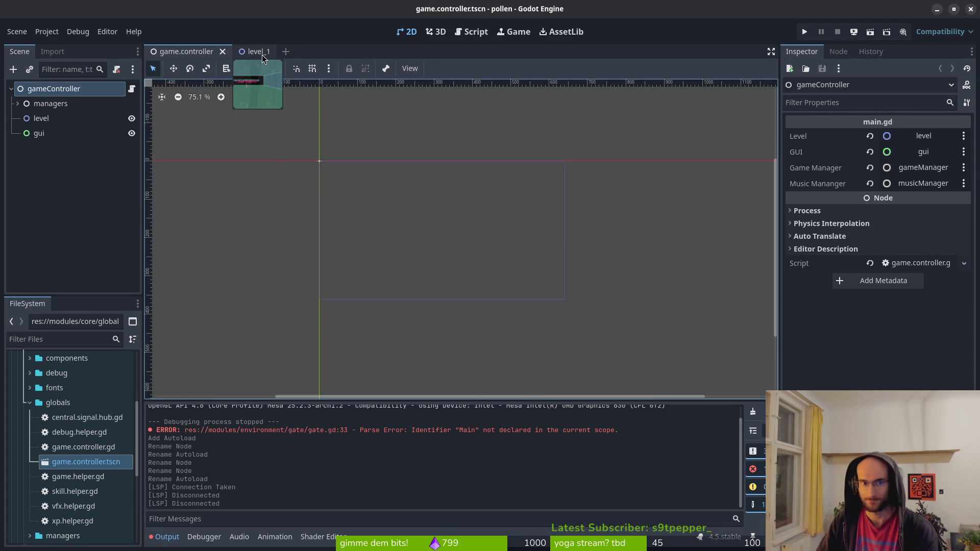
pyautogui.middleClick(260, 58)
pyautogui.hotkey('ctrl', 's')
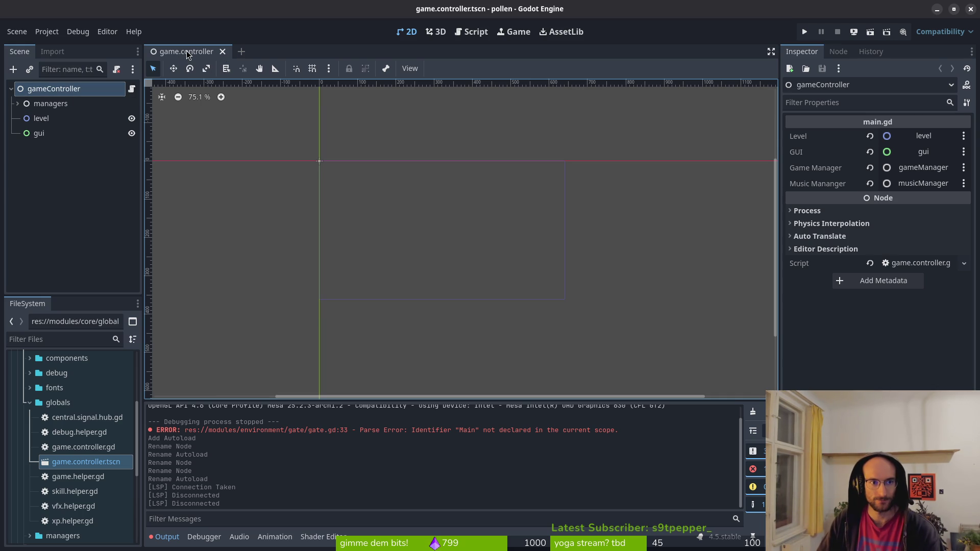
pyautogui.click(51, 180)
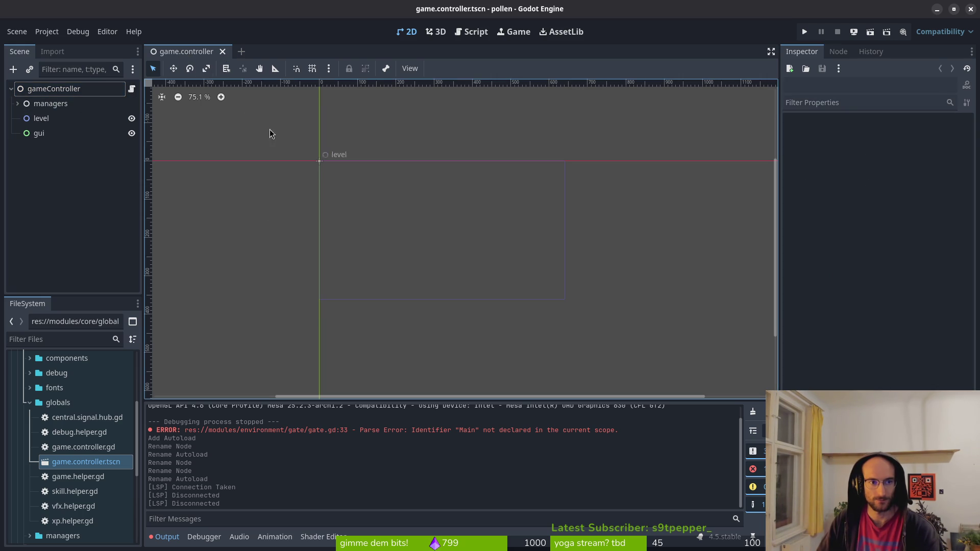
pyautogui.hotkey('alt', 'Tab')
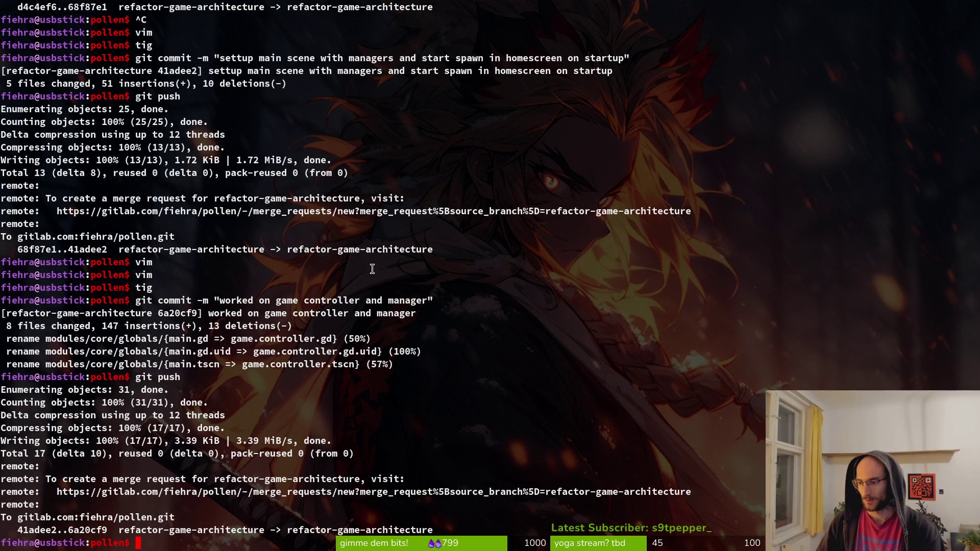
# Step: Launch vim from the shell and open gate.gd
pyautogui.write('git push')
pyautogui.press('BackSpace')
pyautogui.press('BackSpace')
pyautogui.press('BackSpace')
pyautogui.write('vim')
pyautogui.press('Return')
pyautogui.write('gate')
pyautogui.press('Return')
# Step: Comment out the old call line in gate.gd and save
pyautogui.press('j')
pyautogui.press('j')
pyautogui.press('j')
pyautogui.press('j')
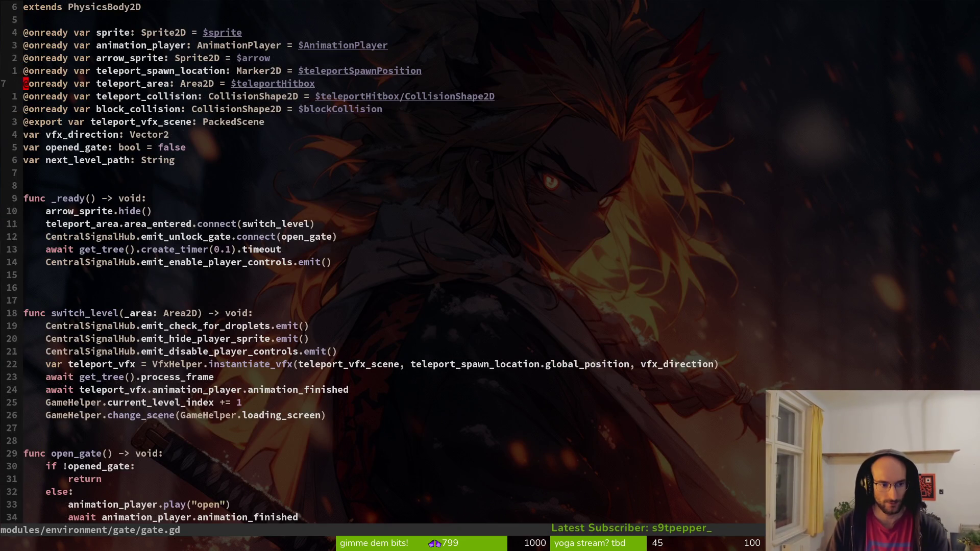
pyautogui.write('kI#')
pyautogui.press('Escape')
pyautogui.write(':write')
pyautogui.press('Return')
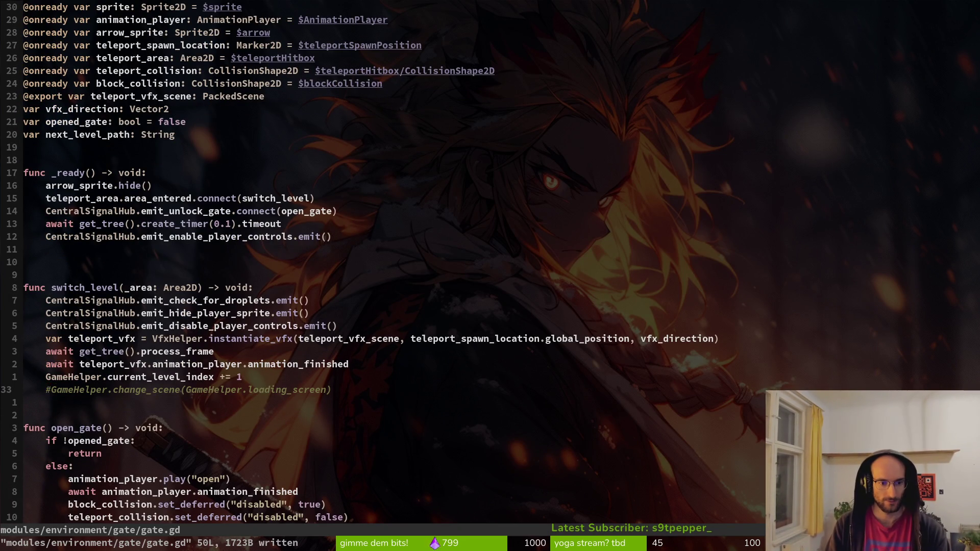
# Step: Start a new line with 'GameController.' and briefly search for the game controller file
pyautogui.press('o')
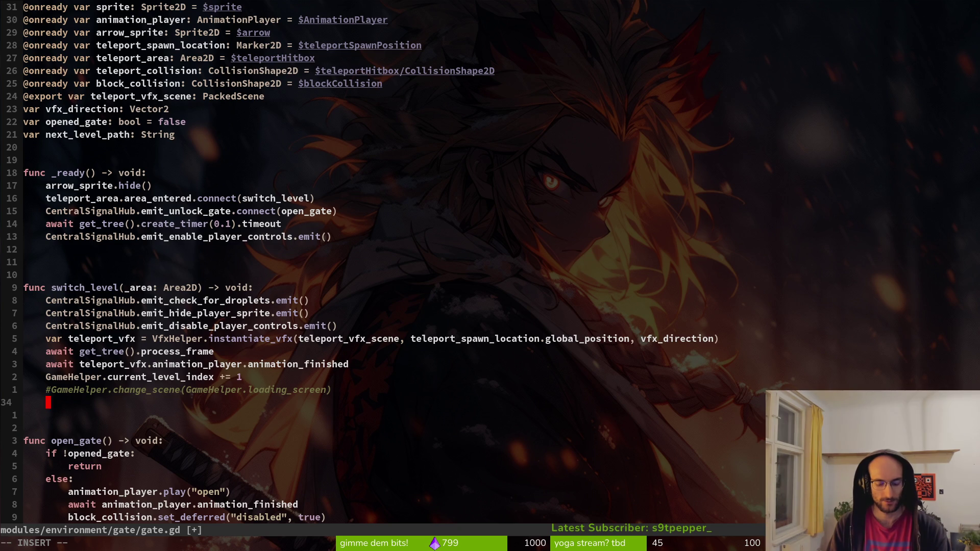
pyautogui.write('GameController.')
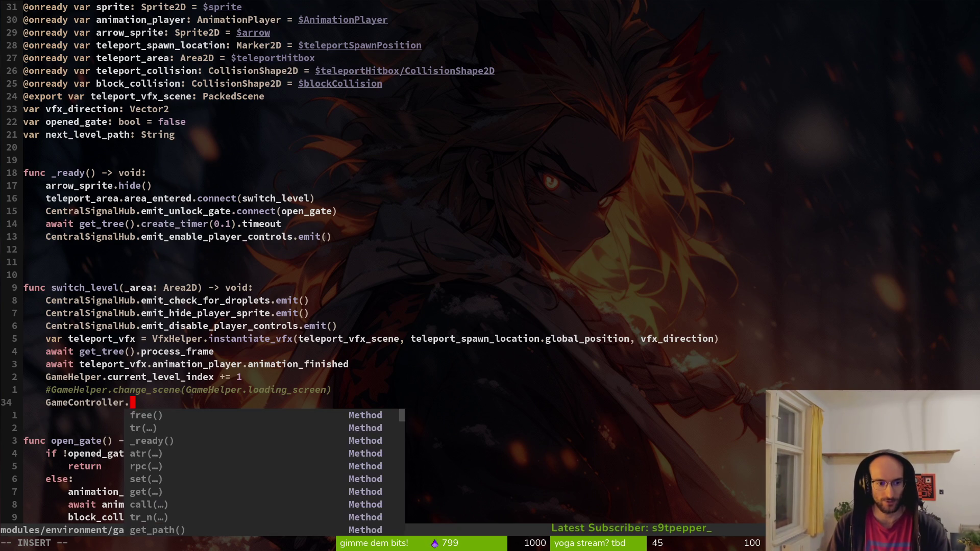
pyautogui.press('Escape')
pyautogui.hotkey('ctrl', 'p')
pyautogui.write('maini')
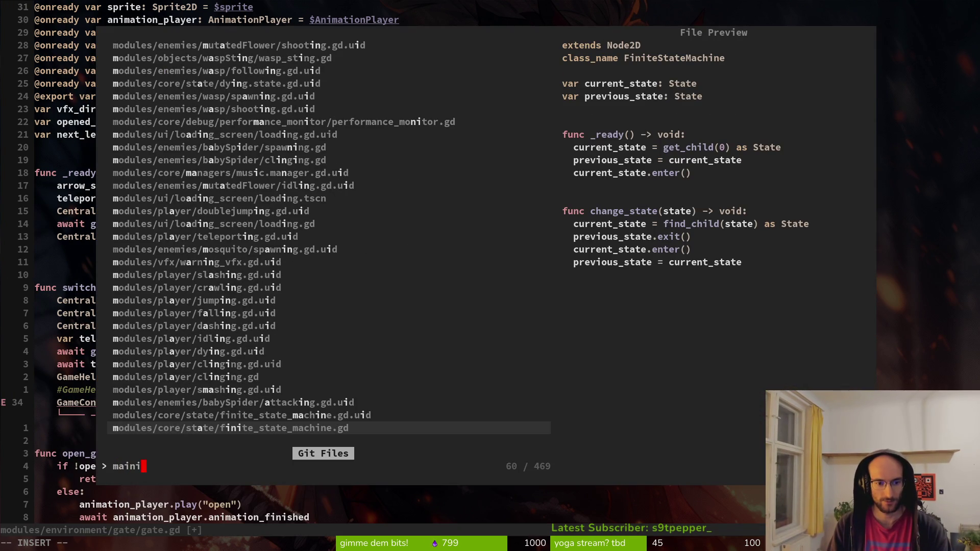
pyautogui.press('BackSpace')
pyautogui.press('BackSpace')
pyautogui.press('BackSpace')
pyautogui.write('gamcon')
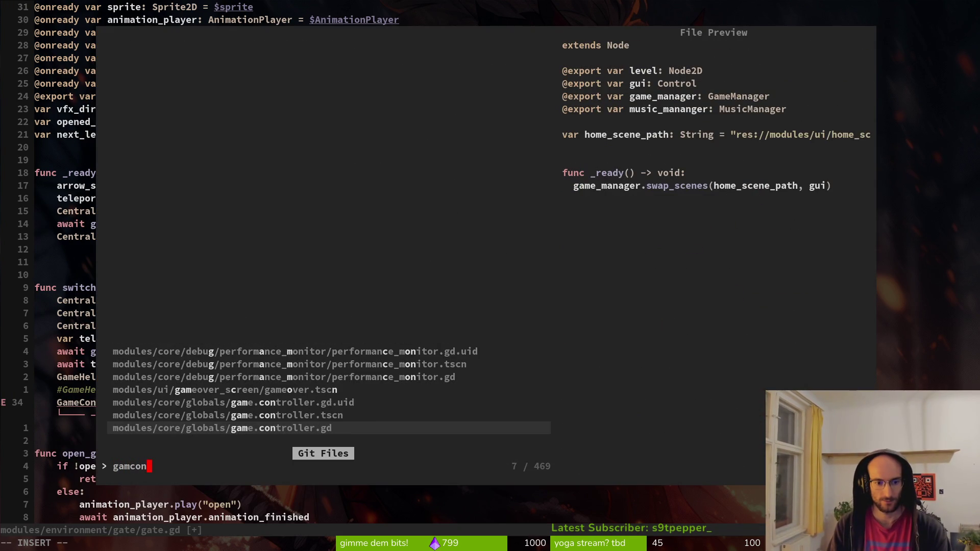
pyautogui.press('Escape')
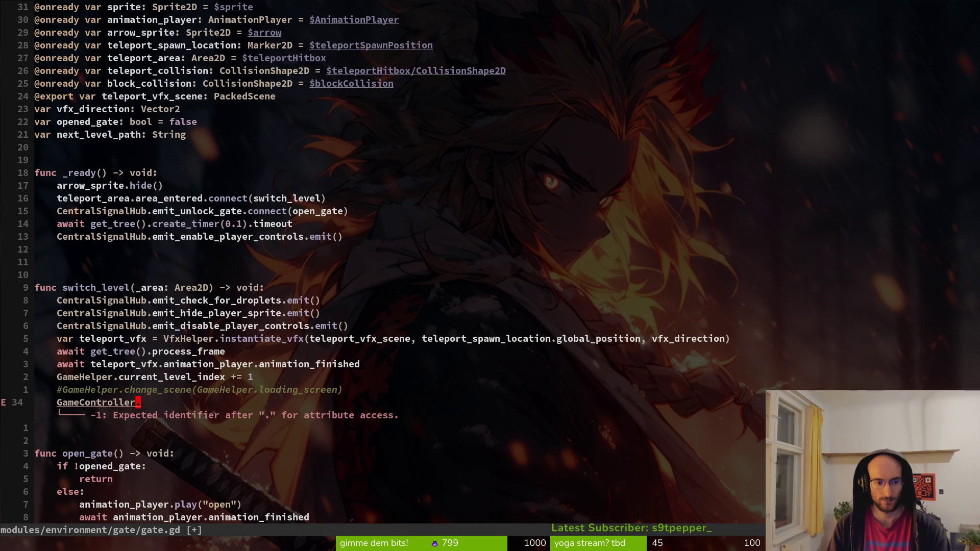
# Step: Complete the line to GameController.game_manager.swap_scenes(next_level_path,
pyautogui.write('gam')
pyautogui.press('Return')
pyautogui.write('.swa')
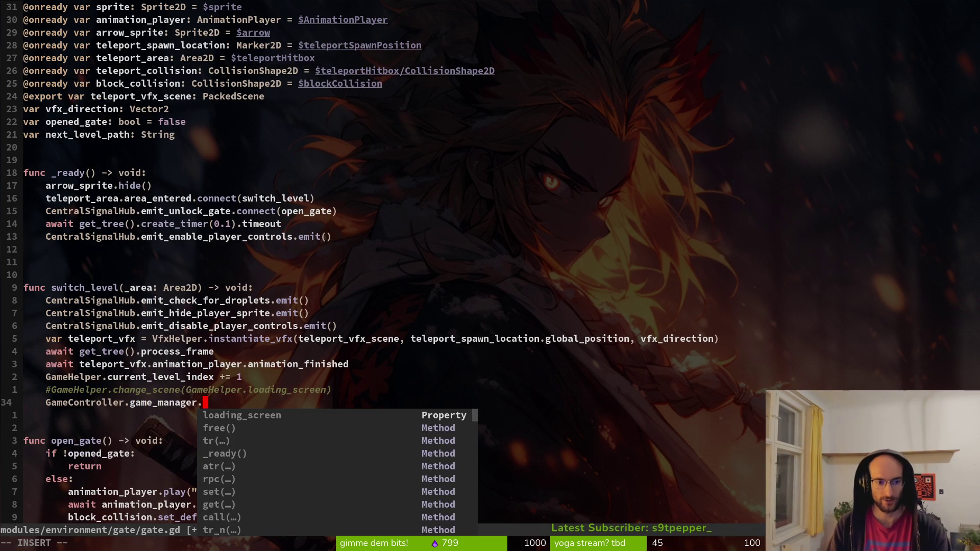
pyautogui.press('Return')
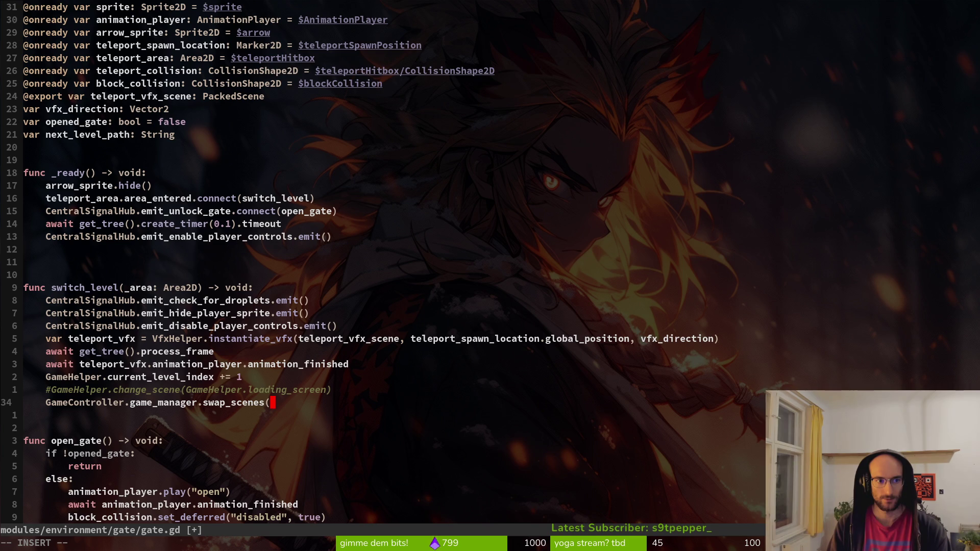
pyautogui.write('ne')
pyautogui.press('Tab')
pyautogui.write(',')
# Step: Search 'gamman' and open game.manager.gd
pyautogui.hotkey('ctrl', 'p')
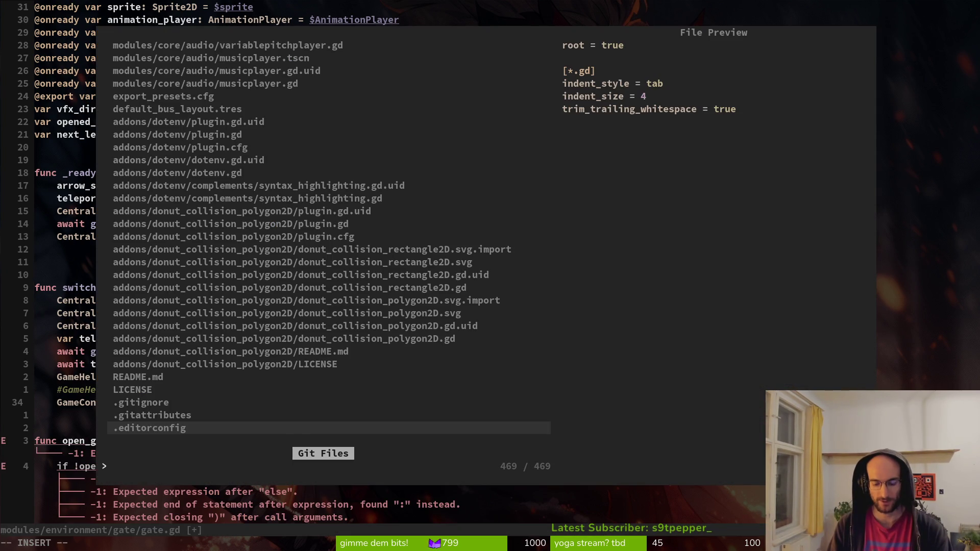
pyautogui.write('gamman')
pyautogui.press('Up')
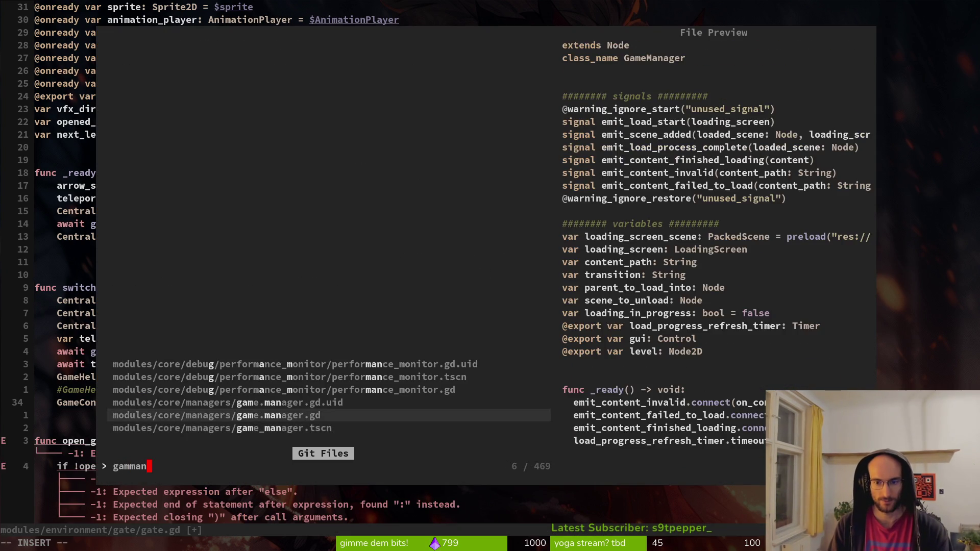
pyautogui.press('Return')
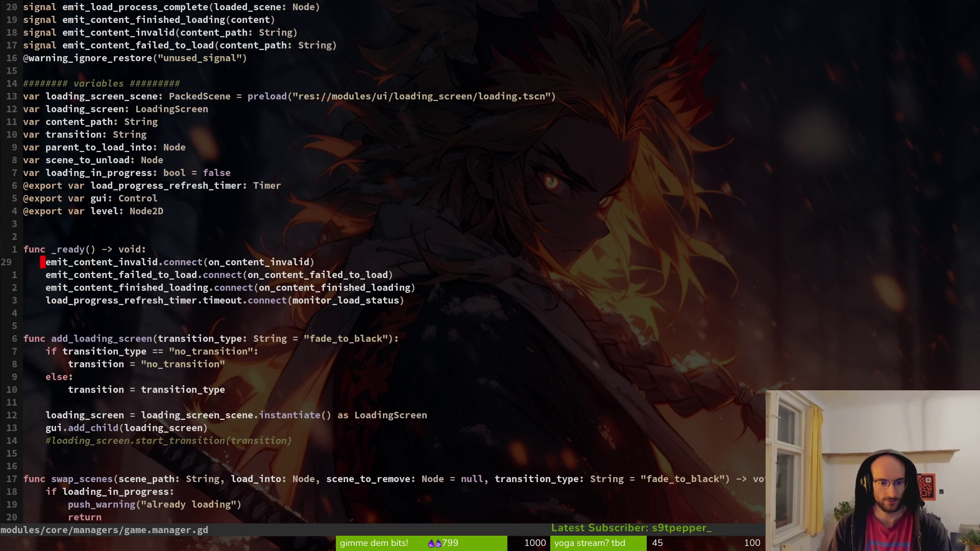
# Step: Finish gate.gd's call as swap_scenes(next_level_path, GameController.gui) and save the file
pyautogui.hotkey('alt', 'Tab')
pyautogui.hotkey('alt', 'Tab')
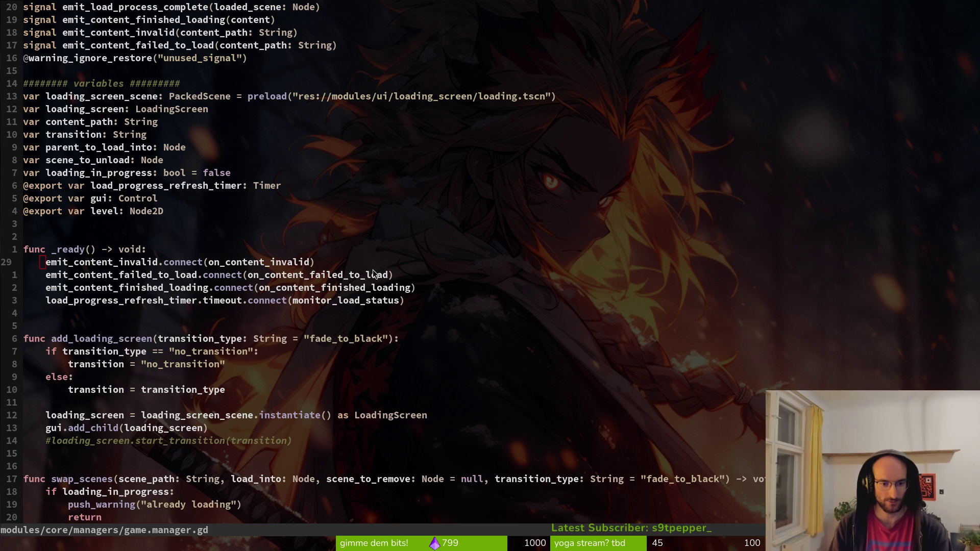
pyautogui.hotkey('ctrl', 'o')
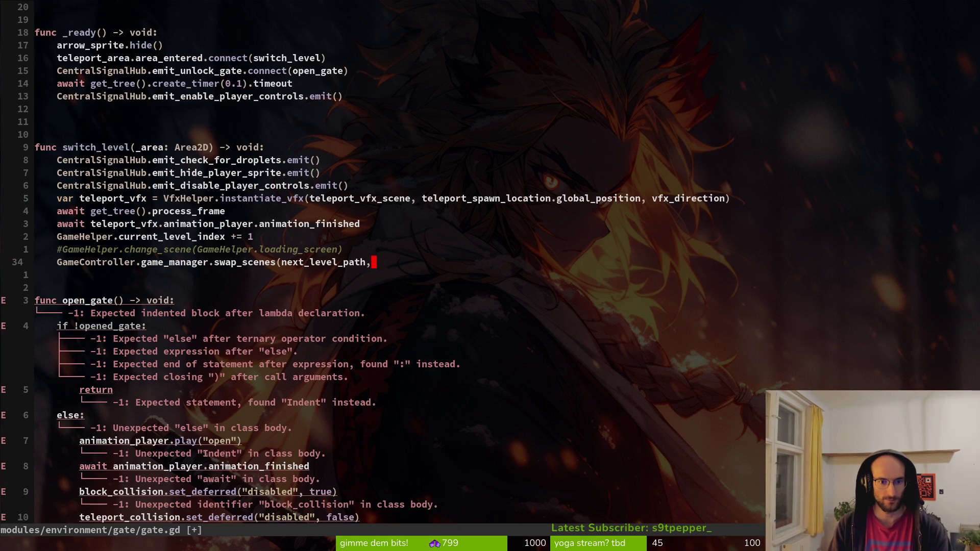
pyautogui.press('A')
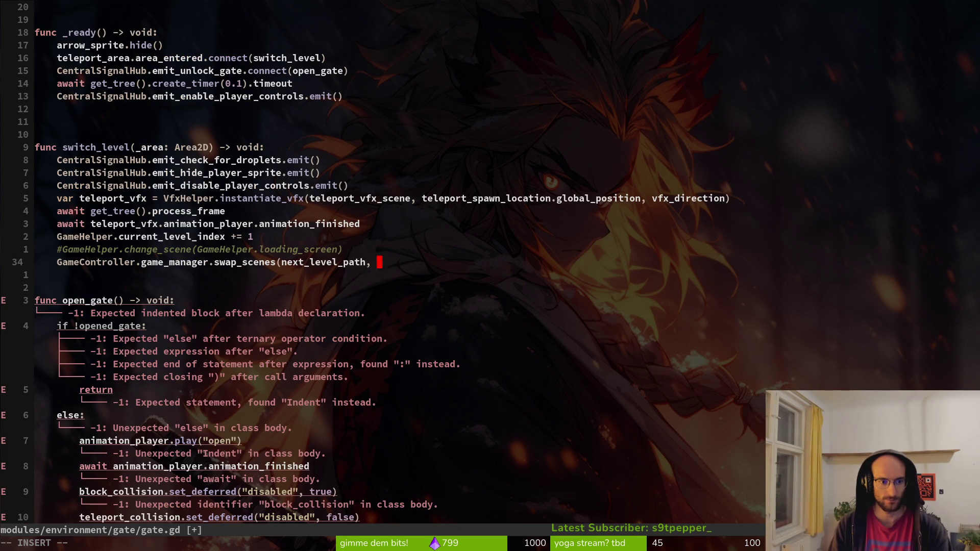
pyautogui.write('CGam')
pyautogui.press('Return')
pyautogui.write('.gam')
pyautogui.press('Return')
pyautogui.write('.')
pyautogui.press('BackSpace')
pyautogui.press('BackSpace')
pyautogui.press('BackSpace')
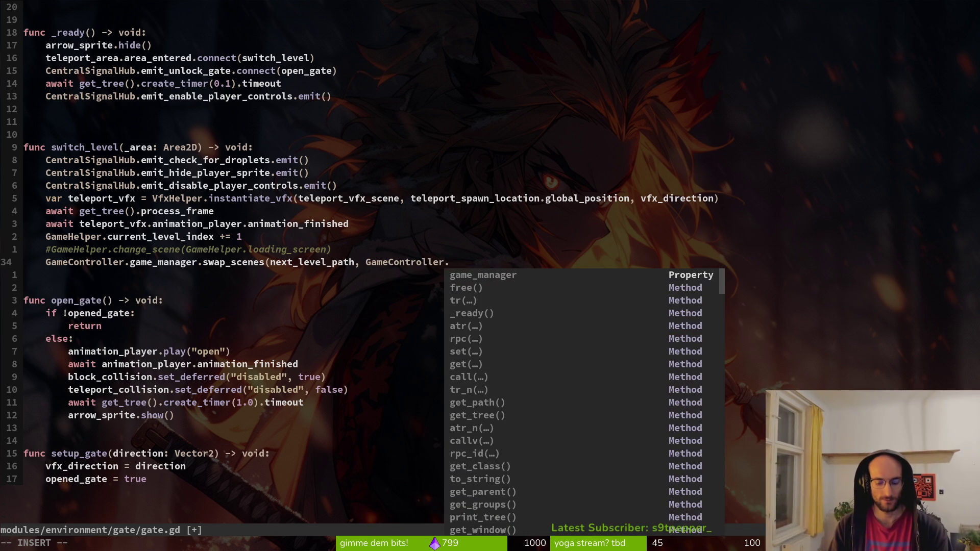
pyautogui.write('gui')
pyautogui.press('Escape')
pyautogui.write('a)')
pyautogui.hotkey('ctrl', 's')
# Step: Open game.manager.gd through the project file finder
pyautogui.press('space')
pyautogui.write('ggamcon')
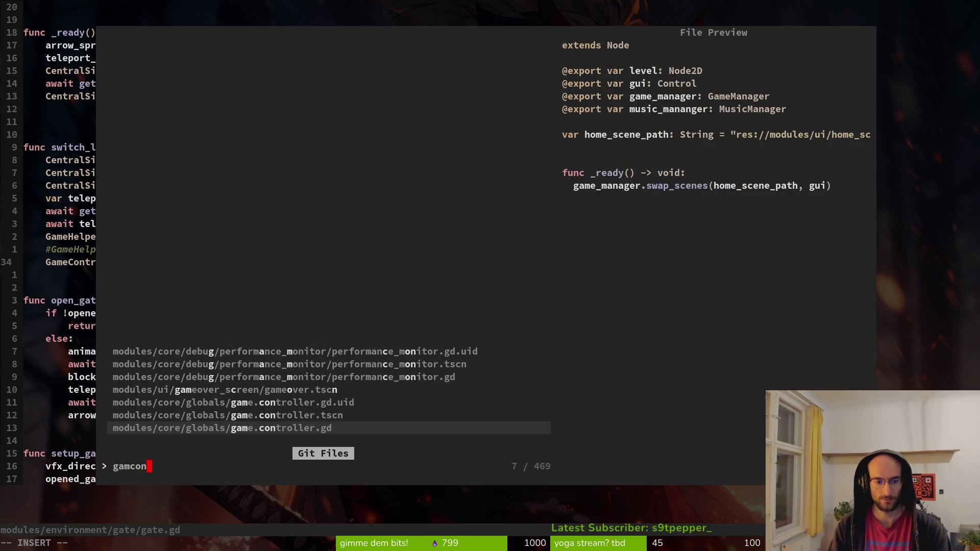
pyautogui.press('Escape')
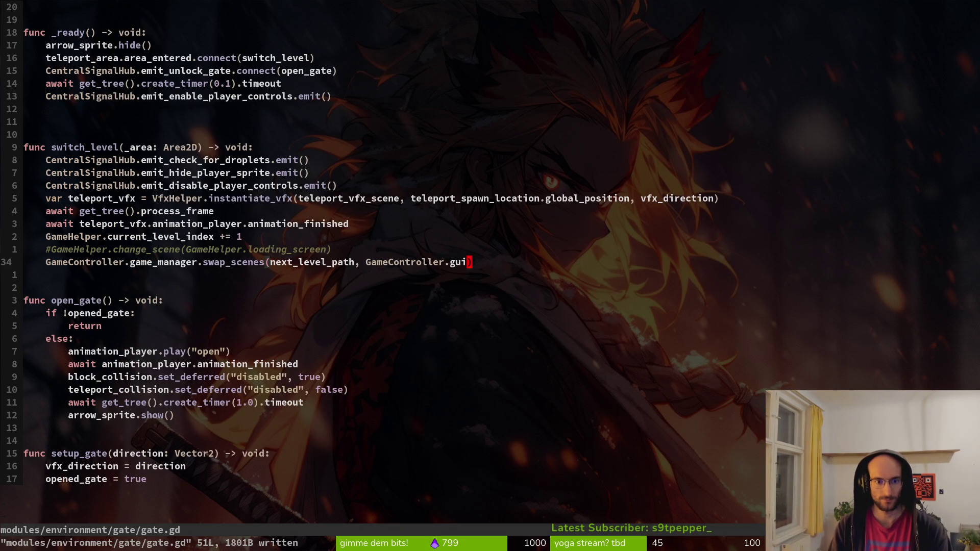
pyautogui.press('space')
pyautogui.write('ggamman')
pyautogui.press('Up')
pyautogui.press('Return')
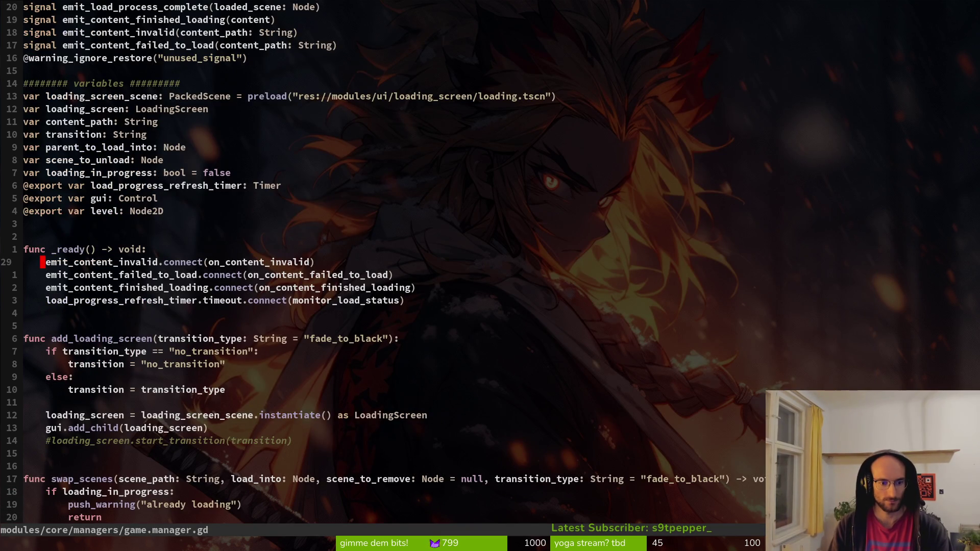
# Step: Delete the exported gui and level variables from game.manager.gd and save
pyautogui.press('space')
pyautogui.write('g')
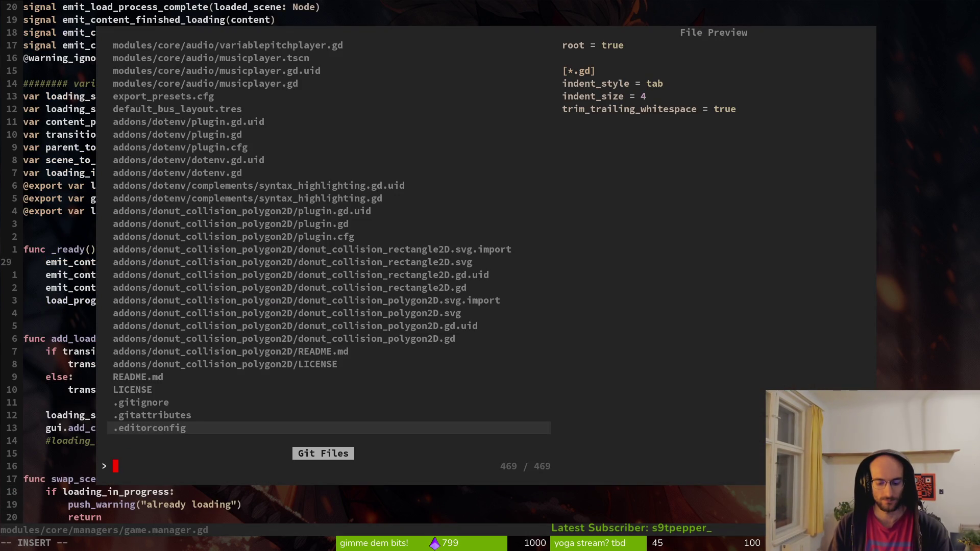
pyautogui.write('gamcon')
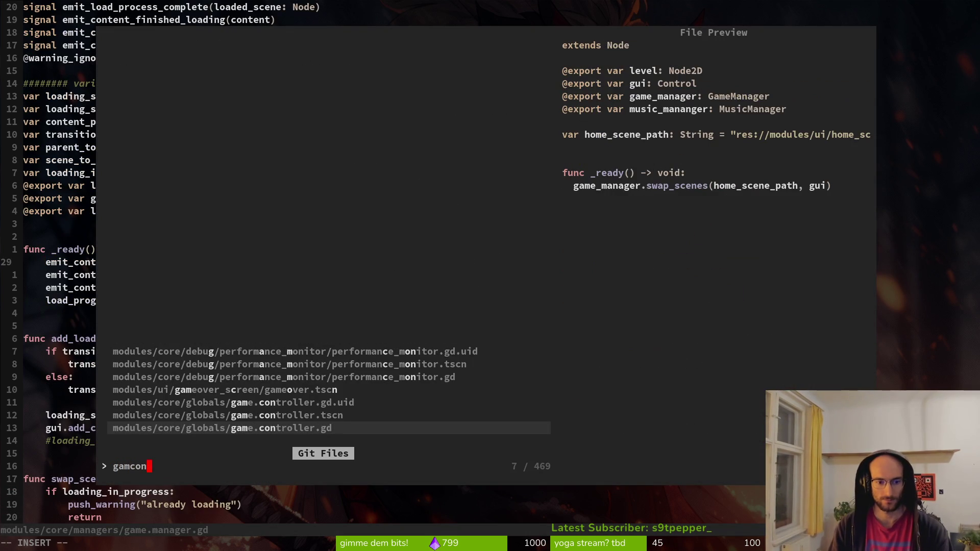
pyautogui.press('Escape')
pyautogui.press('Escape')
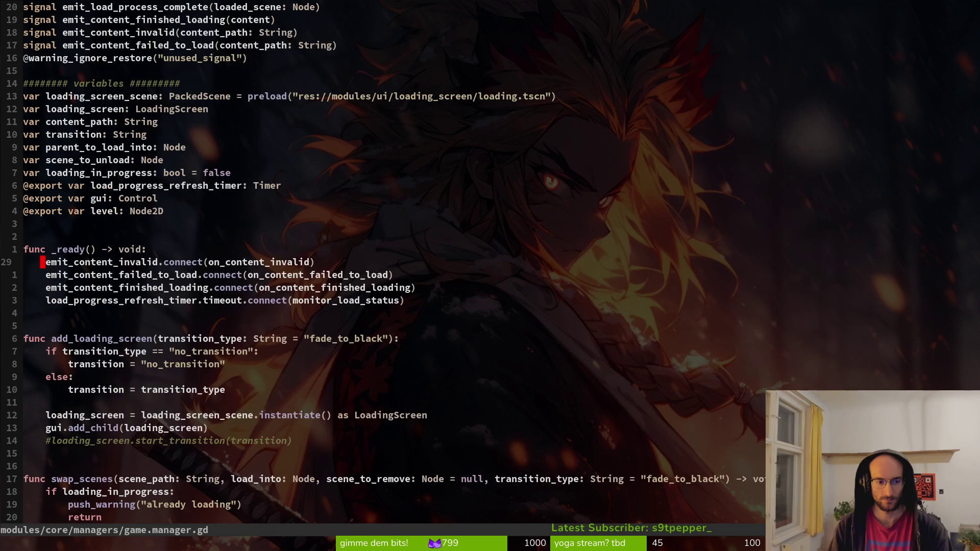
pyautogui.press('k')
pyautogui.press('k')
pyautogui.press('k')
pyautogui.press('k')
pyautogui.press('V')
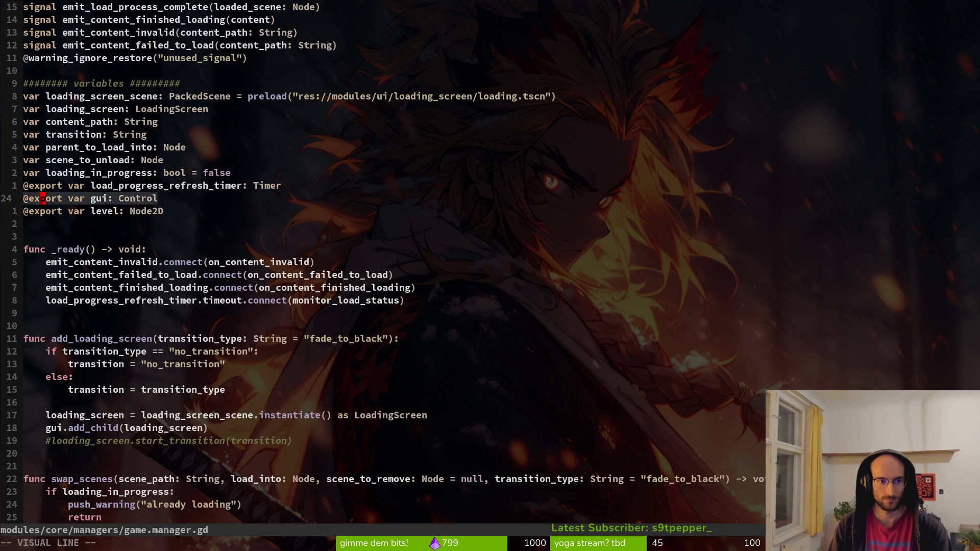
pyautogui.press('j')
pyautogui.press('d')
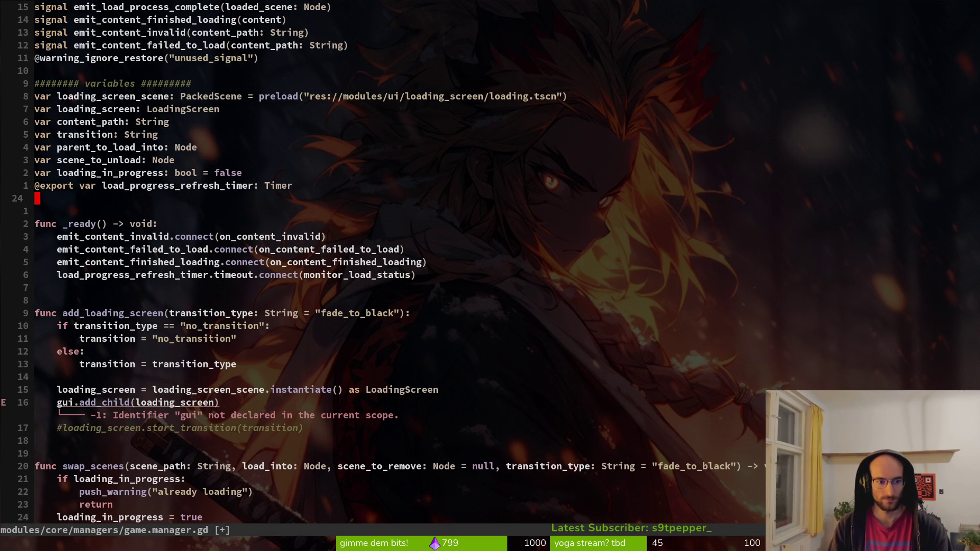
pyautogui.write(':w')
pyautogui.press('Return')
# Step: Change gui.add_child to GameController.gui.add_child and save the script
pyautogui.press('4')
pyautogui.press('j')
pyautogui.press('1')
pyautogui.press('1')
pyautogui.write('jj')
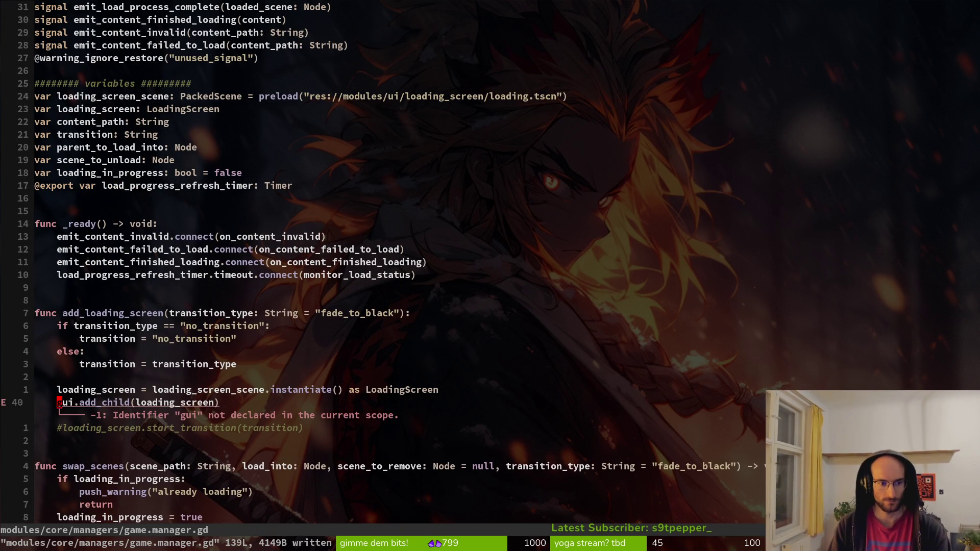
pyautogui.write('iGameController.')
pyautogui.press('Escape')
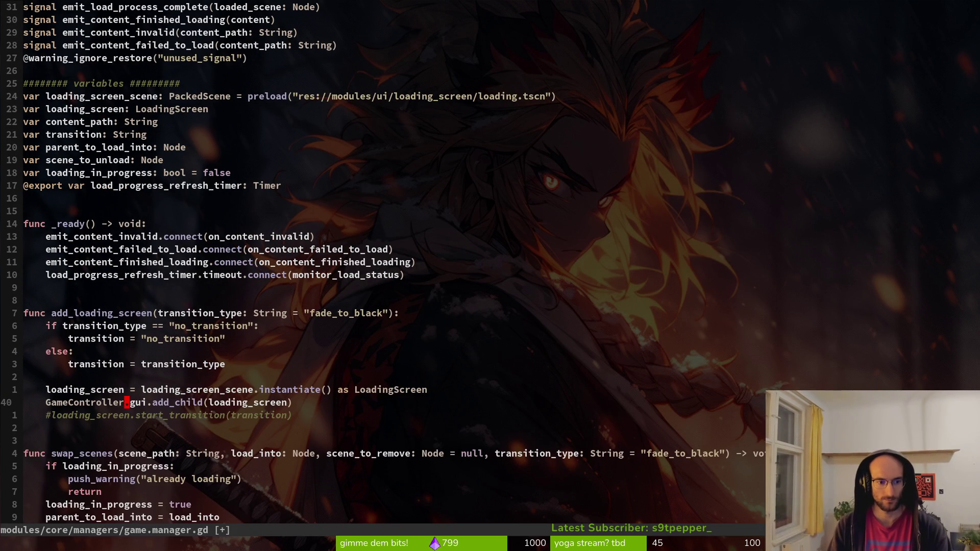
pyautogui.write(':w')
pyautogui.press('Return')
pyautogui.hotkey('ctrl', 'd')
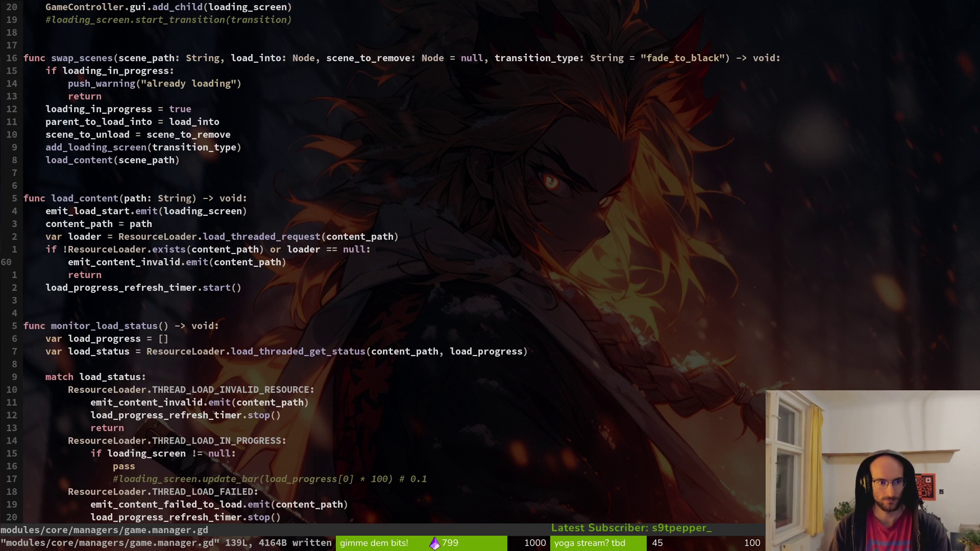
# Step: Review the loading-screen and load-status code, then save and quit with :wq
pyautogui.hotkey('ctrl', 'u')
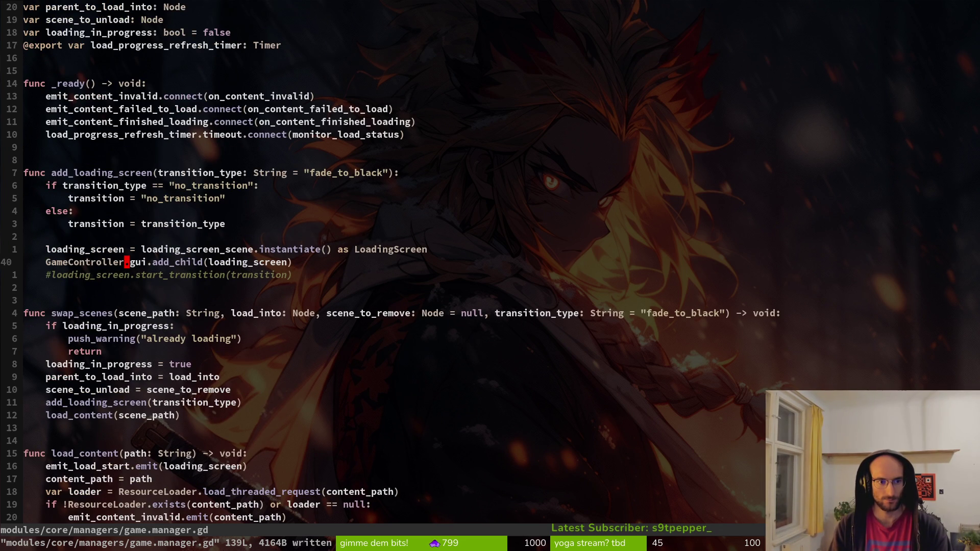
pyautogui.hotkey('ctrl', 'd')
pyautogui.hotkey('ctrl', 'd')
pyautogui.hotkey('ctrl', 'd')
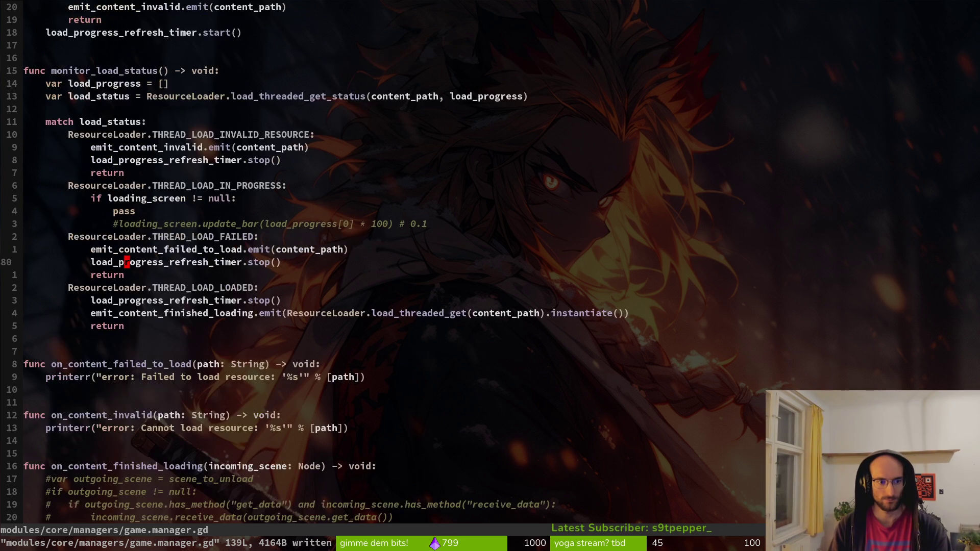
pyautogui.hotkey('ctrl', 'u')
pyautogui.hotkey('ctrl', 'u')
pyautogui.hotkey('ctrl', 'u')
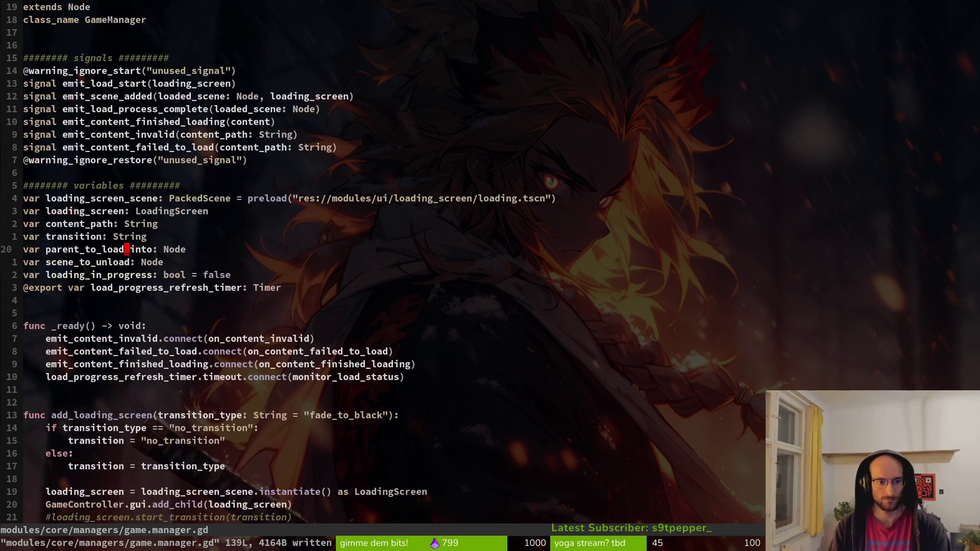
pyautogui.write(':wq')
pyautogui.press('Return')
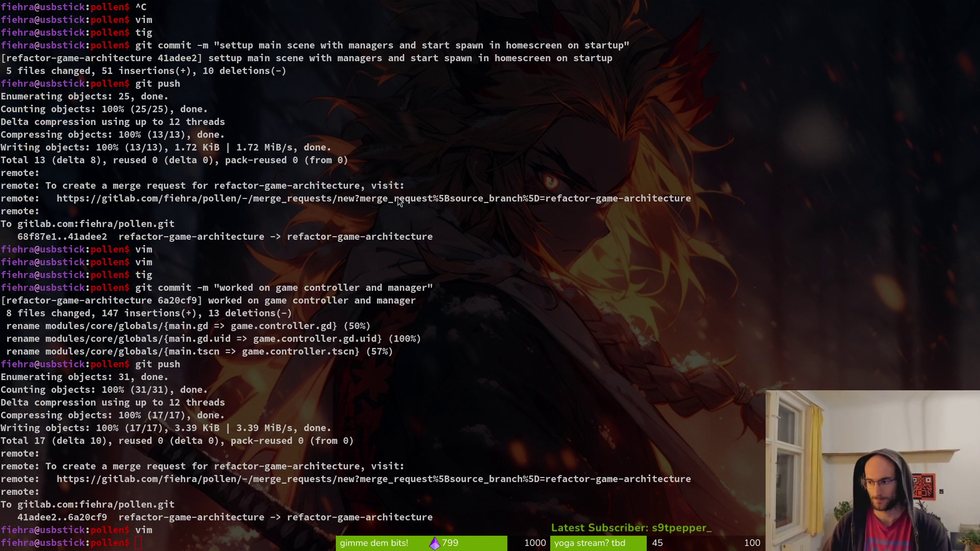
# Step: Inspect the gameManager and musicManager nodes under managers in the gameController scene
pyautogui.hotkey('alt', 'Tab')
pyautogui.click(47, 91)
pyautogui.click(48, 104)
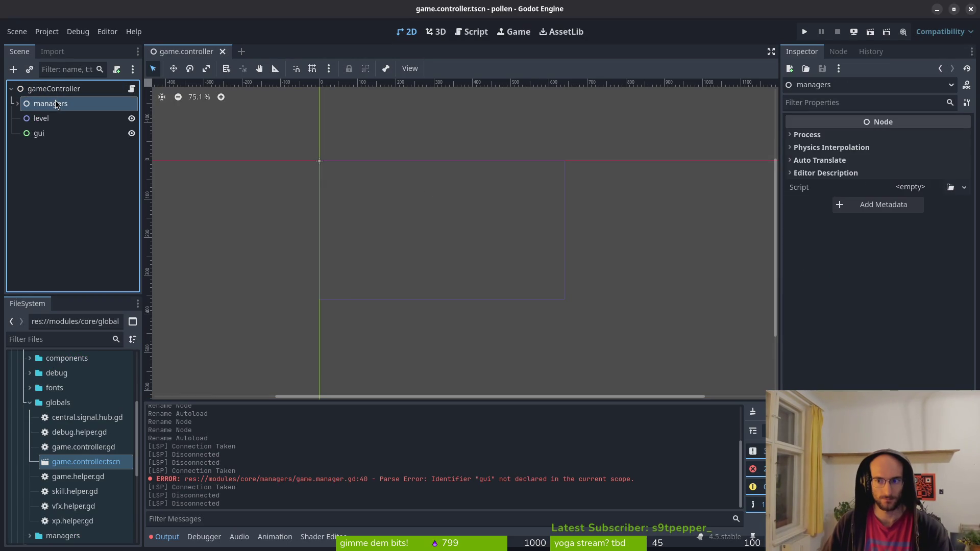
pyautogui.click(18, 103)
pyautogui.click(61, 118)
pyautogui.click(60, 133)
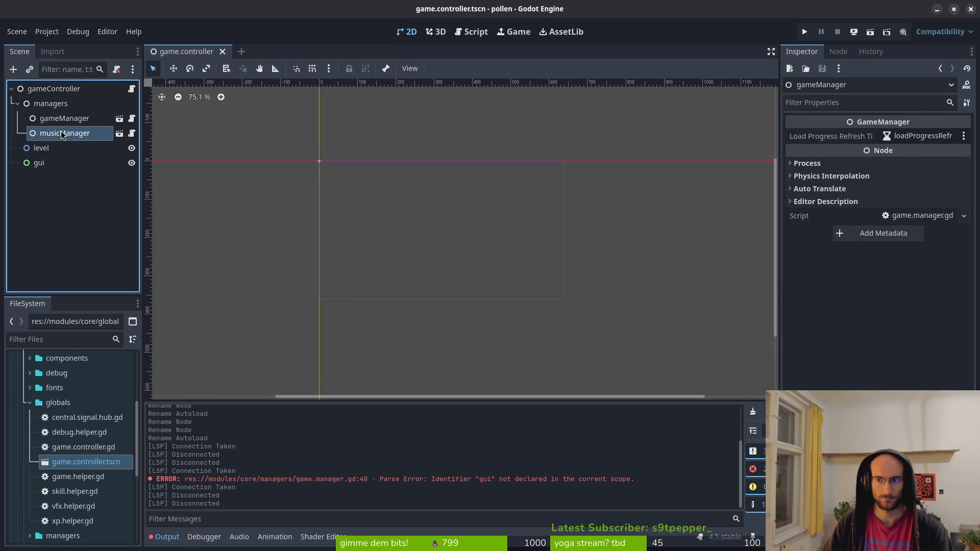
pyautogui.click(18, 104)
pyautogui.click(11, 89)
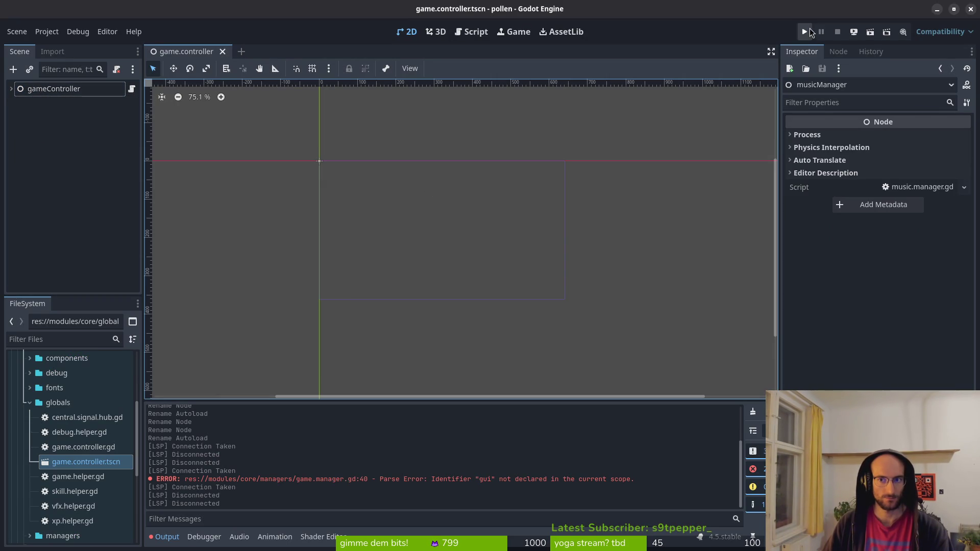
# Step: Run the project to check it reaches level select, then close the game window
pyautogui.click(809, 30)
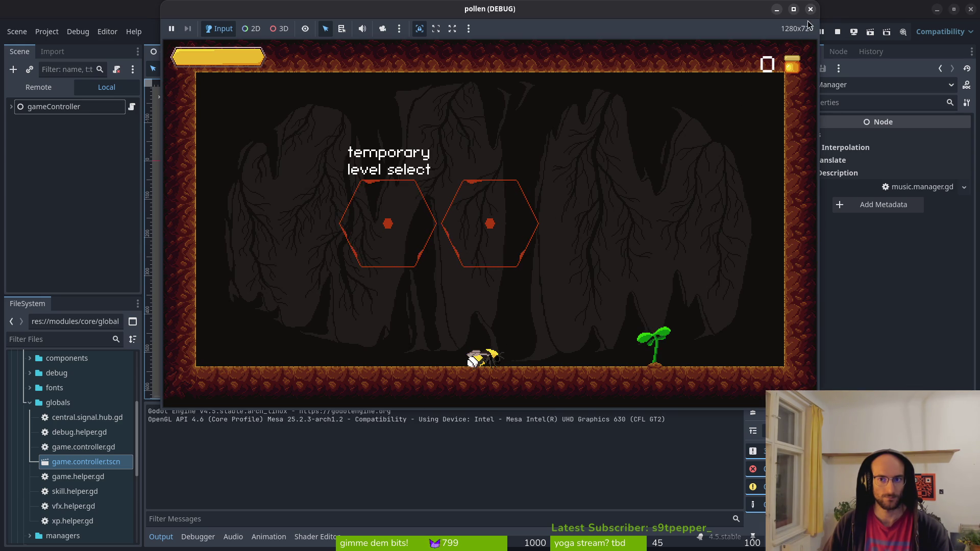
pyautogui.click(837, 31)
pyautogui.hotkey('alt', 'Tab')
# Step: Launch vim and open modules/levels/level.gd
pyautogui.write('vim')
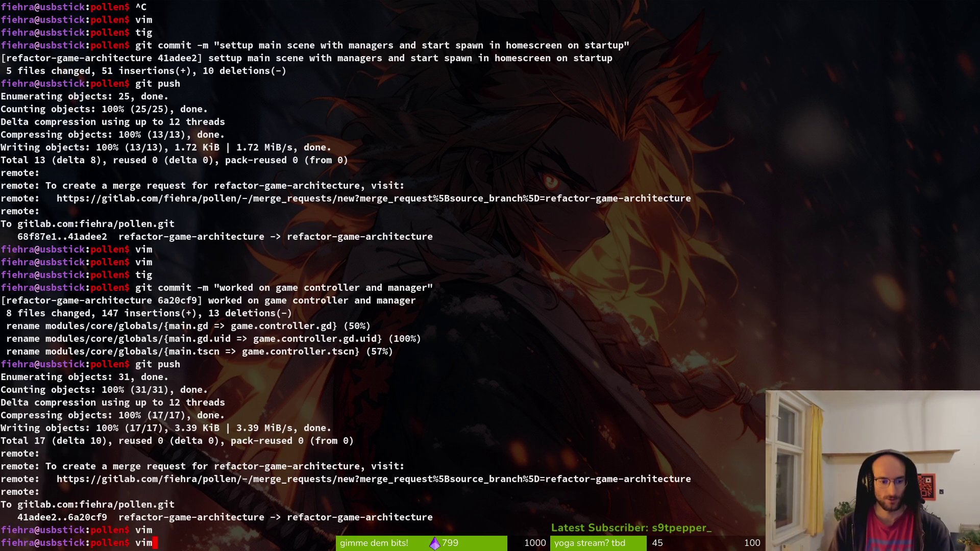
pyautogui.press('Return')
pyautogui.hotkey('ctrl', 'p')
pyautogui.write('leve')
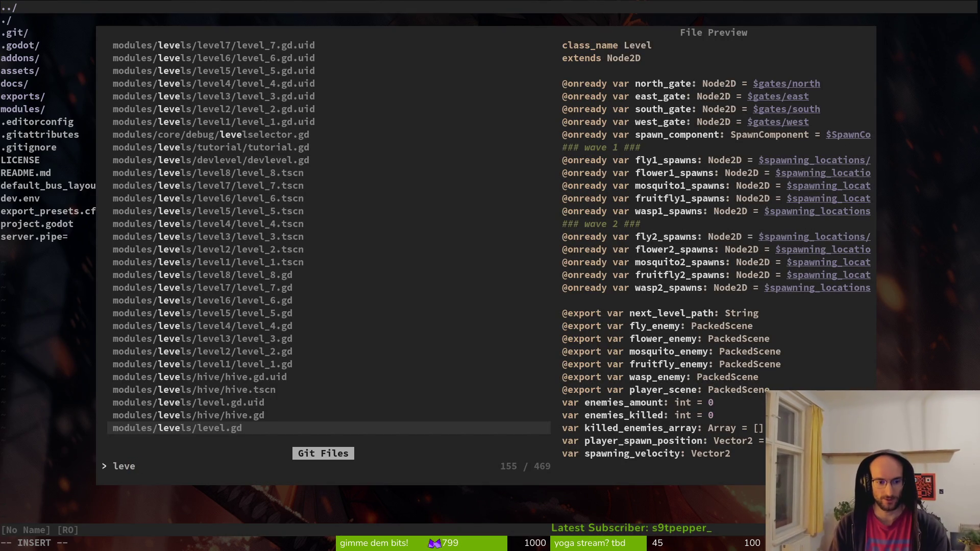
pyautogui.press('Return')
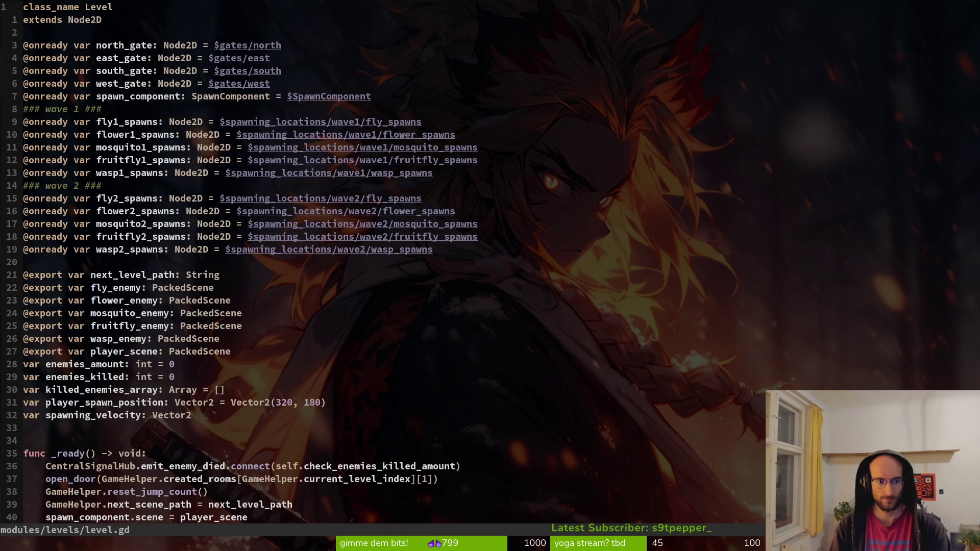
# Step: Read through level.gd, from next_level_path and the wave spawning code to the enemy counting function
pyautogui.press('2')
pyautogui.press('1')
pyautogui.press('j')
pyautogui.press('w')
pyautogui.press('w')
pyautogui.press('w')
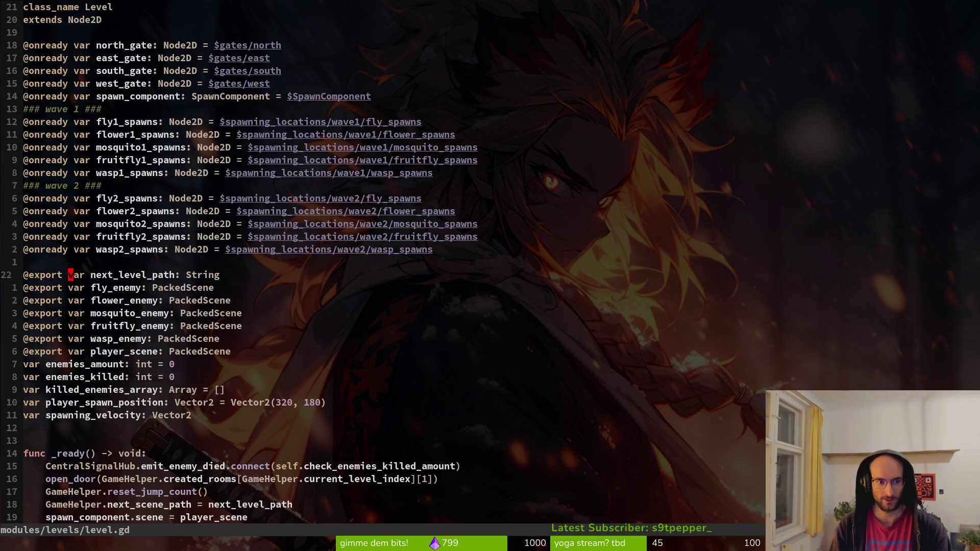
pyautogui.press('j')
pyautogui.press('j')
pyautogui.press('j')
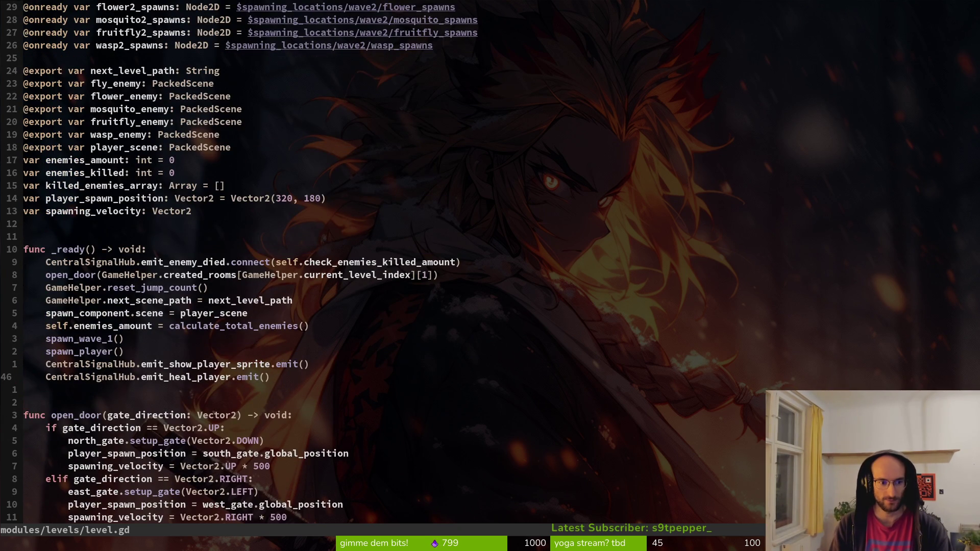
pyautogui.press('k')
pyautogui.press('k')
pyautogui.press('k')
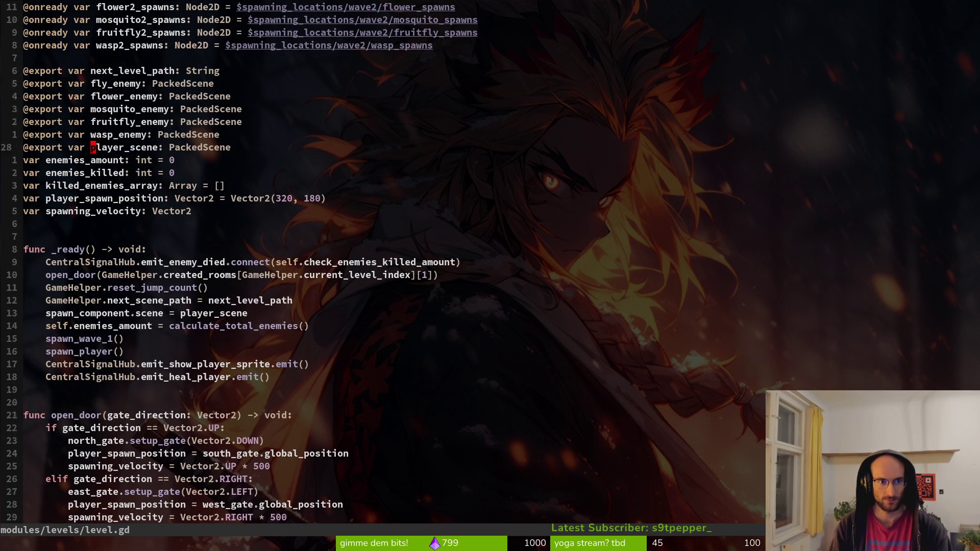
pyautogui.press('k')
pyautogui.press('k')
pyautogui.press('k')
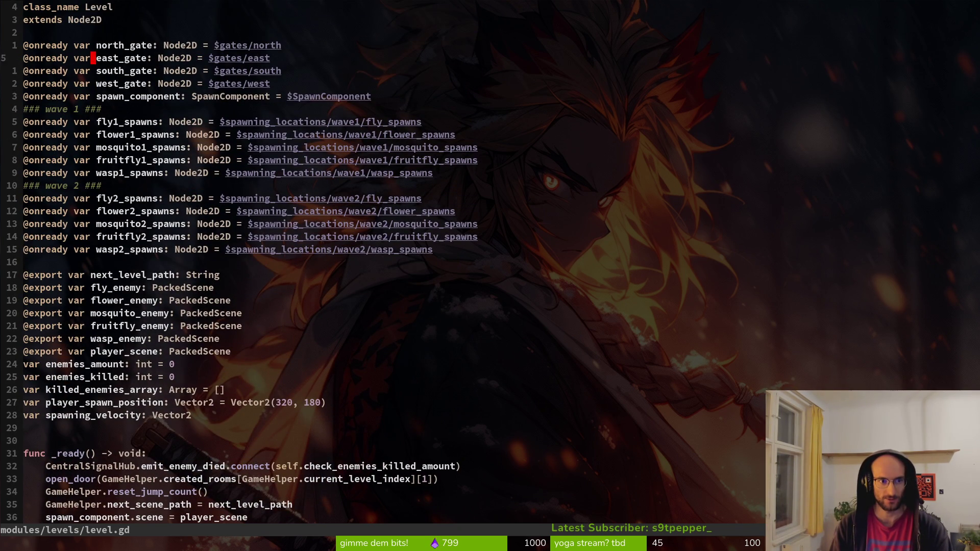
pyautogui.press('j')
pyautogui.press('j')
pyautogui.press('j')
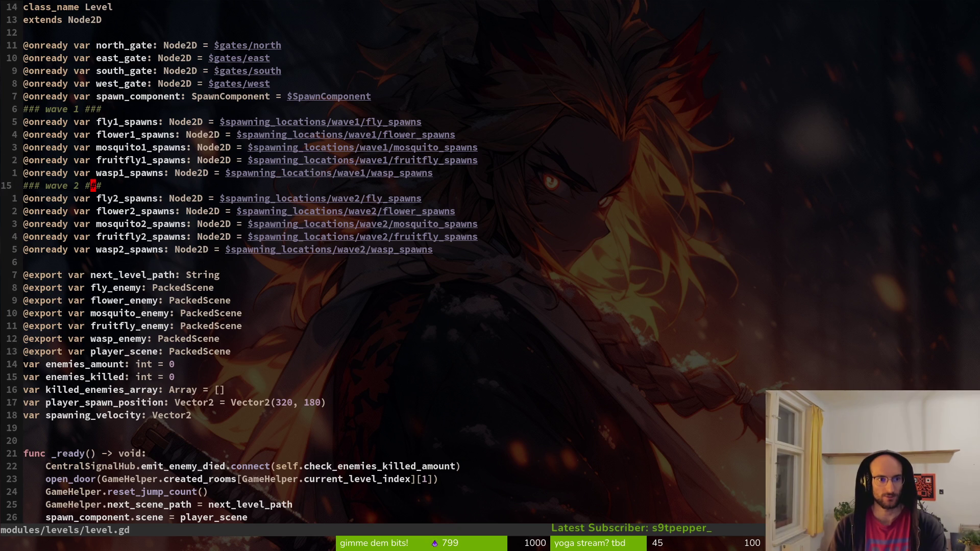
pyautogui.press('j')
pyautogui.press('j')
pyautogui.press('j')
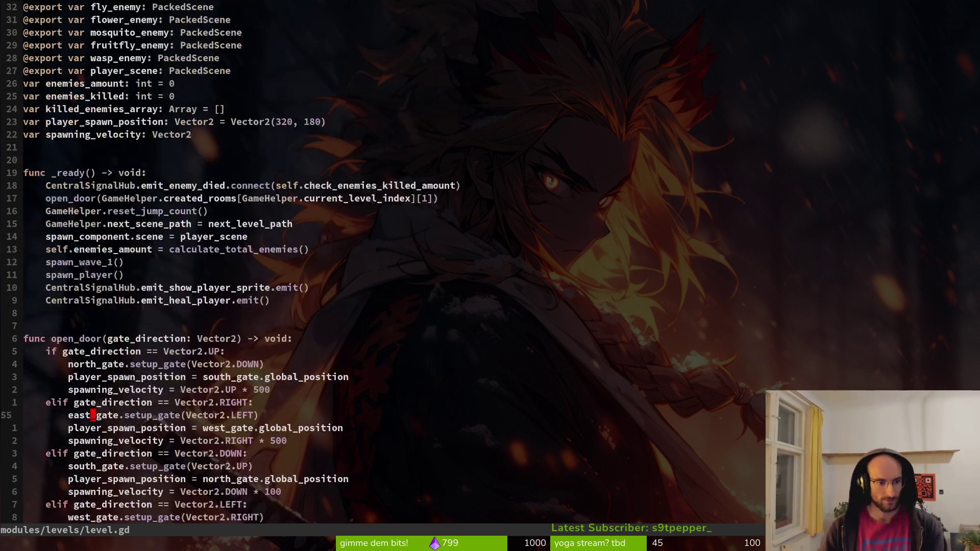
pyautogui.press('j')
pyautogui.press('j')
pyautogui.press('j')
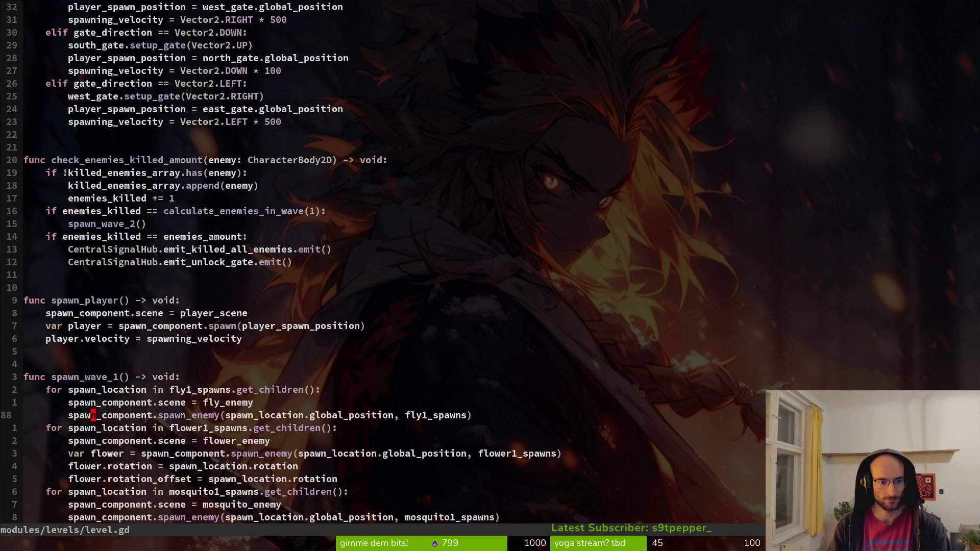
pyautogui.press('k')
pyautogui.press('k')
pyautogui.press('k')
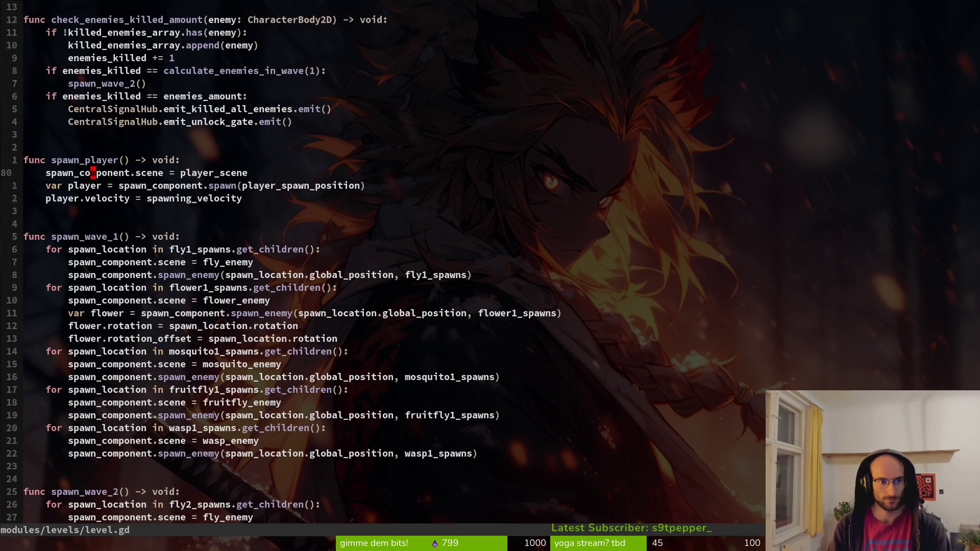
pyautogui.press('j')
pyautogui.press('j')
pyautogui.press('j')
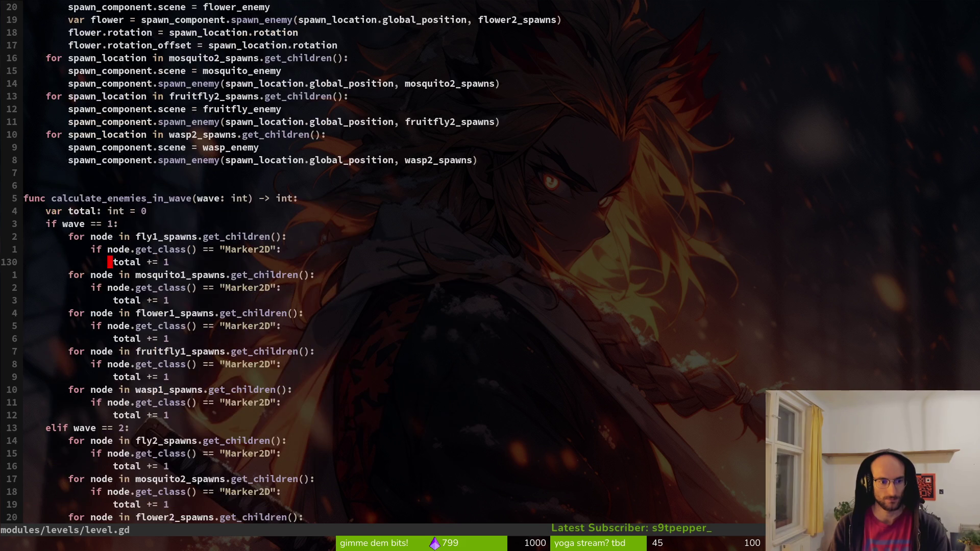
# Step: Add blank lines after calculate_total_enemies at the end of the file
pyautogui.press('G')
pyautogui.press('o')
pyautogui.press('Return')
pyautogui.press('Return')
# Step: Declare func set_next_level_path_in_gates(scene_path: String) -> void: in level.gd
pyautogui.write('func ')
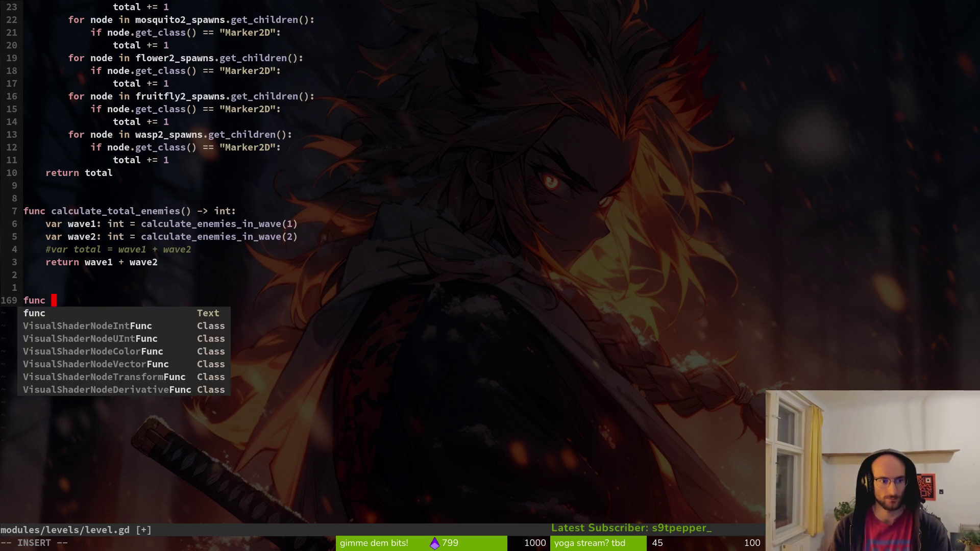
pyautogui.write('set_nex')
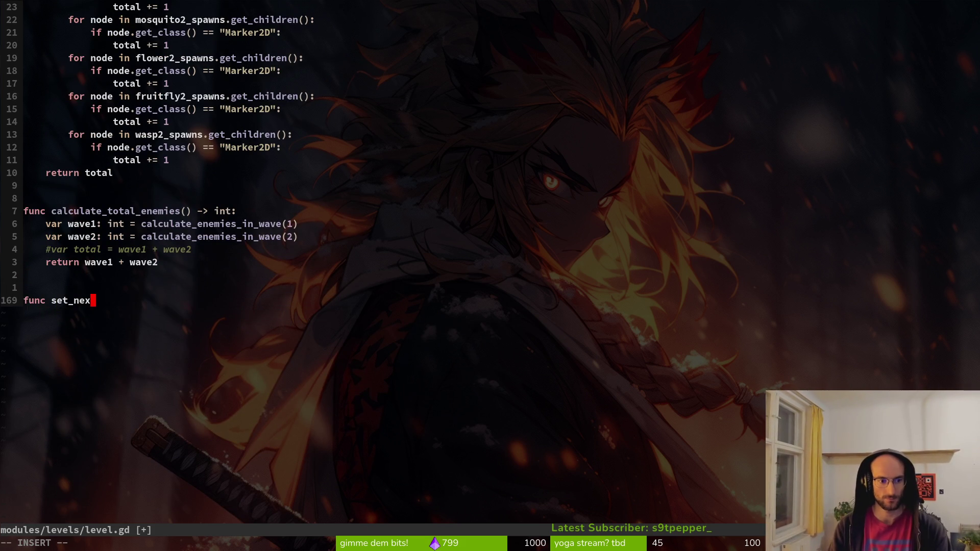
pyautogui.write('t_level_path_in_')
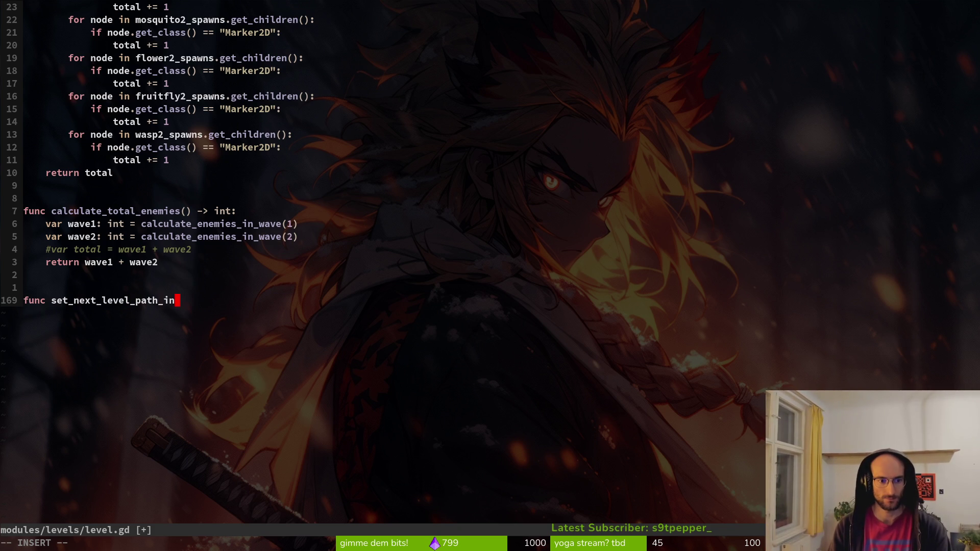
pyautogui.write('gates(')
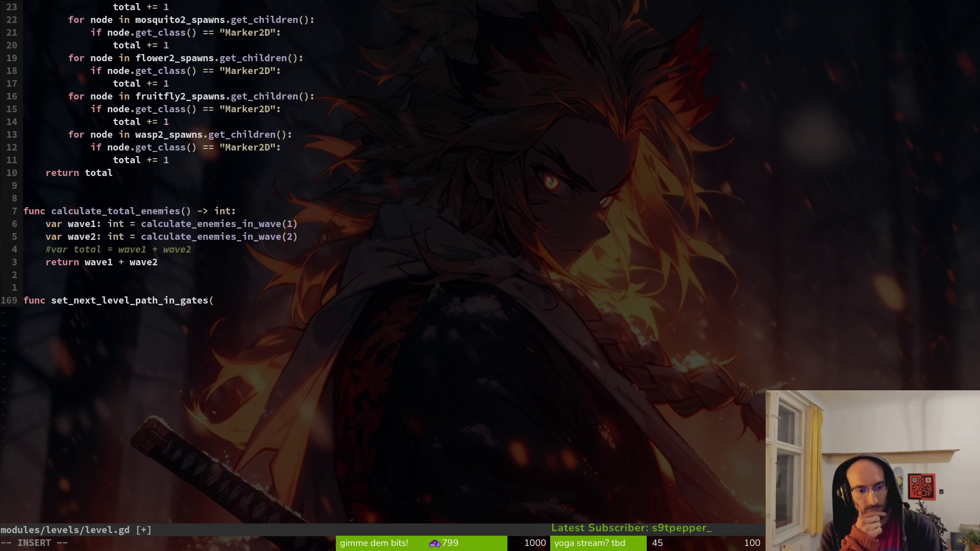
pyautogui.write('scene_path')
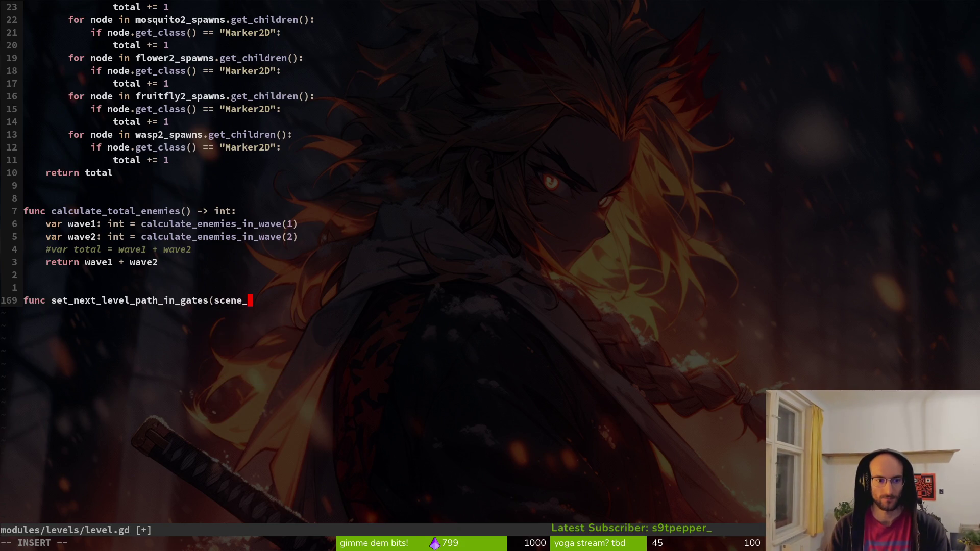
pyautogui.press('BackSpace')
pyautogui.press('BackSpace')
pyautogui.press('BackSpace')
pyautogui.write('o')
pyautogui.press('BackSpace')
pyautogui.write('ath: ')
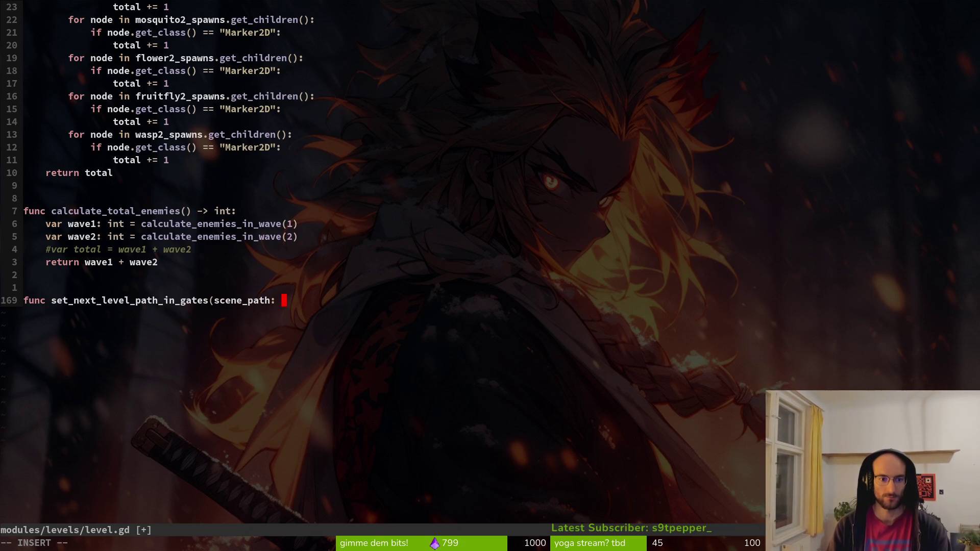
pyautogui.write('String) -> void:')
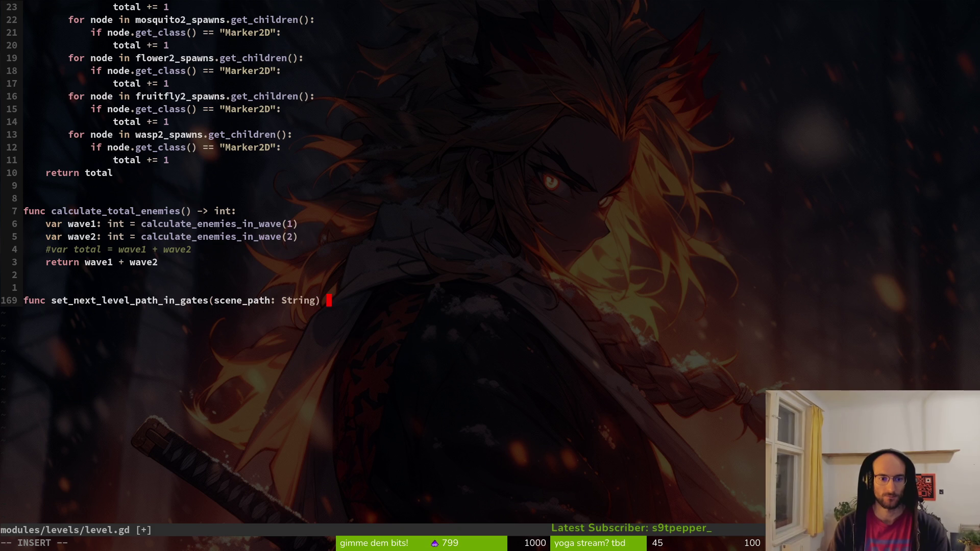
# Step: Begin the function body with an indented north_gate.next line
pyautogui.press('Return')
pyautogui.press('Tab')
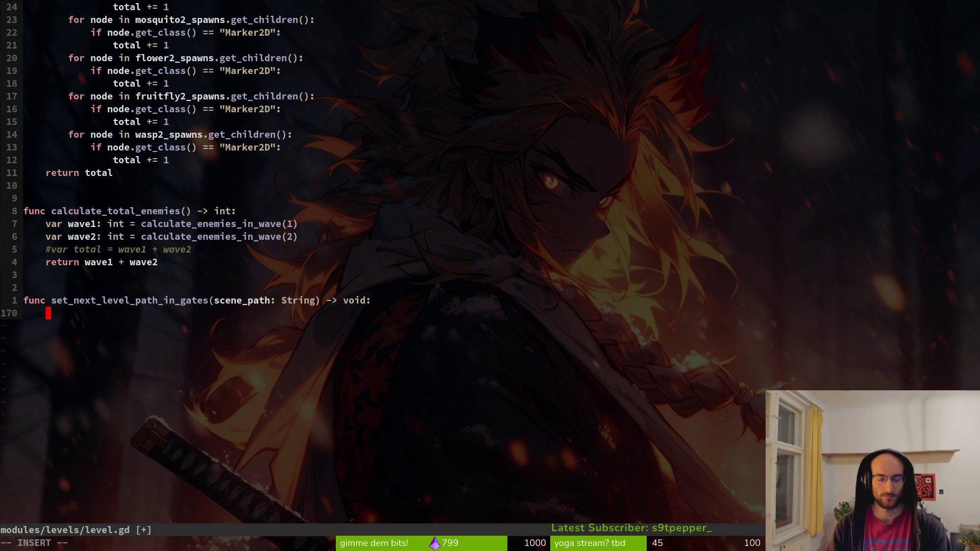
pyautogui.write('nor')
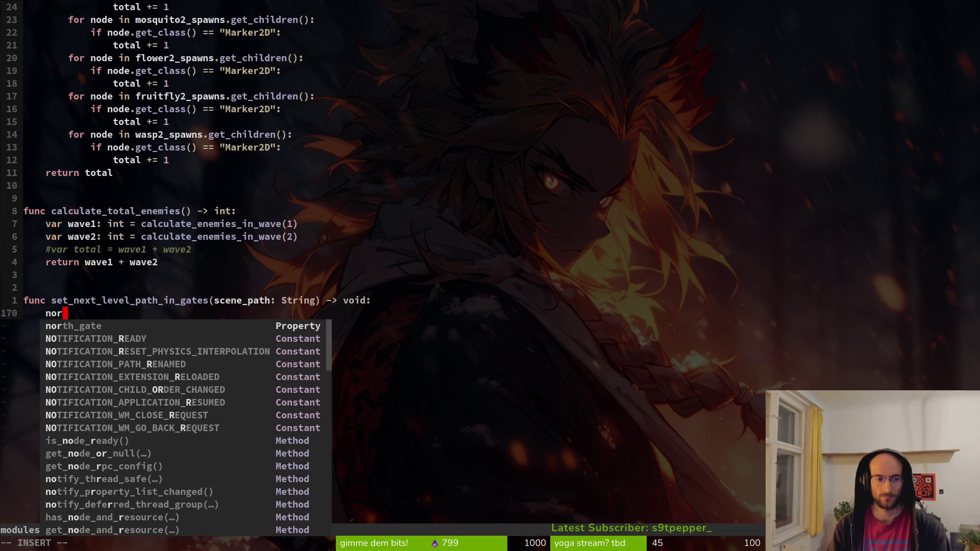
pyautogui.write('th_gate.nex')
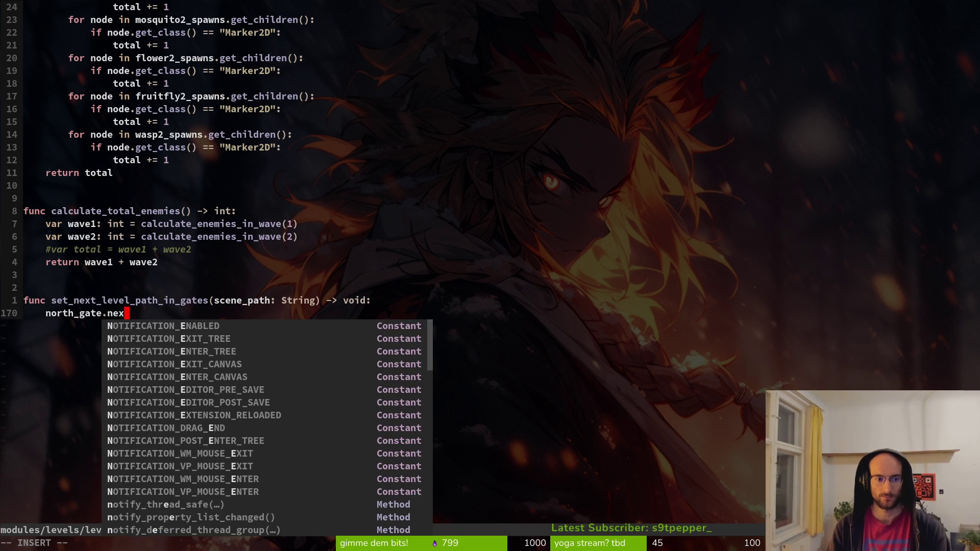
pyautogui.write('t')
pyautogui.press('Escape')
pyautogui.hotkey('ctrl', 'p')
# Step: Open gate.gd in a side split and paste its next_level_path name into level.gd
pyautogui.write('gate')
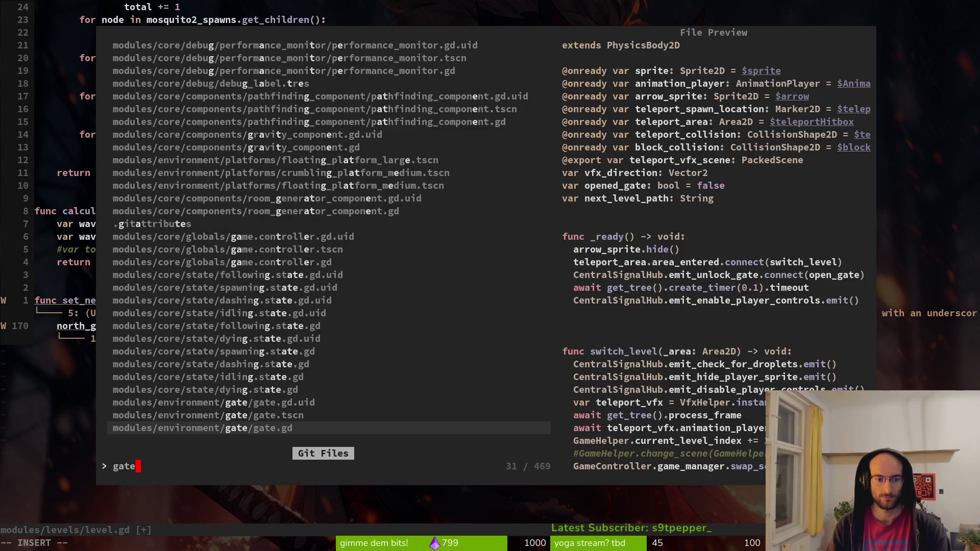
pyautogui.hotkey('ctrl', 'v')
pyautogui.press('k')
pyautogui.press('k')
pyautogui.press('k')
pyautogui.press('w')
pyautogui.press('v')
pyautogui.press('e')
pyautogui.press('y')
pyautogui.hotkey('ctrl', 'w')
pyautogui.press('l')
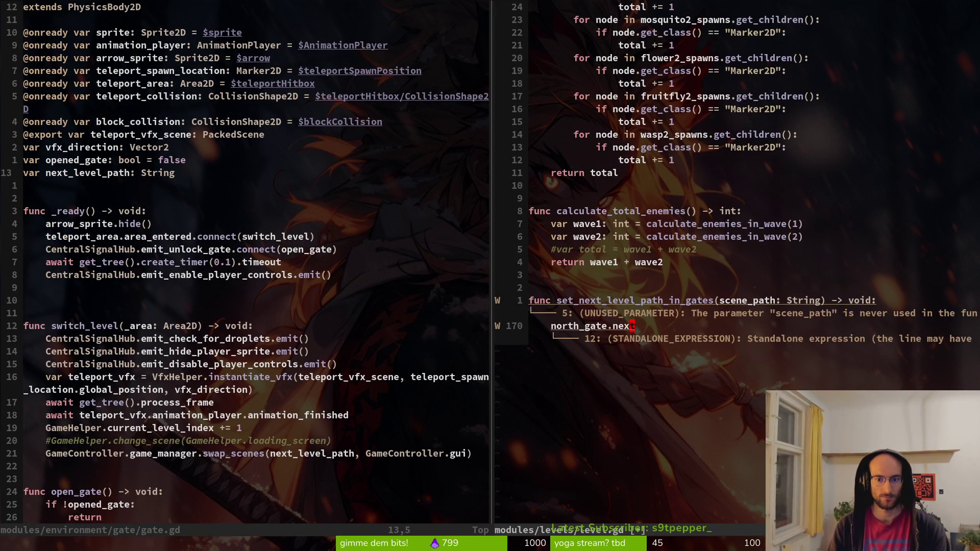
pyautogui.press('d')
pyautogui.press('i')
pyautogui.press('w')
pyautogui.press('P')
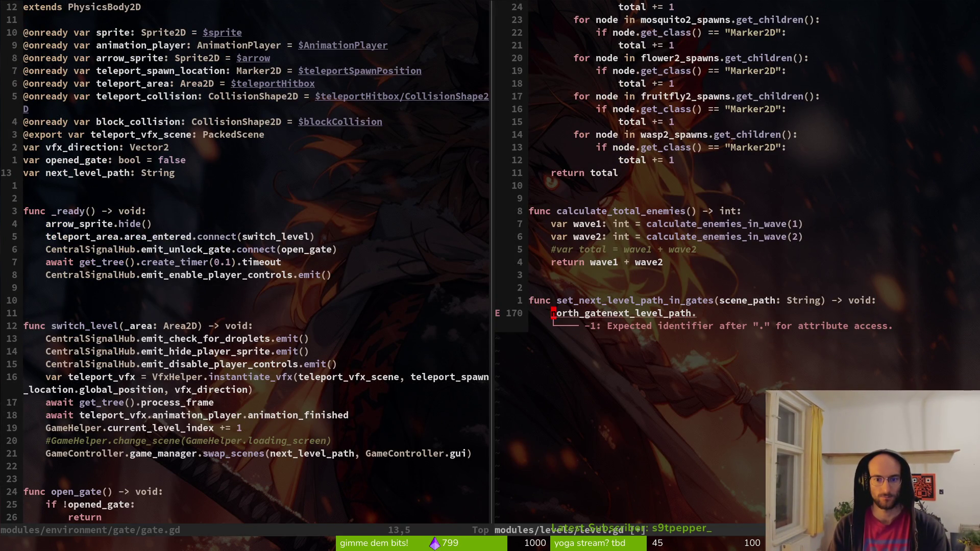
# Step: Make the line read north_gate.next_level_path = next_level_path
pyautogui.press('b')
pyautogui.write('fe')
pyautogui.write('a.')
pyautogui.press('Escape')
pyautogui.press('A')
pyautogui.press('BackSpace')
pyautogui.write('= ')
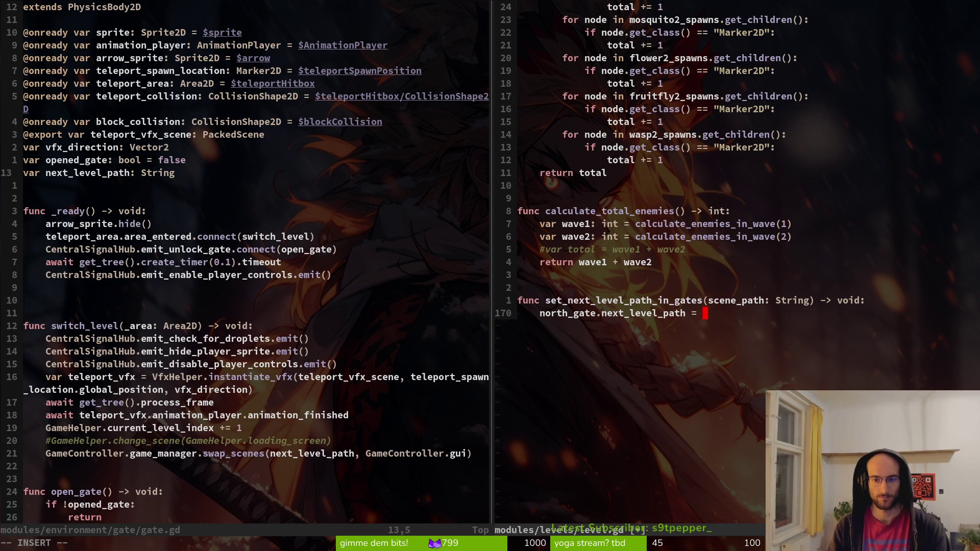
pyautogui.write('nex')
pyautogui.press('Tab')
pyautogui.press('Return')
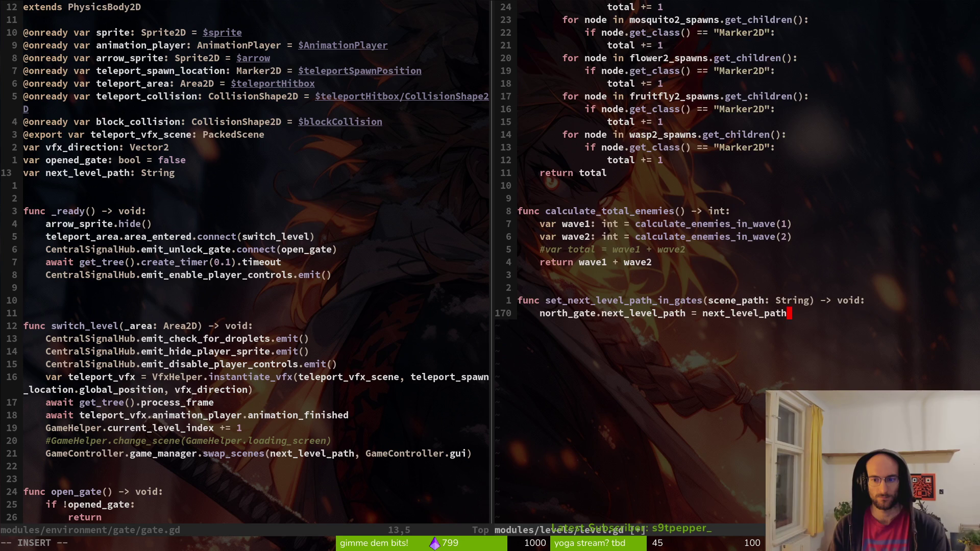
# Step: Remove the scene_path: String parameter from the function header
pyautogui.press('Escape')
pyautogui.press('k')
pyautogui.press('i')
pyautogui.press('Delete')
pyautogui.press('Delete')
pyautogui.press('Delete')
pyautogui.press('BackSpace')
pyautogui.press('BackSpace')
pyautogui.press('BackSpace')
pyautogui.press('Escape')
# Step: Copy the assignment for east_gate, south_gate and west_gate, then save level.gd
pyautogui.press('j')
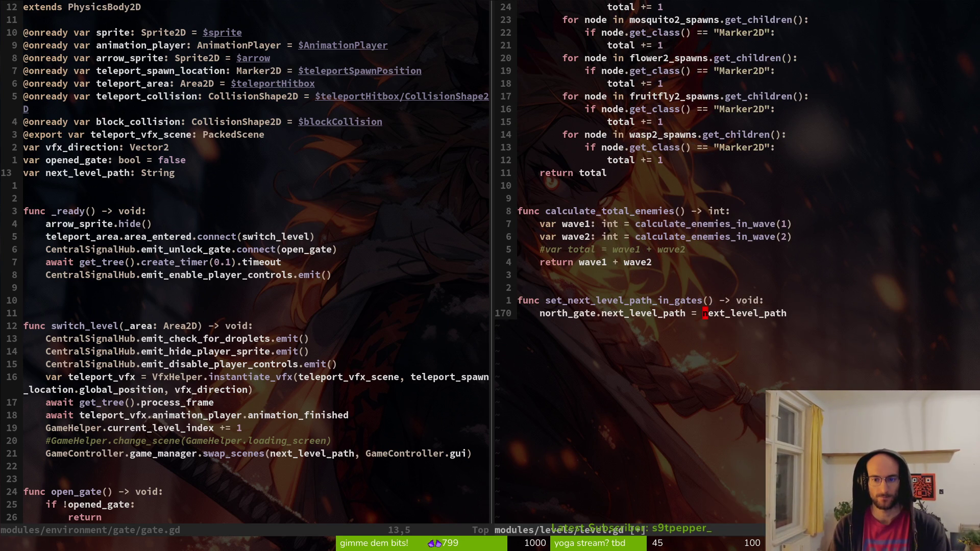
pyautogui.press('y')
pyautogui.press('y')
pyautogui.press('p')
pyautogui.press('p')
pyautogui.press('p')
pyautogui.write('kk')
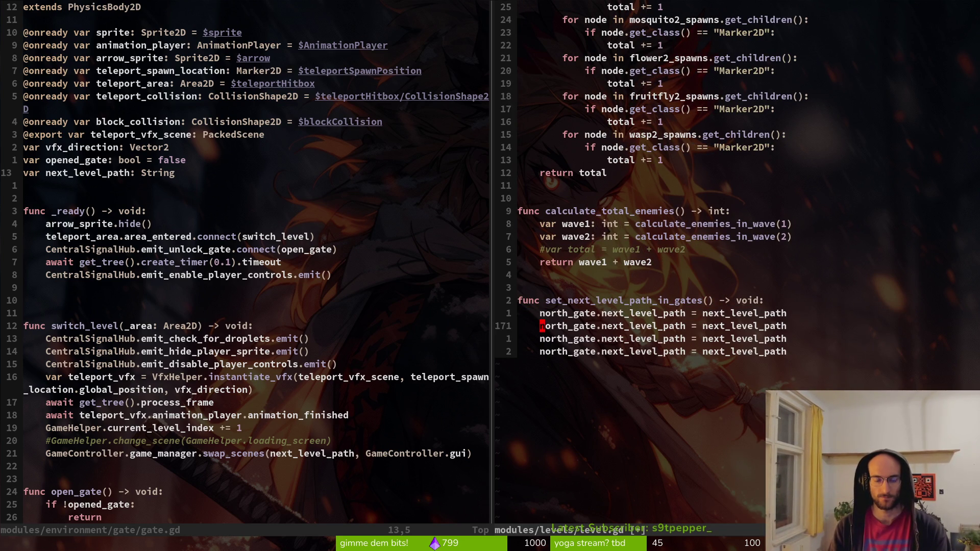
pyautogui.write('cweas')
pyautogui.press('Tab')
pyautogui.press('Escape')
pyautogui.write('jcwsou')
pyautogui.press('Tab')
pyautogui.press('Escape')
pyautogui.write('jcwwes')
pyautogui.press('Tab')
pyautogui.press('Escape')
pyautogui.write(':w')
pyautogui.press('Return')
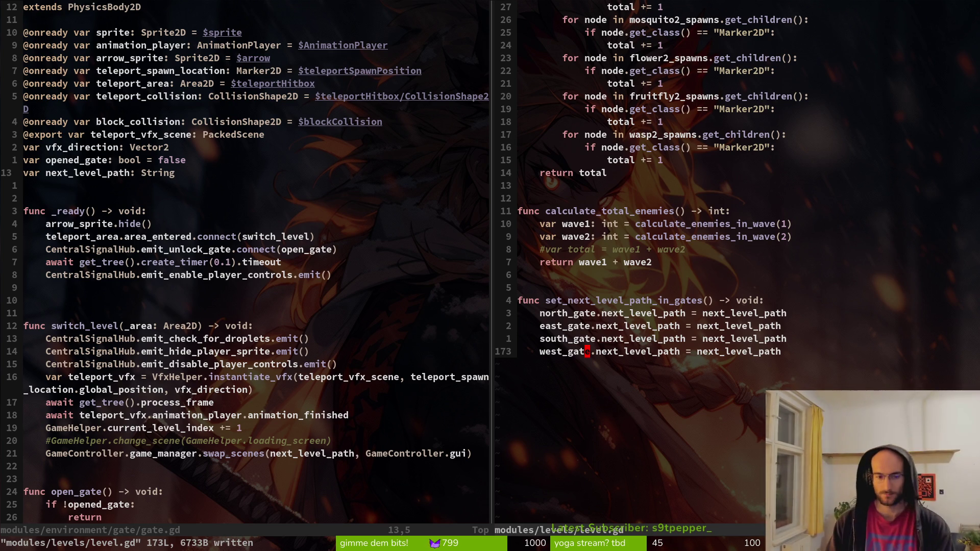
pyautogui.hotkey('ctrl', 'p')
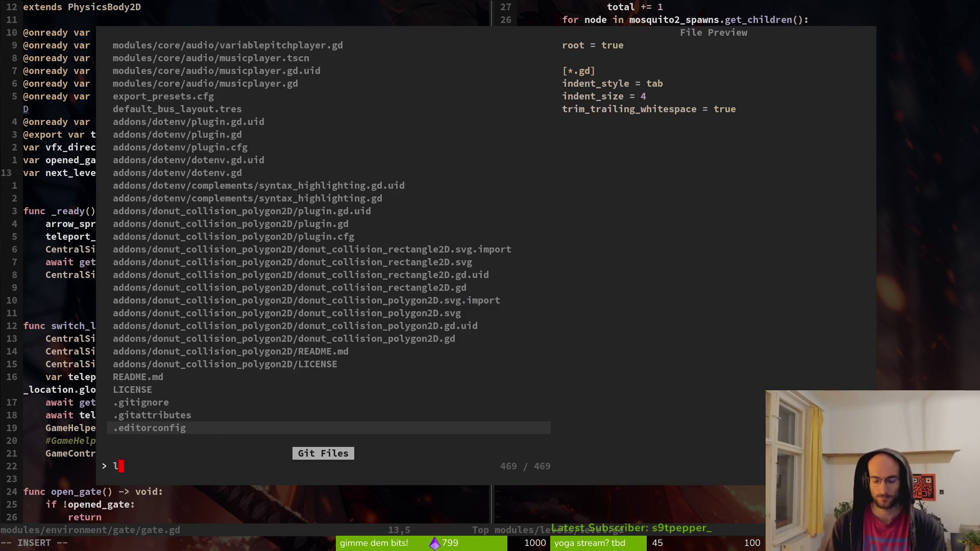
# Step: Open loading.gd in the left pane and look over its _process function
pyautogui.write('loading')
pyautogui.press('Return')
pyautogui.press('j')
pyautogui.press('j')
pyautogui.press('j')
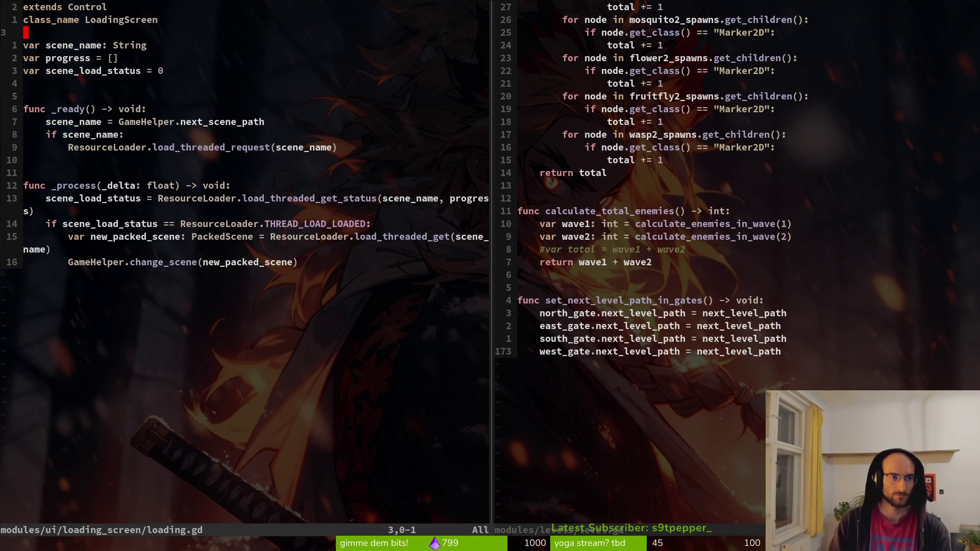
pyautogui.press('k')
pyautogui.press('k')
pyautogui.press('k')
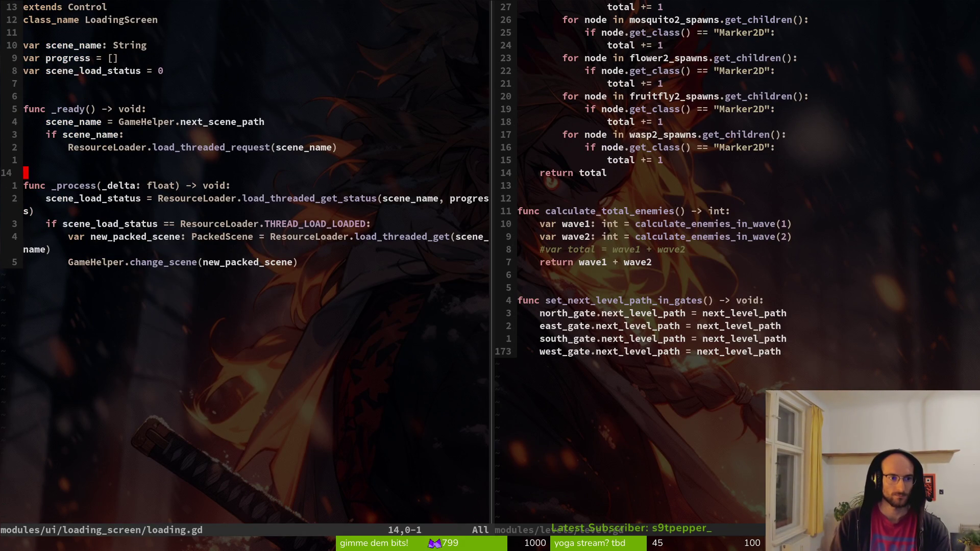
pyautogui.press('j')
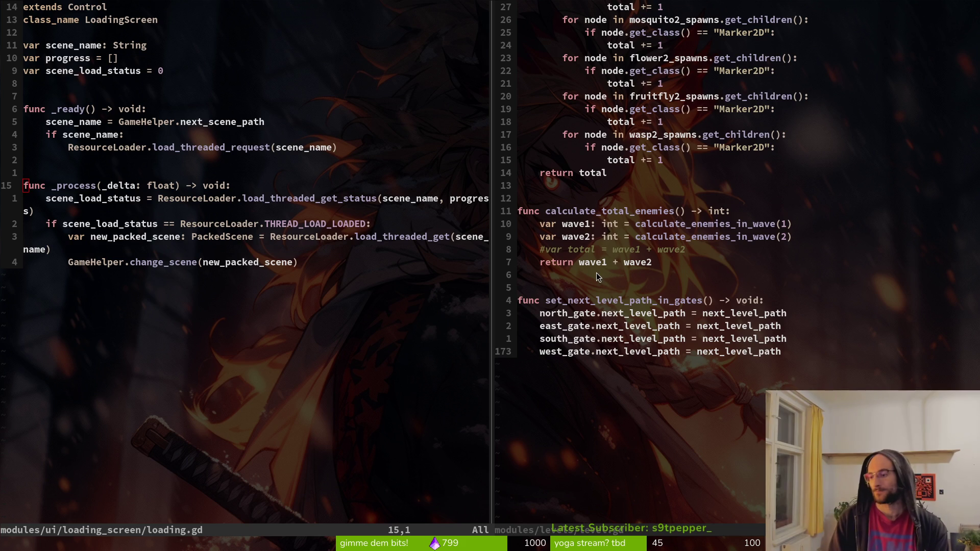
# Step: Bring up the browser with the GitHub SceneManager.gd page and move it to the top
pyautogui.hotkey('alt', 'Tab')
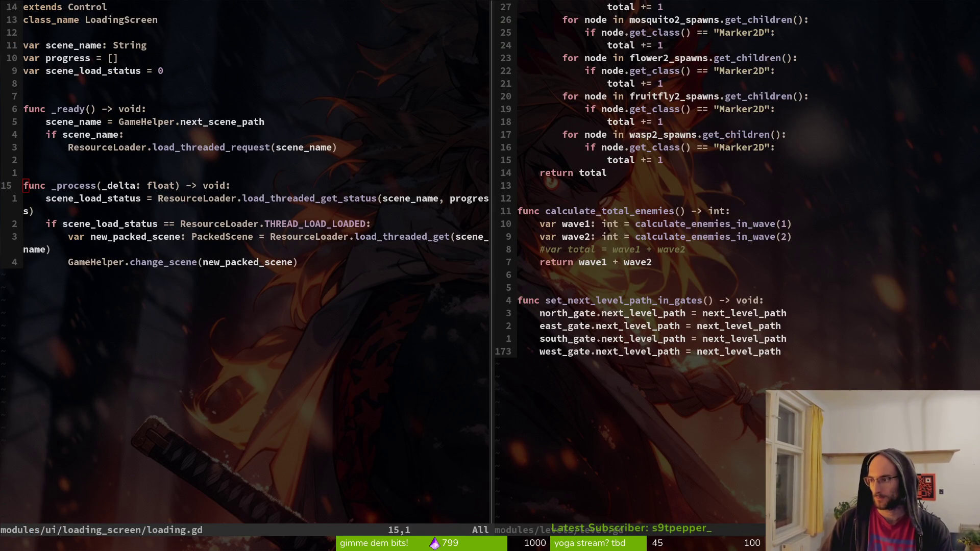
pyautogui.hotkey('alt', 'Tab')
pyautogui.moveTo(347, 31); pyautogui.dragTo(400, 10)
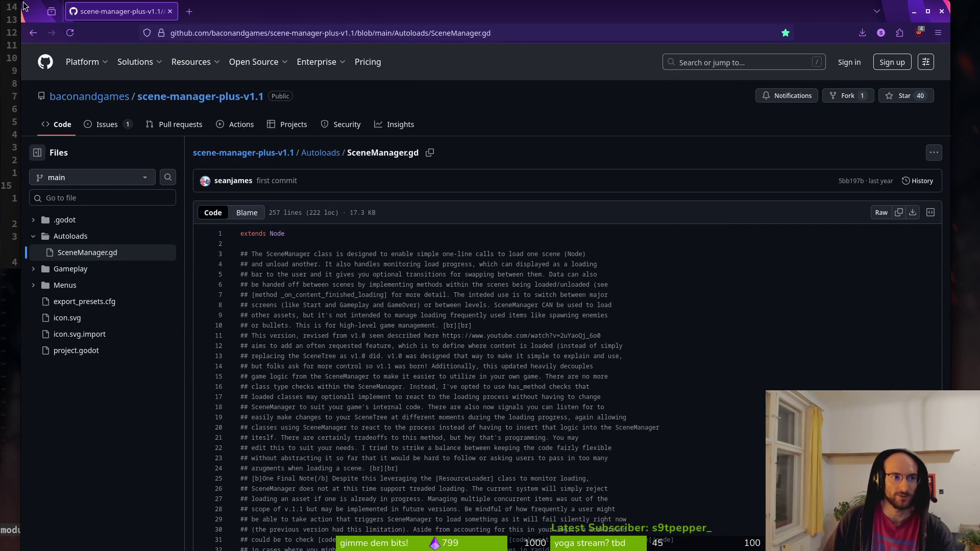
# Step: Open loading_screen.gd from the repo's Menus folder on GitHub and maximize the browser
pyautogui.moveTo(22, 10)
pyautogui.mouseDown()
pyautogui.moveTo(32, 38)
pyautogui.moveTo(512, 117)
pyautogui.moveTo(505, 132)
pyautogui.moveTo(304, 45)
pyautogui.mouseUp()
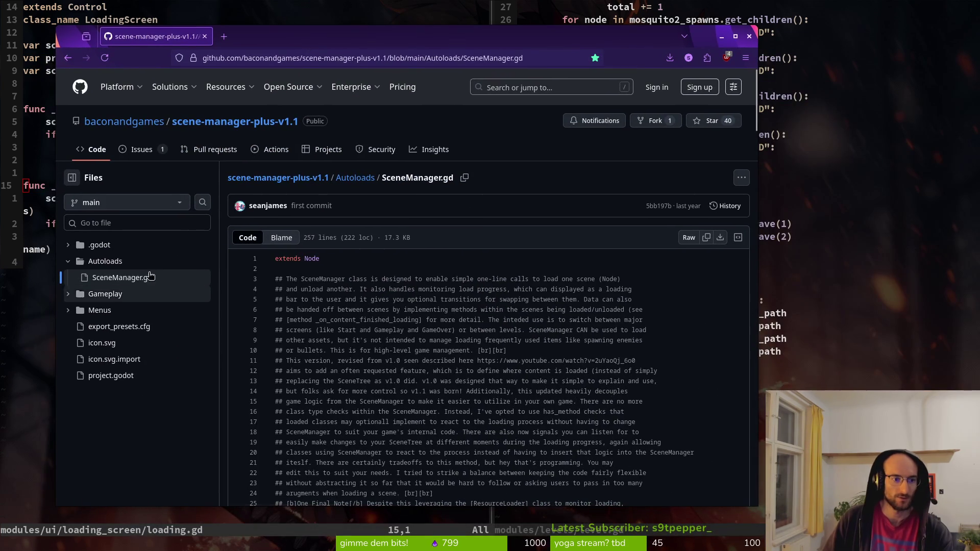
pyautogui.click(68, 309)
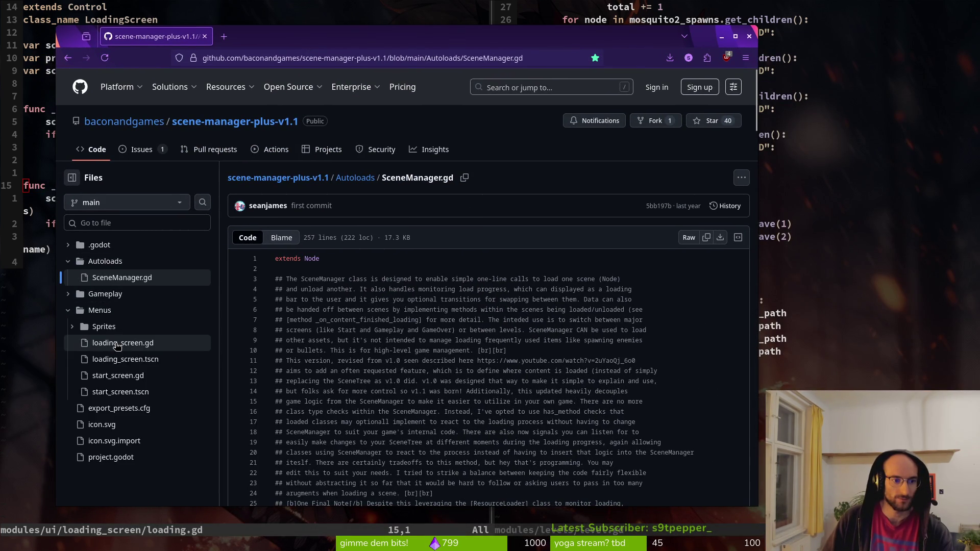
pyautogui.click(123, 343)
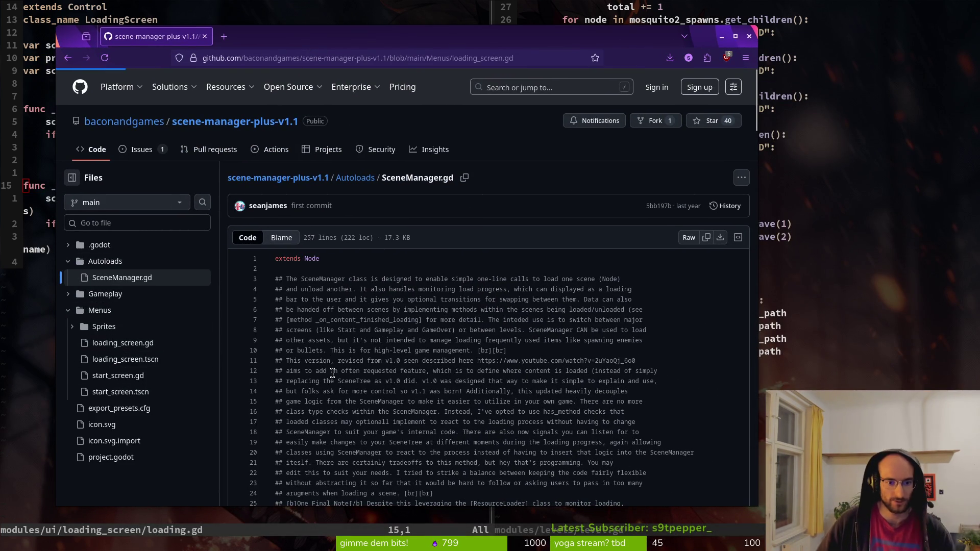
pyautogui.doubleClick(404, 39)
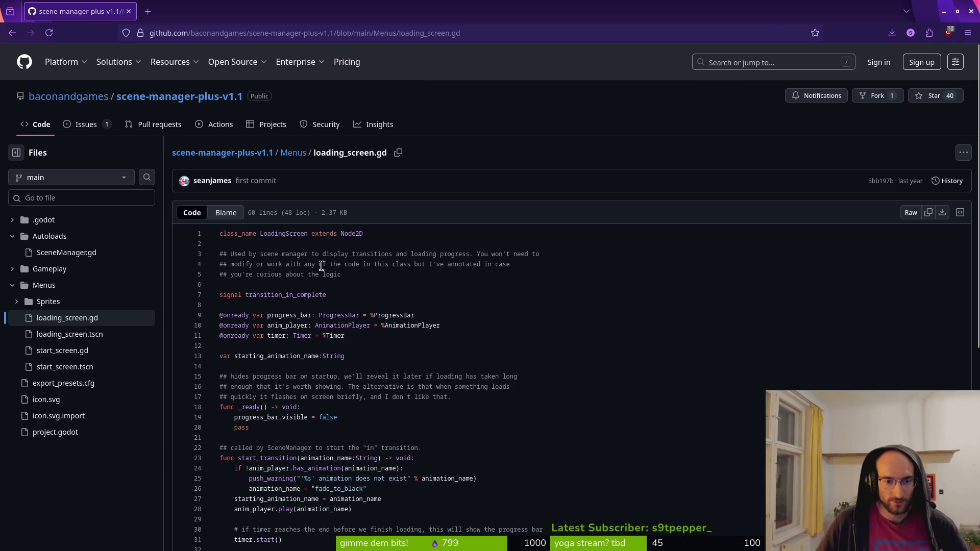
pyautogui.scroll(-2, 320, 377)
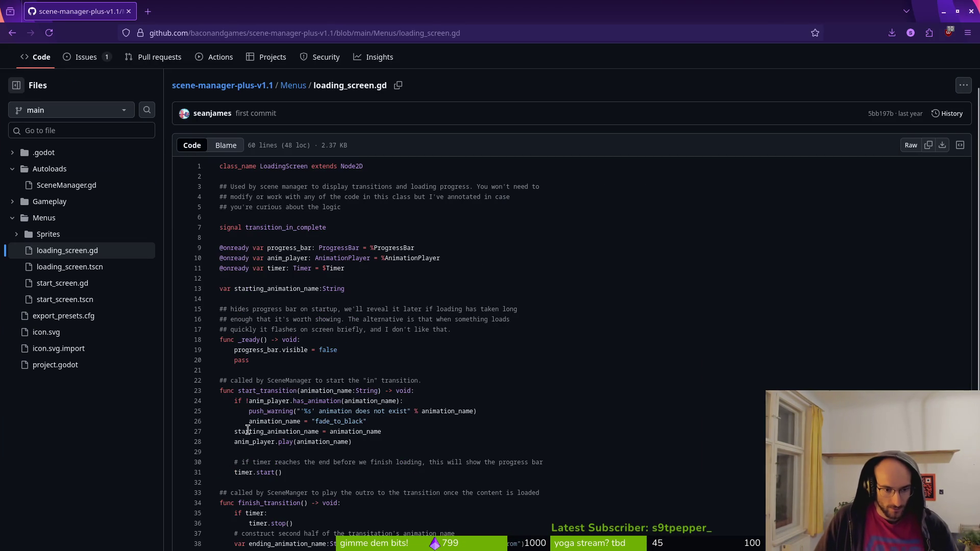
pyautogui.scroll(-2, 263, 393)
pyautogui.scroll(-3, 293, 382)
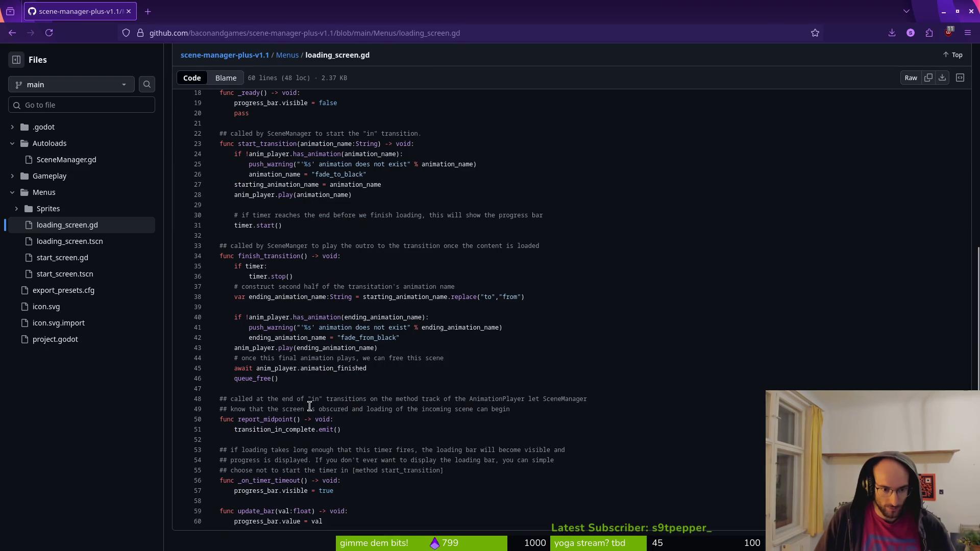
# Step: Look up the emit and report_midpoint references, then return to loading_screen.gd and the editor
pyautogui.click(333, 430)
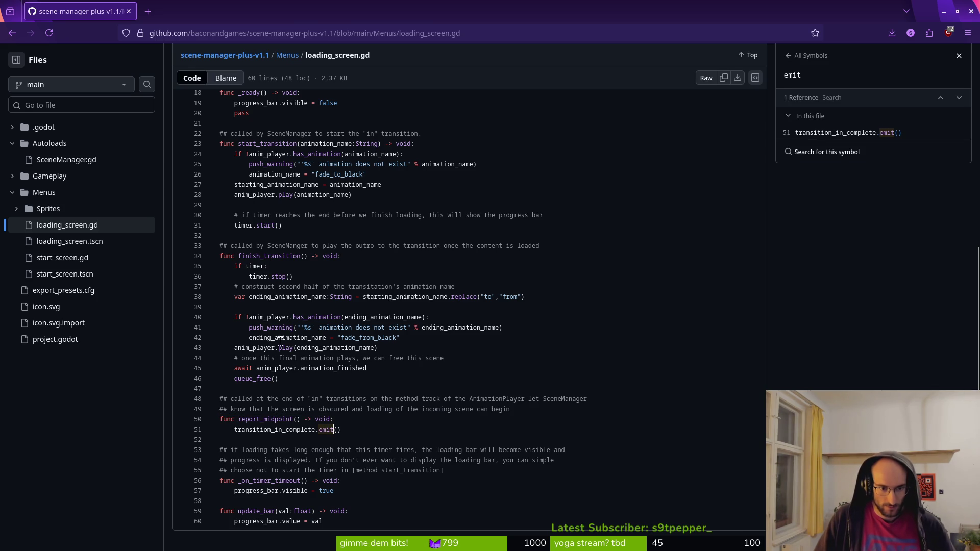
pyautogui.click(262, 420)
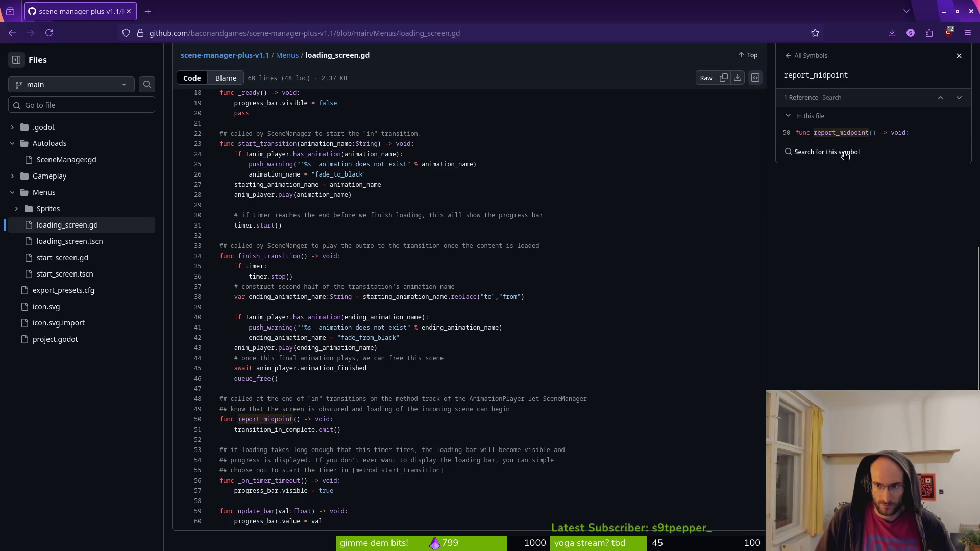
pyautogui.click(856, 134)
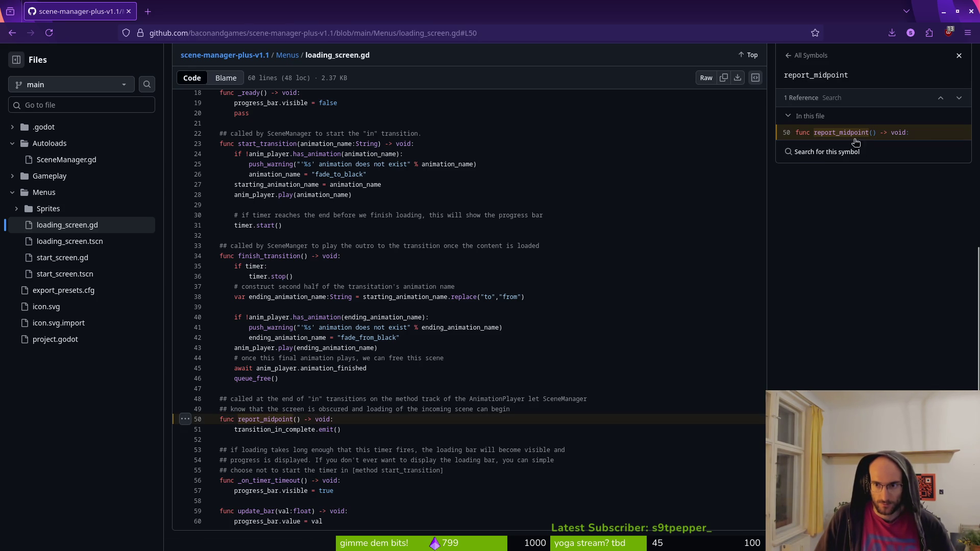
pyautogui.click(823, 154)
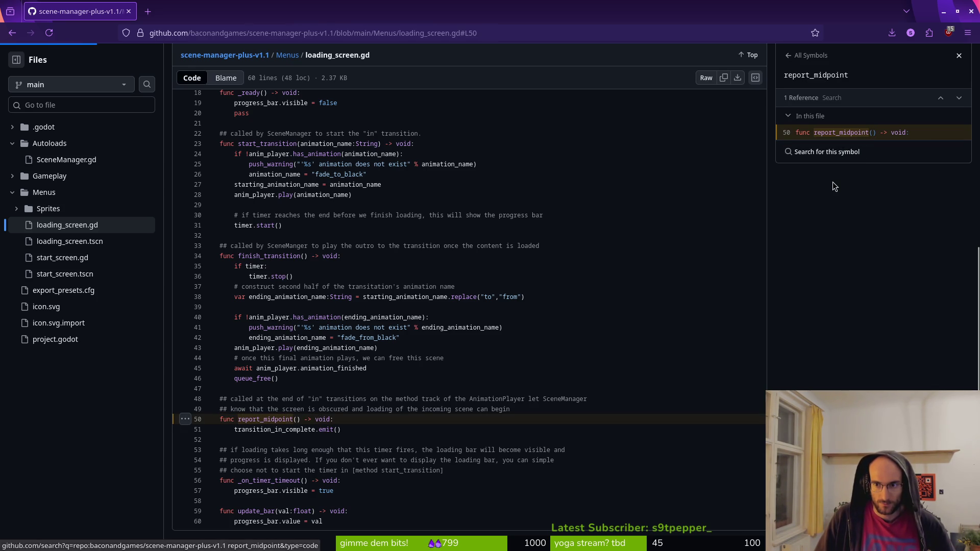
pyautogui.hotkey('alt', 'Left')
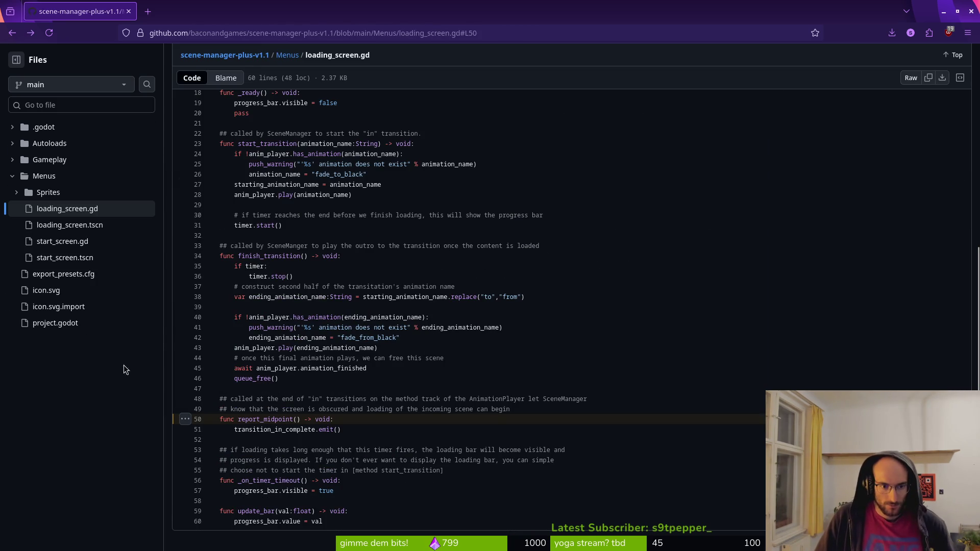
pyautogui.scroll(5, 393, 219)
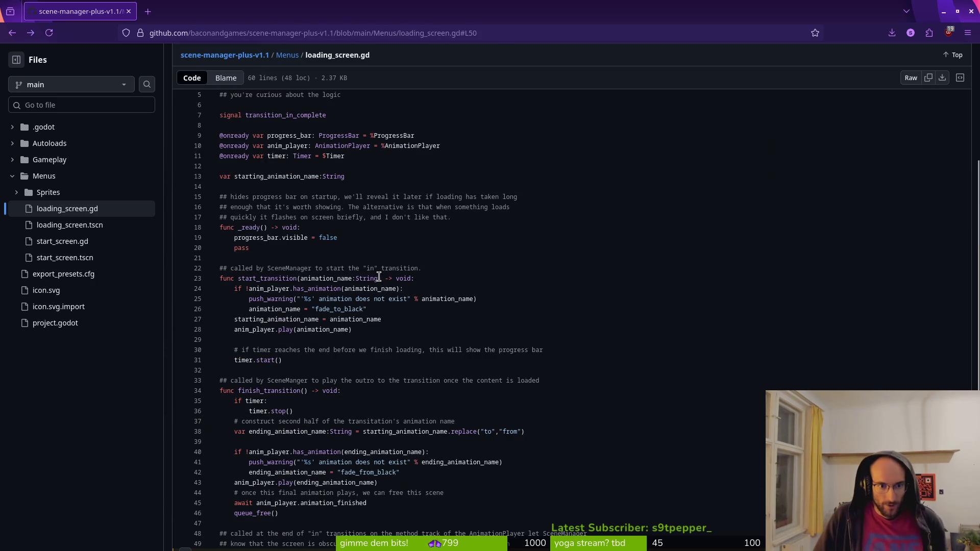
pyautogui.click(304, 282)
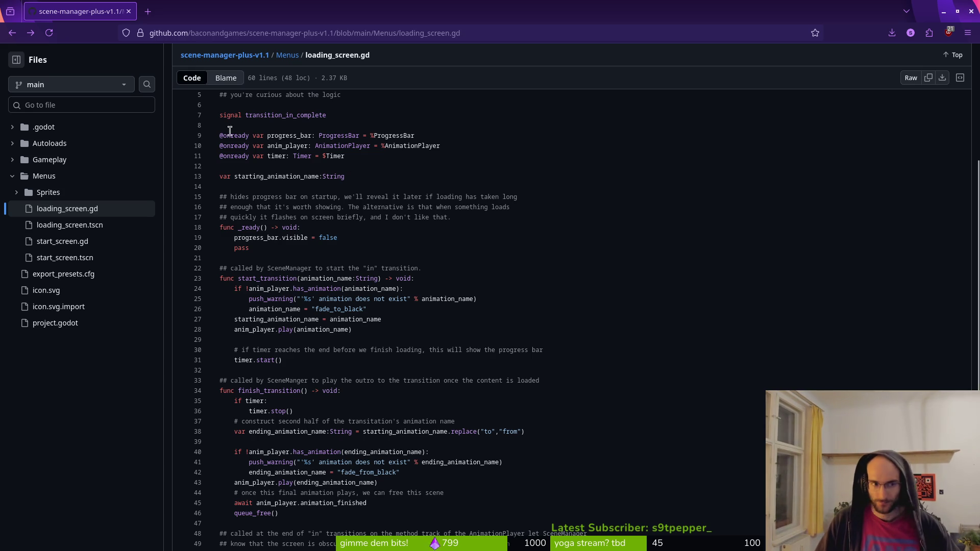
pyautogui.hotkey('alt', 'Tab')
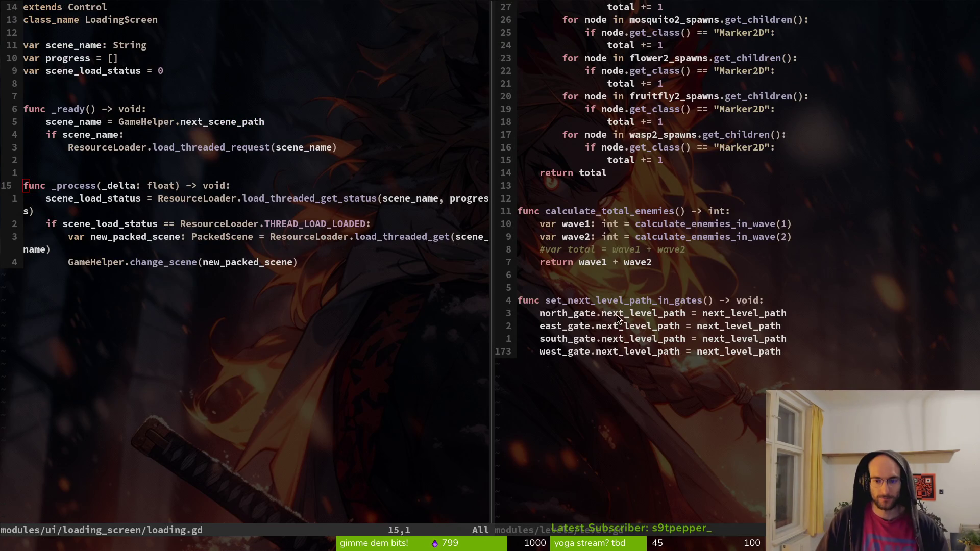
# Step: Move between the level.gd and loading.gd panes so both files get written
pyautogui.click(594, 278)
pyautogui.click(108, 224)
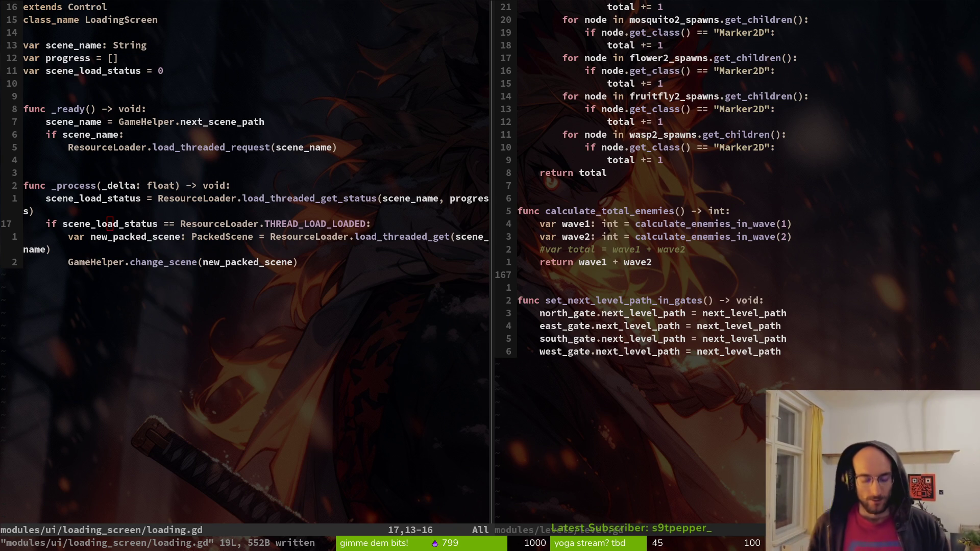
# Step: Comment out the _process function lines in loading.gd with # and save
pyautogui.press('k')
pyautogui.press('k')
pyautogui.press('0')
pyautogui.hotkey('ctrl', 'v')
pyautogui.press('j')
pyautogui.press('j')
pyautogui.press('j')
pyautogui.press('j')
pyautogui.write('II')
pyautogui.press('BackSpace')
pyautogui.write('#')
pyautogui.press('Escape')
pyautogui.press('u')
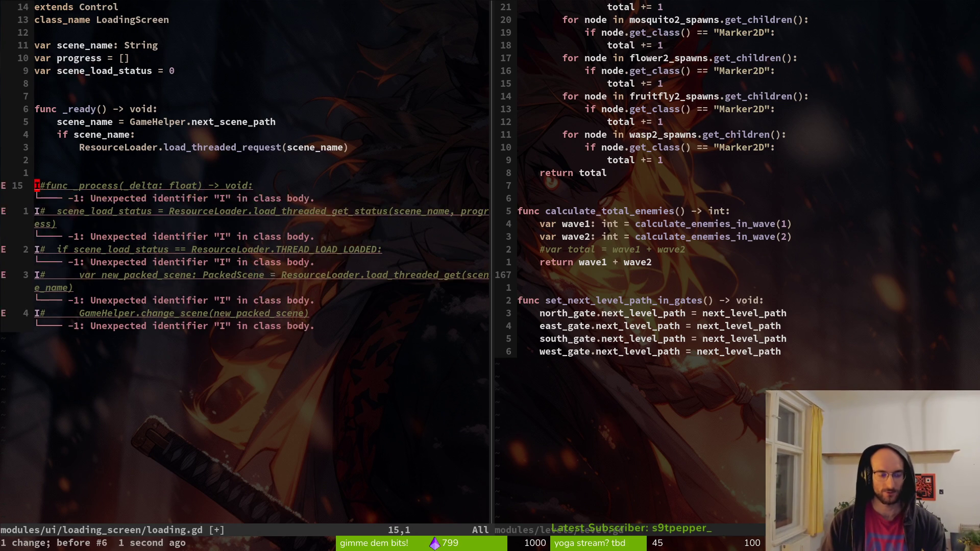
pyautogui.hotkey('ctrl', 'v')
pyautogui.press('j')
pyautogui.press('j')
pyautogui.press('j')
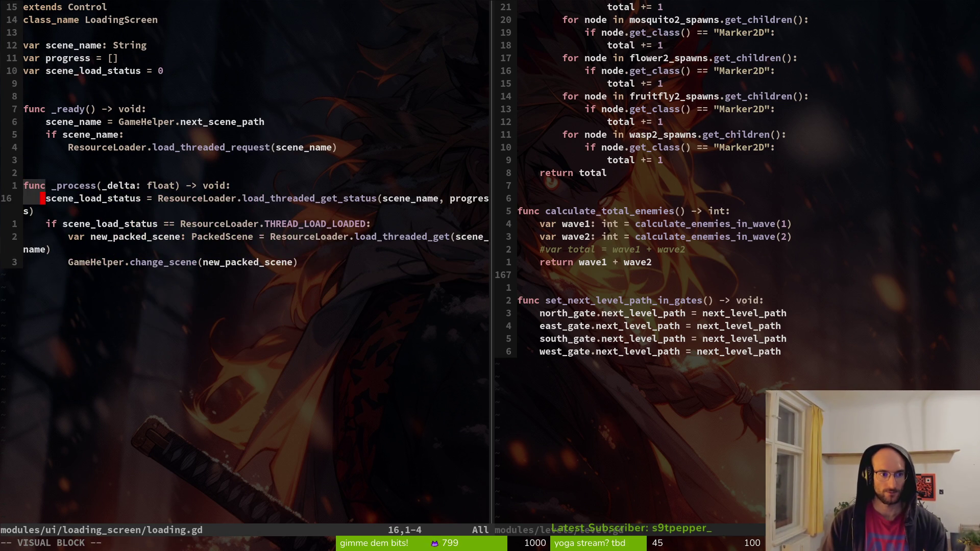
pyautogui.write('I#')
pyautogui.press('Escape')
pyautogui.write(':write')
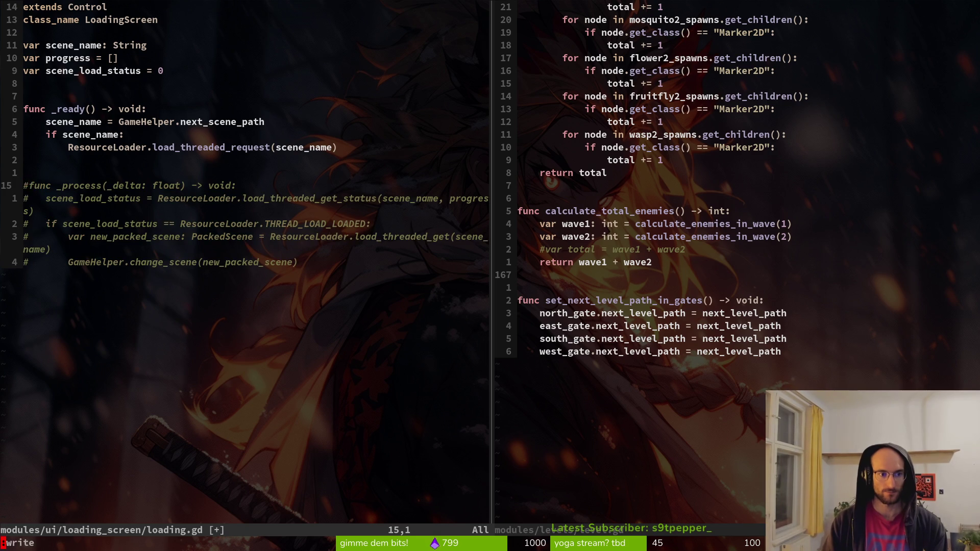
pyautogui.press('Return')
# Step: Add pass to _ready and comment out its three scene_name/if lines, then save
pyautogui.press('k')
pyautogui.press('k')
pyautogui.press('k')
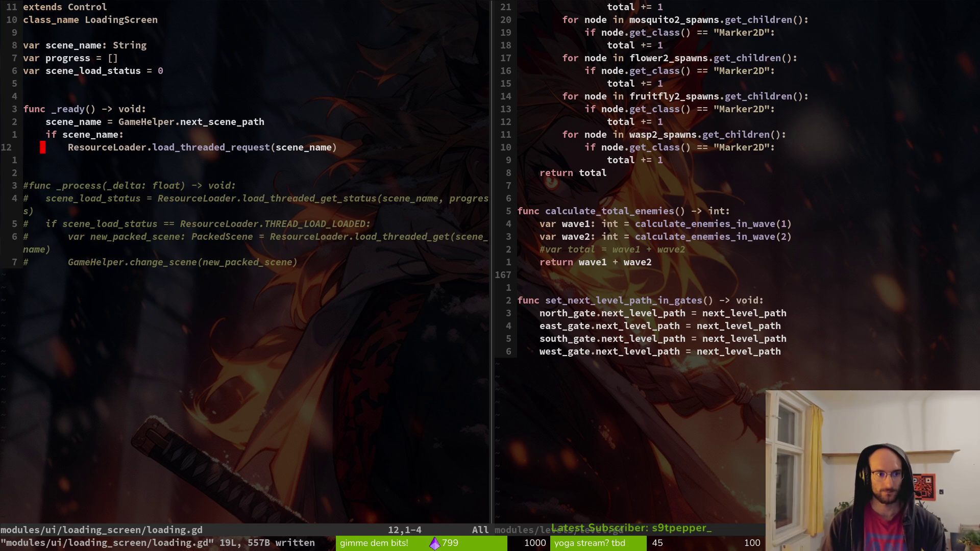
pyautogui.press('k')
pyautogui.press('k')
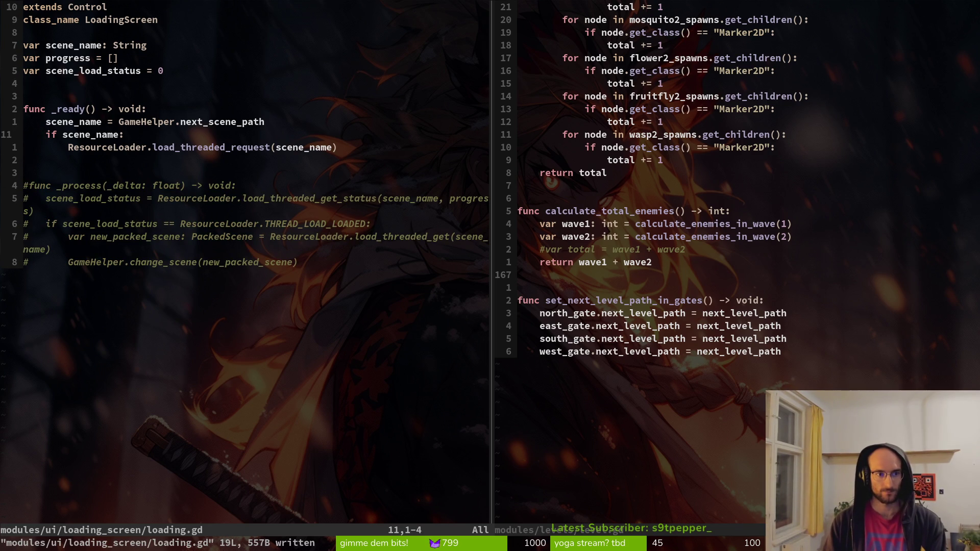
pyautogui.write('jkOpass')
pyautogui.press('Escape')
pyautogui.press('j')
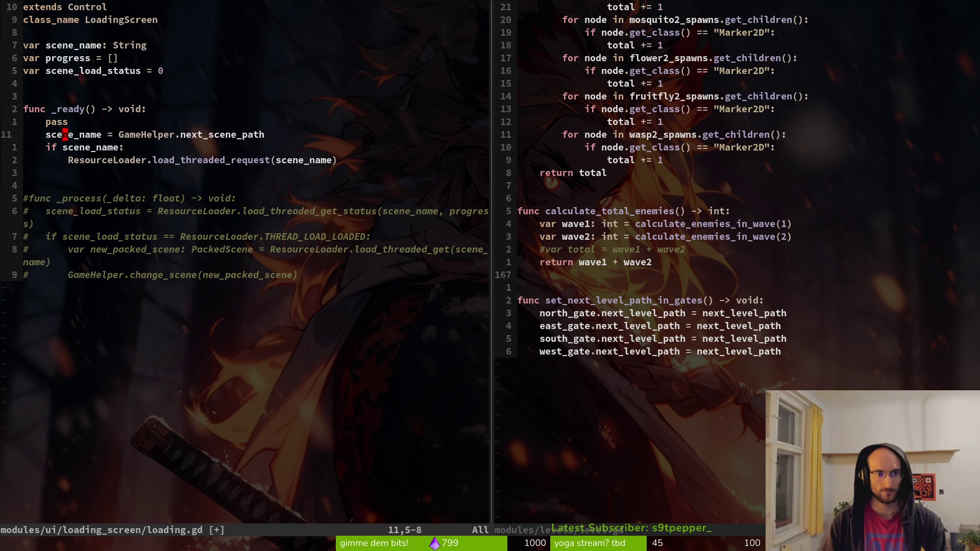
pyautogui.press('h')
pyautogui.press('h')
pyautogui.press('h')
pyautogui.hotkey('ctrl', 'v')
pyautogui.press('j')
pyautogui.press('j')
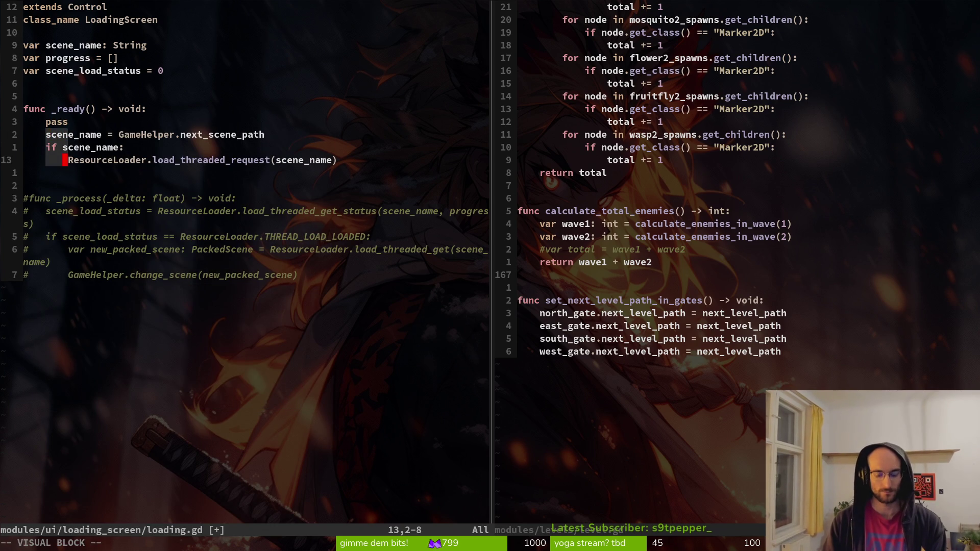
pyautogui.hotkey('shift', 'i')
pyautogui.write('#')
pyautogui.press('Escape')
pyautogui.hotkey('ctrl', 's')
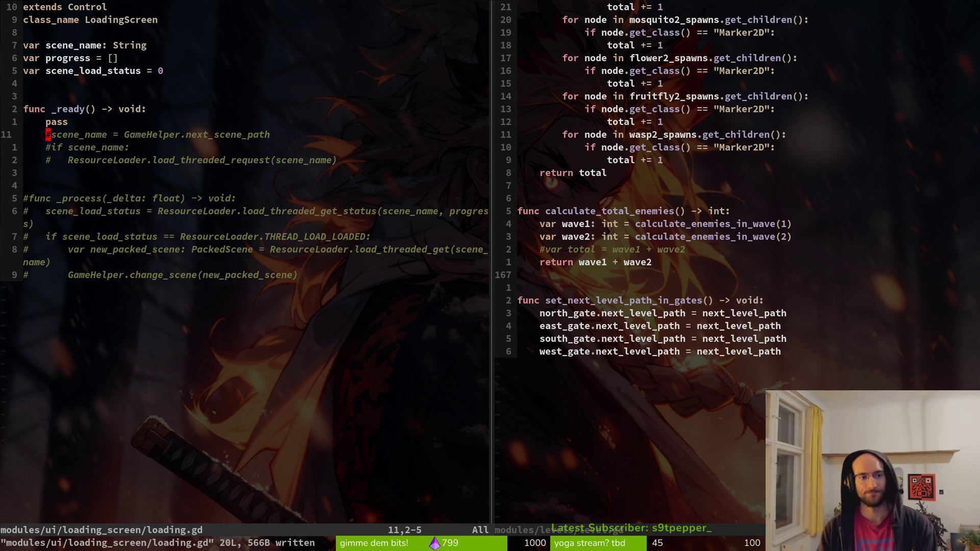
# Step: Save level.gd and run the game project in Godot with F5
pyautogui.hotkey('ctrl', 'w')
pyautogui.press('l')
pyautogui.hotkey('ctrl', 's')
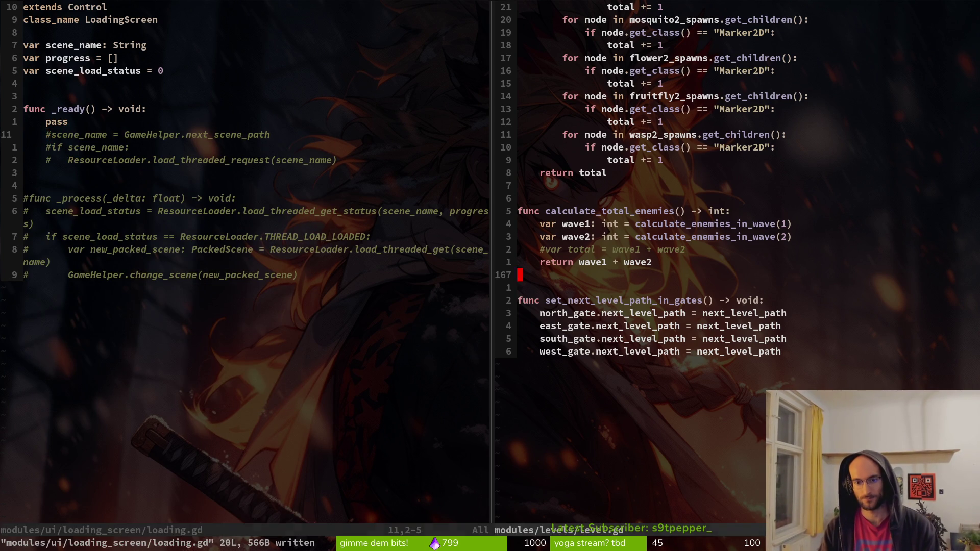
pyautogui.hotkey('alt', 'Tab')
pyautogui.press('F5')
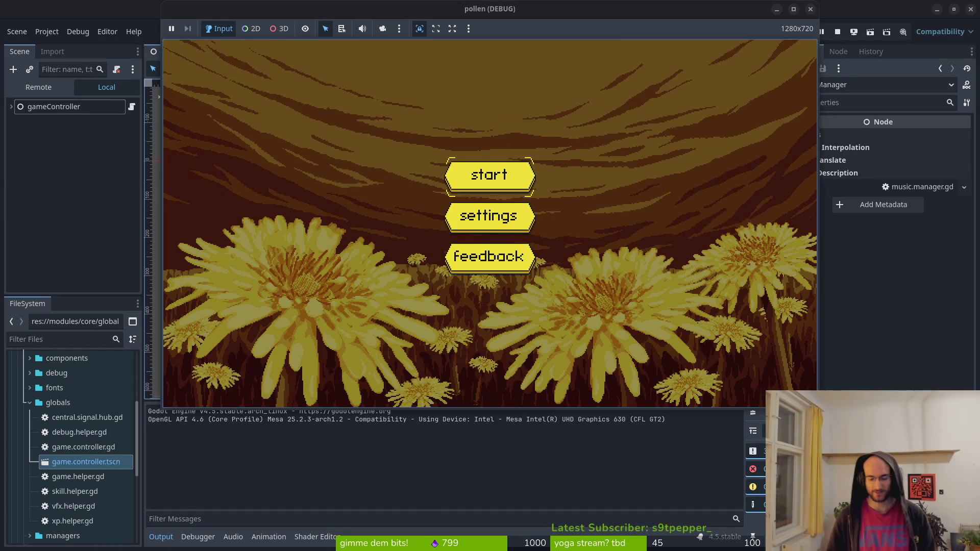
# Step: Press start on the home menu, watch the loading text, then stop the running game
pyautogui.press('Return')
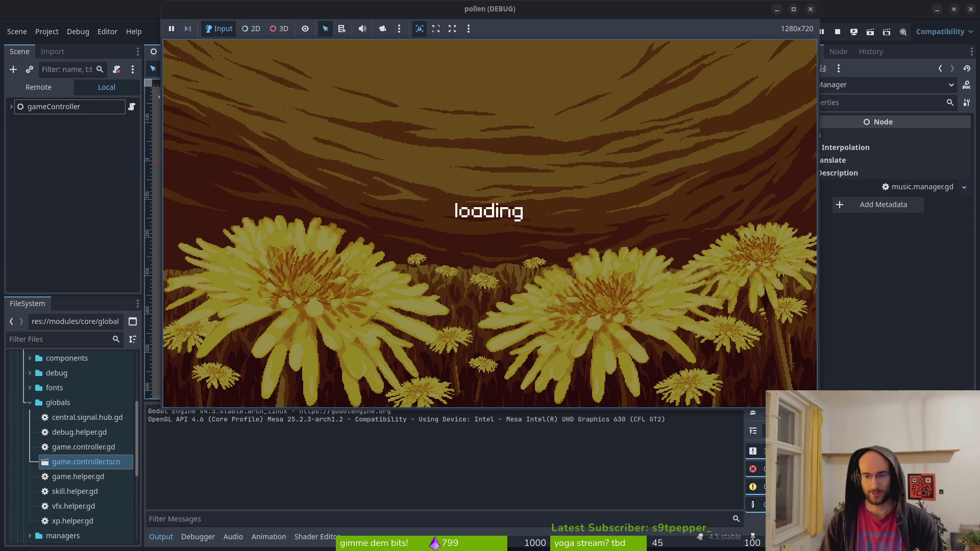
pyautogui.click(810, 9)
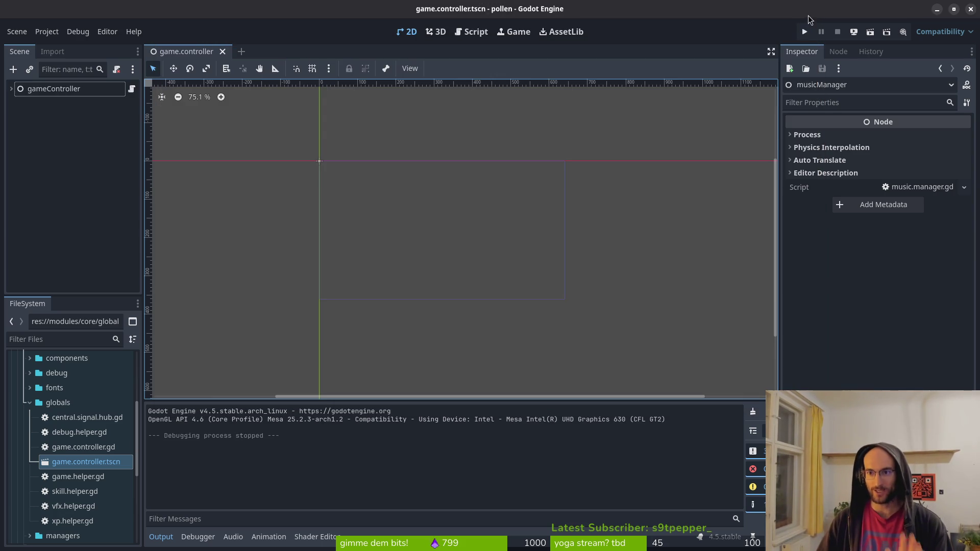
pyautogui.hotkey('alt', 'Tab')
# Step: Quit vim and review the loading.gd and game.controller.tscn diffs in tig
pyautogui.write(':q :q tig')
pyautogui.press('Return')
pyautogui.press('Down')
pyautogui.press('Down')
pyautogui.press('Down')
pyautogui.press('Down')
pyautogui.press('Down')
pyautogui.press('Down')
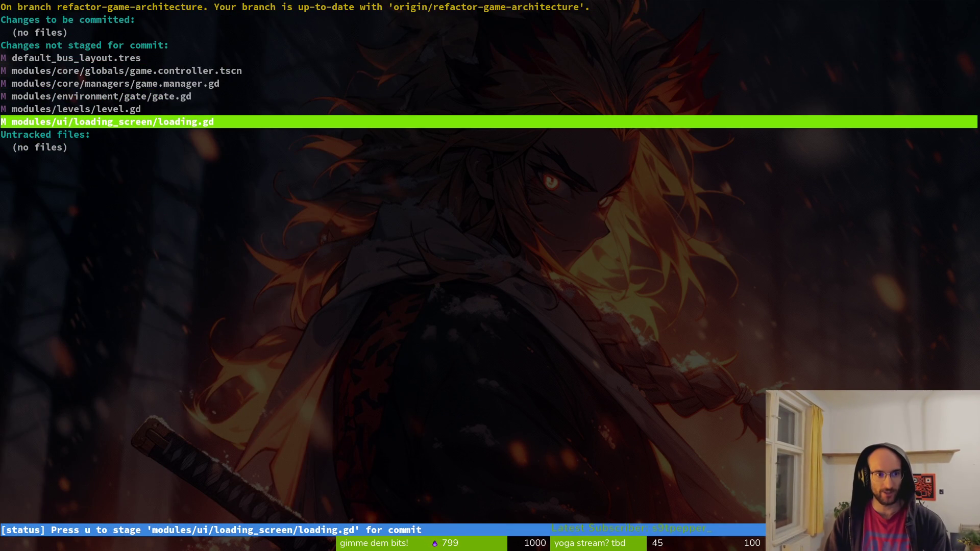
pyautogui.press('Return')
pyautogui.press('q')
pyautogui.press('Up')
pyautogui.press('Up')
pyautogui.press('Up')
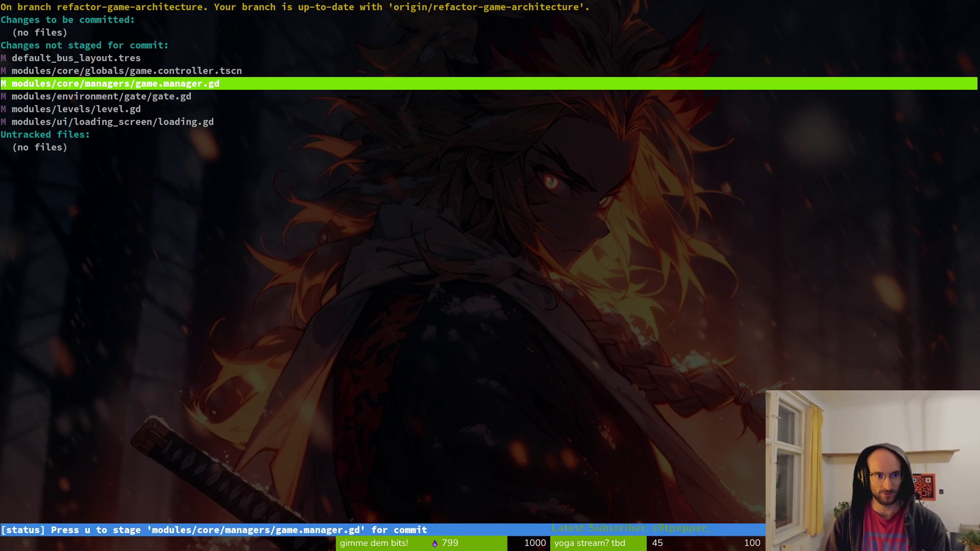
pyautogui.press('Up')
pyautogui.press('Return')
pyautogui.write('q')
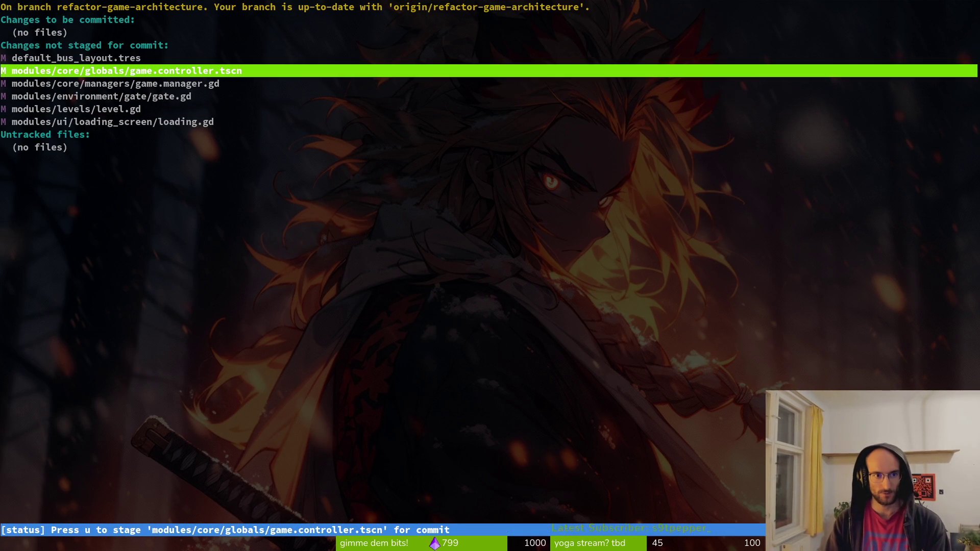
pyautogui.write('q')
pyautogui.write('tig')
pyautogui.press('Return')
pyautogui.press('Down')
# Step: Relaunch vim and open modules/ui/home_screen/home.gd by searching tracked files for 'home'
pyautogui.write('qvim')
pyautogui.press('Return')
pyautogui.hotkey('ctrl', 'p')
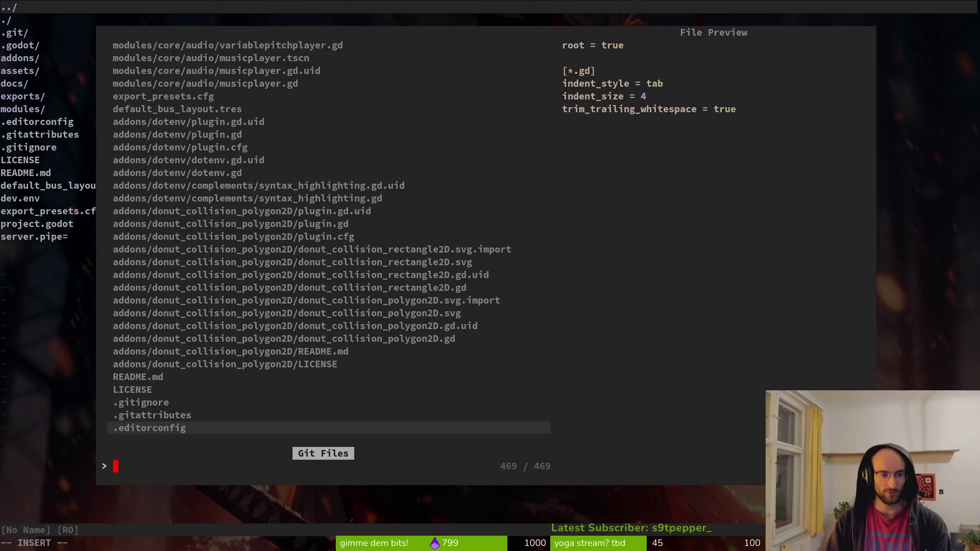
pyautogui.write('home')
pyautogui.press('Return')
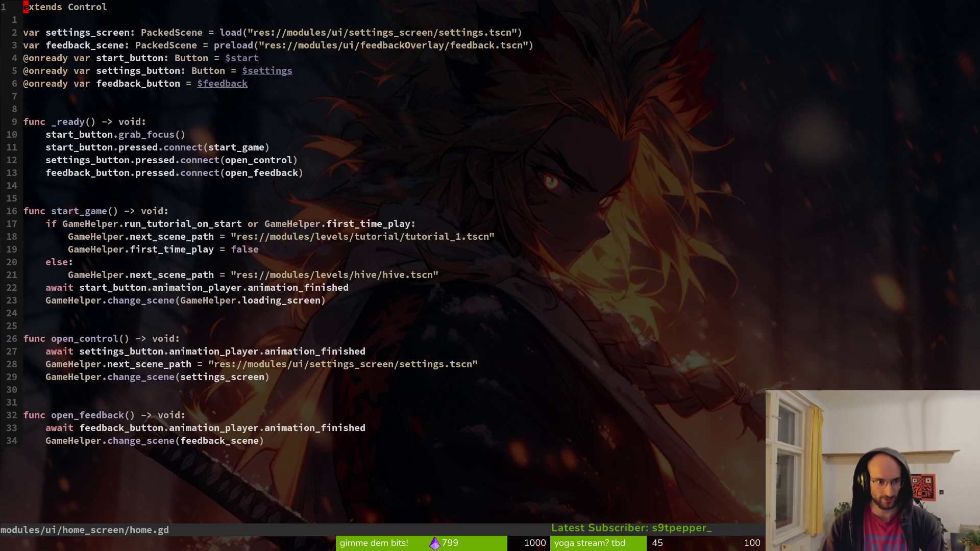
# Step: Insert a GameController.game_manager.swap_scenes( call in start_game
pyautogui.press('j')
pyautogui.press('j')
pyautogui.press('j')
pyautogui.press('k')
pyautogui.press('k')
pyautogui.press('k')
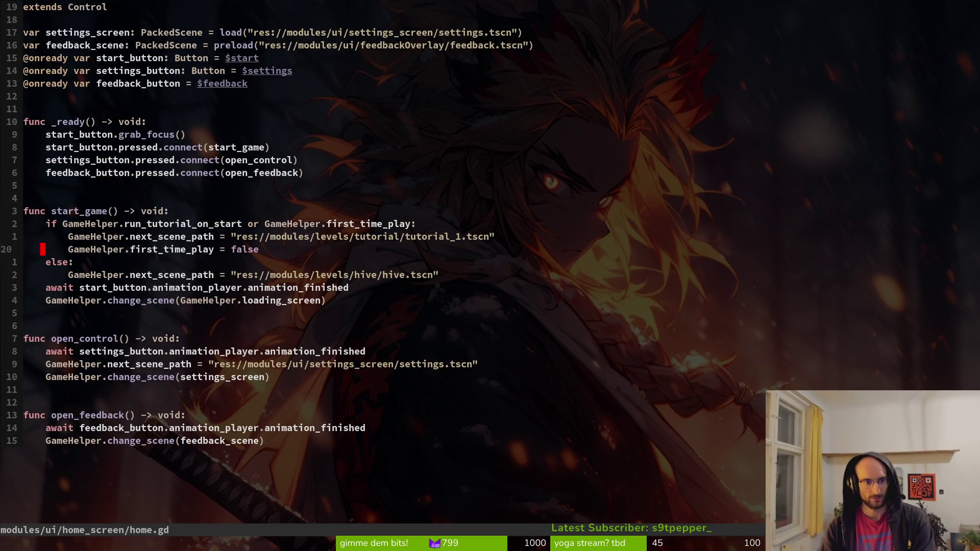
pyautogui.press('j')
pyautogui.press('j')
pyautogui.press('j')
pyautogui.press('j')
pyautogui.write('jOgameco')
pyautogui.press('Tab')
pyautogui.write('.gam')
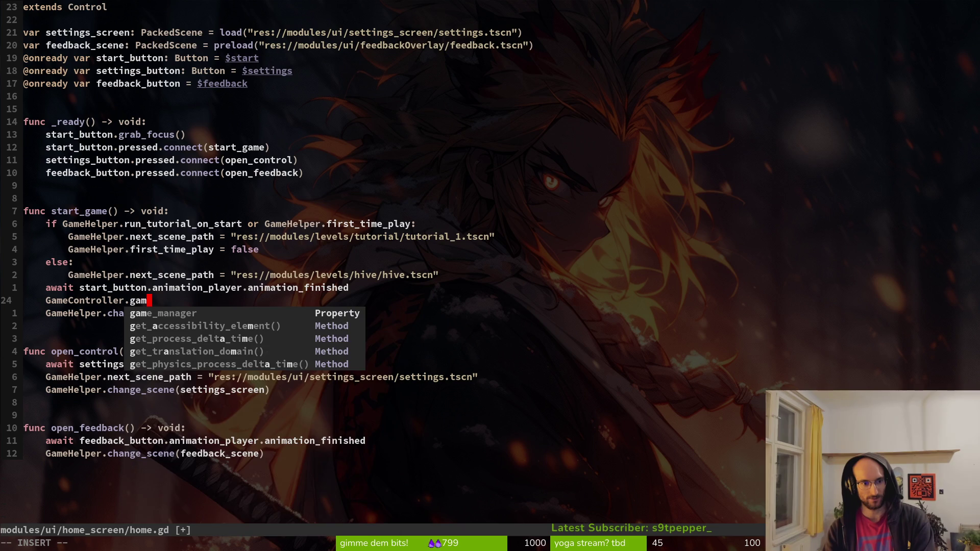
pyautogui.press('Tab')
pyautogui.write('.swa')
pyautogui.press('Tab')
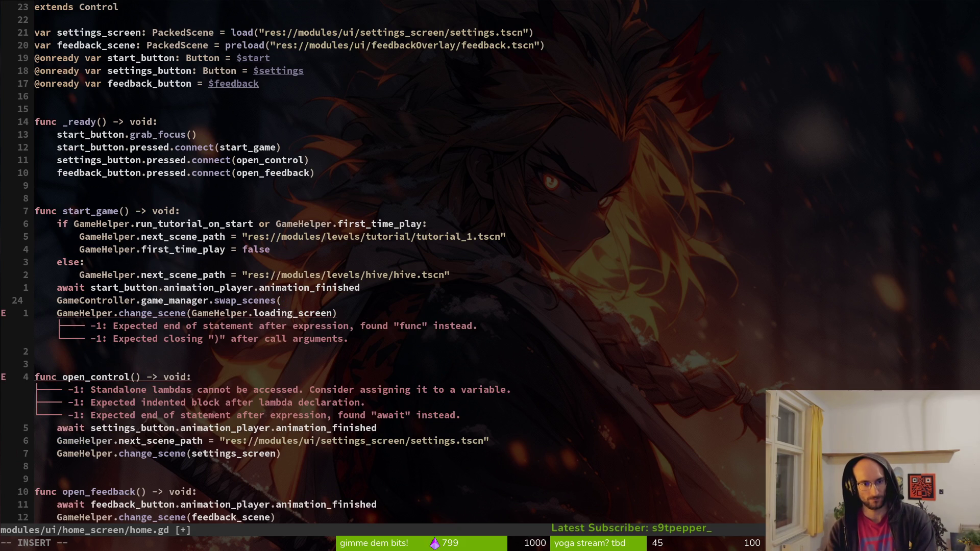
pyautogui.press('Escape')
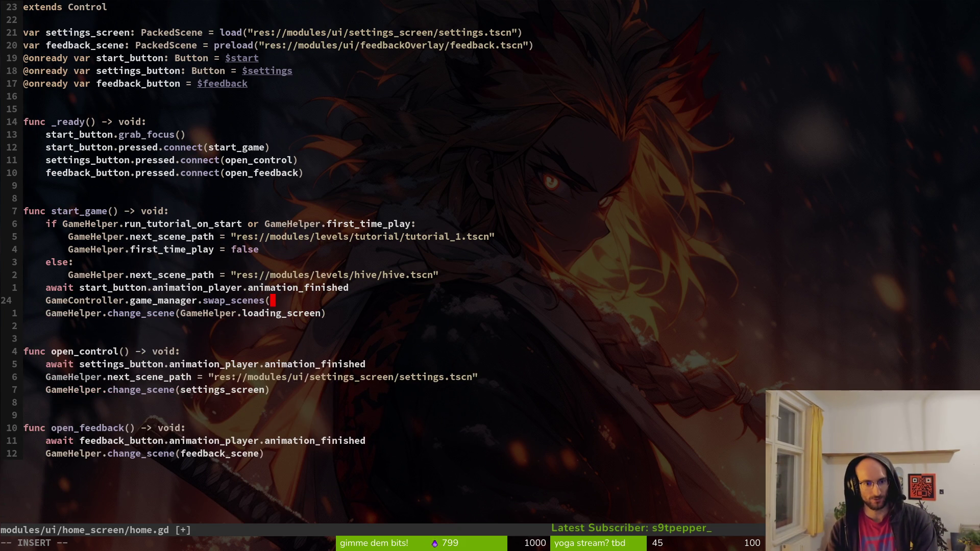
# Step: Declare var hive_path: String and cut the hive scene path from the next_scene_path line
pyautogui.press('k')
pyautogui.press('k')
pyautogui.press('k')
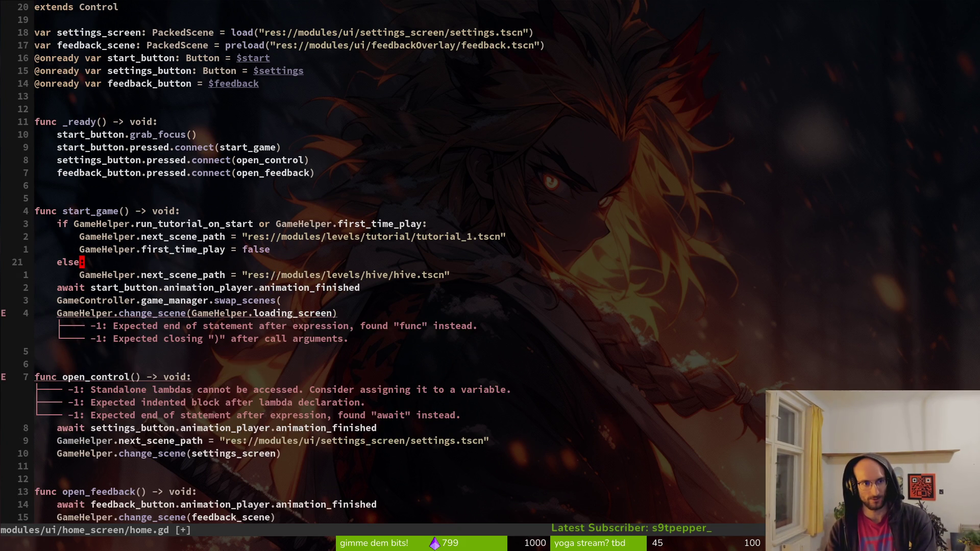
pyautogui.click(278, 45)
pyautogui.write('ar hive_path:')
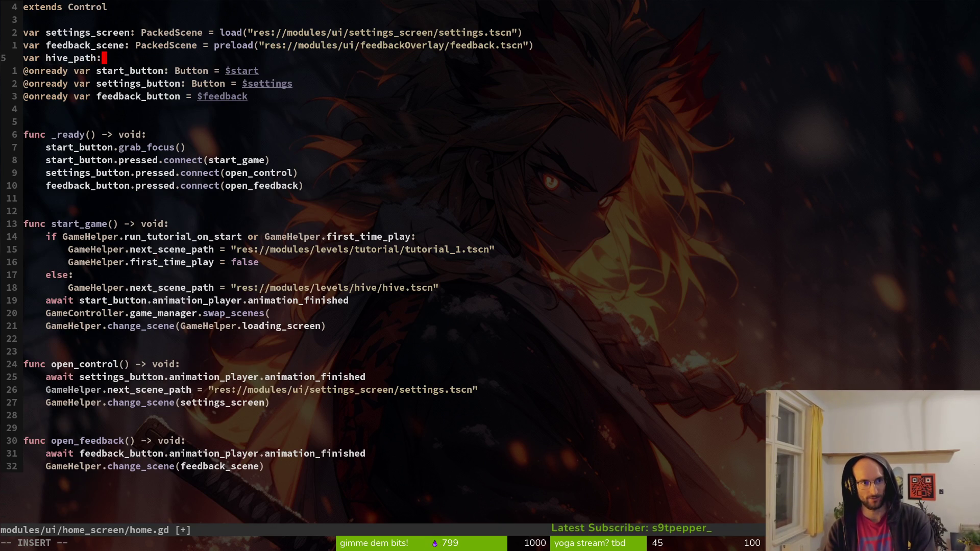
pyautogui.write(' String = ')
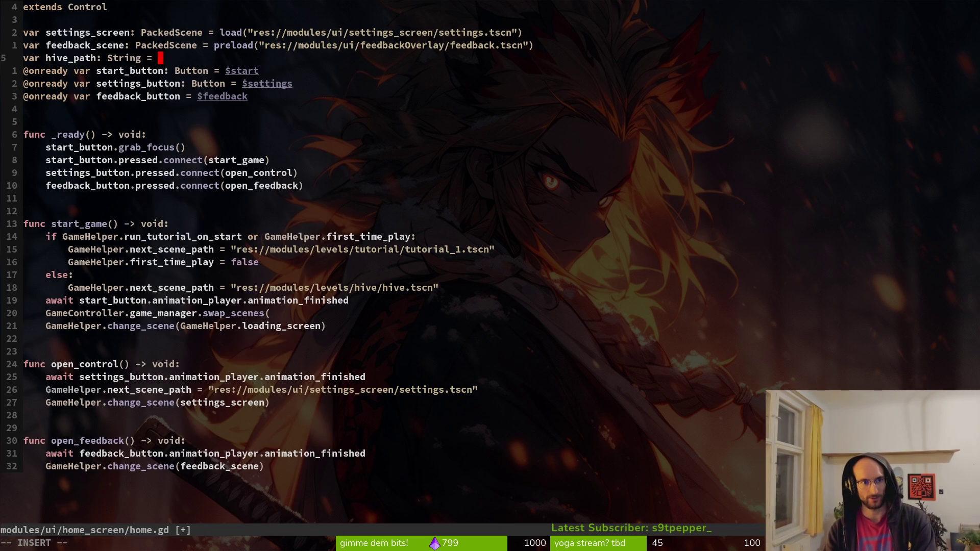
pyautogui.write('"res')
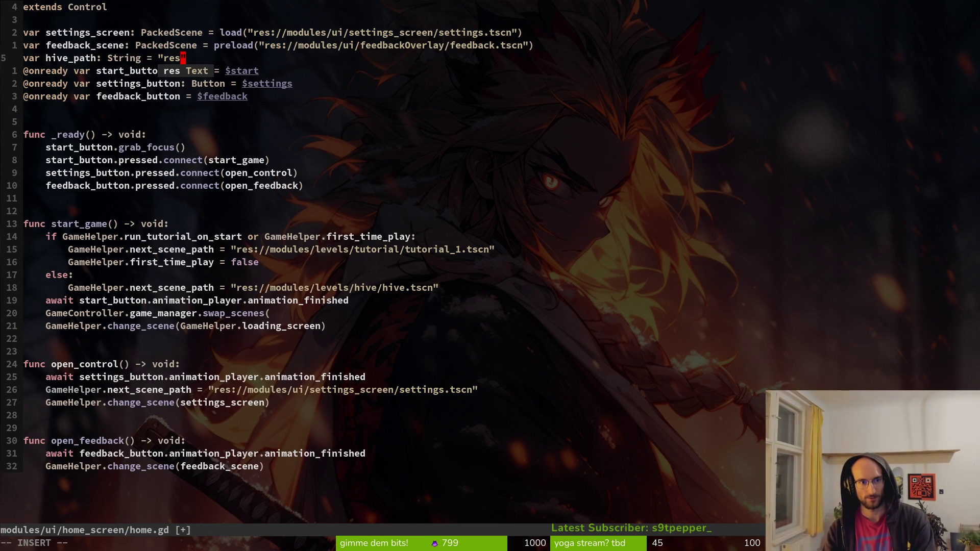
pyautogui.write('://')
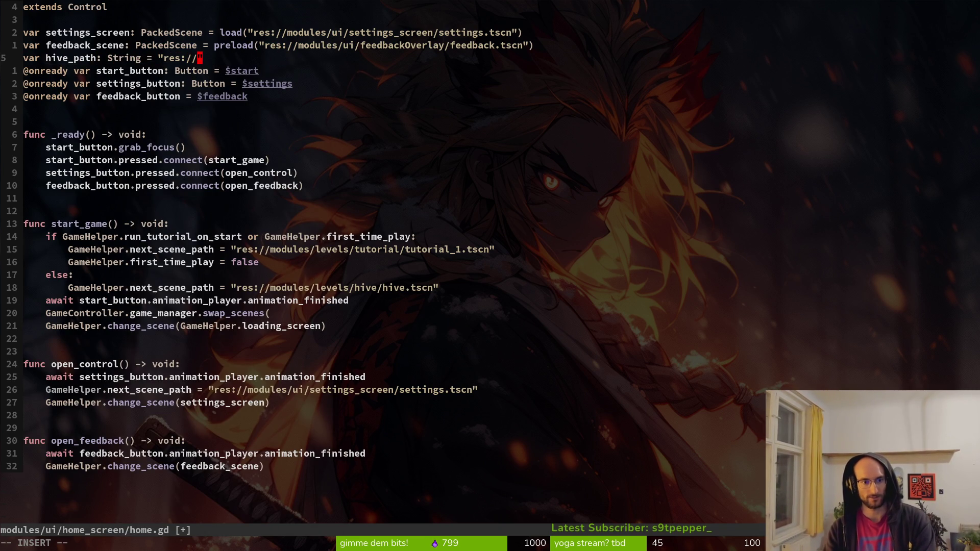
pyautogui.press('Escape')
pyautogui.press('j')
pyautogui.press('j')
pyautogui.press('j')
pyautogui.press('j')
pyautogui.press('j')
pyautogui.press('j')
pyautogui.press('w')
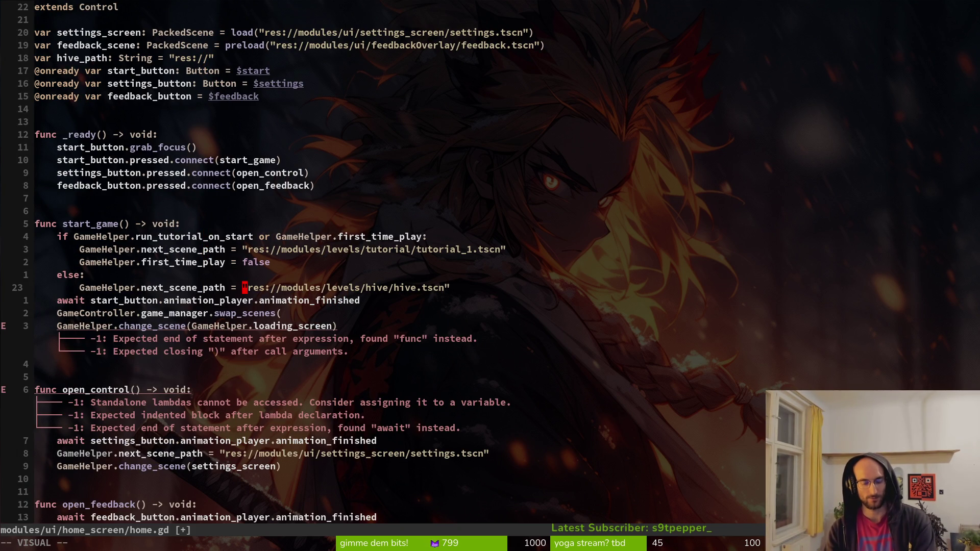
pyautogui.press('$')
pyautogui.press('d')
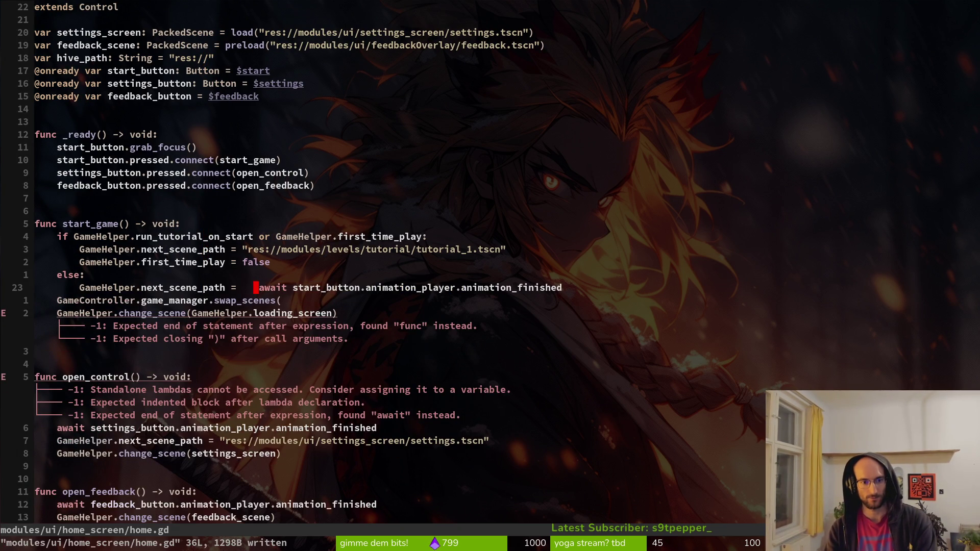
pyautogui.press('i')
pyautogui.press('Return')
pyautogui.press('Escape')
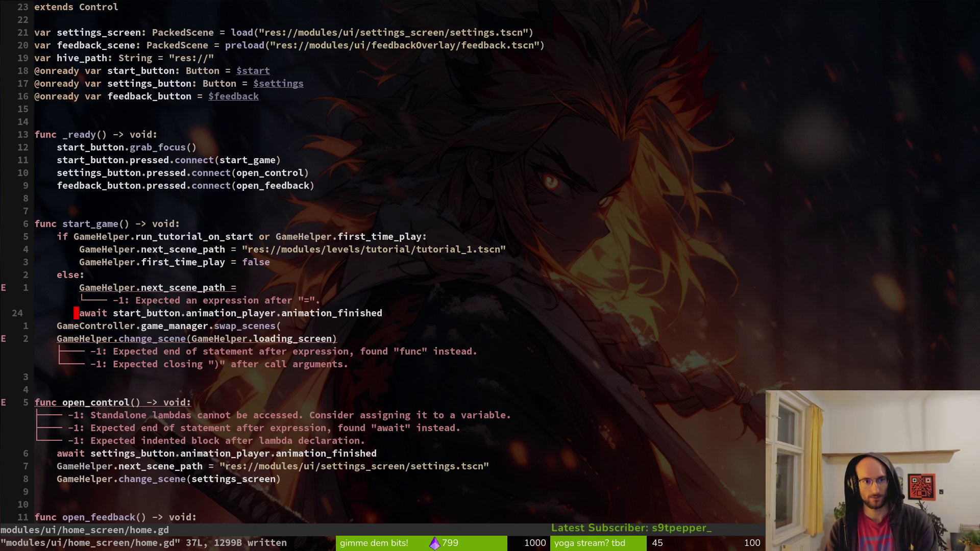
pyautogui.press('1')
pyautogui.press('9')
pyautogui.press('k')
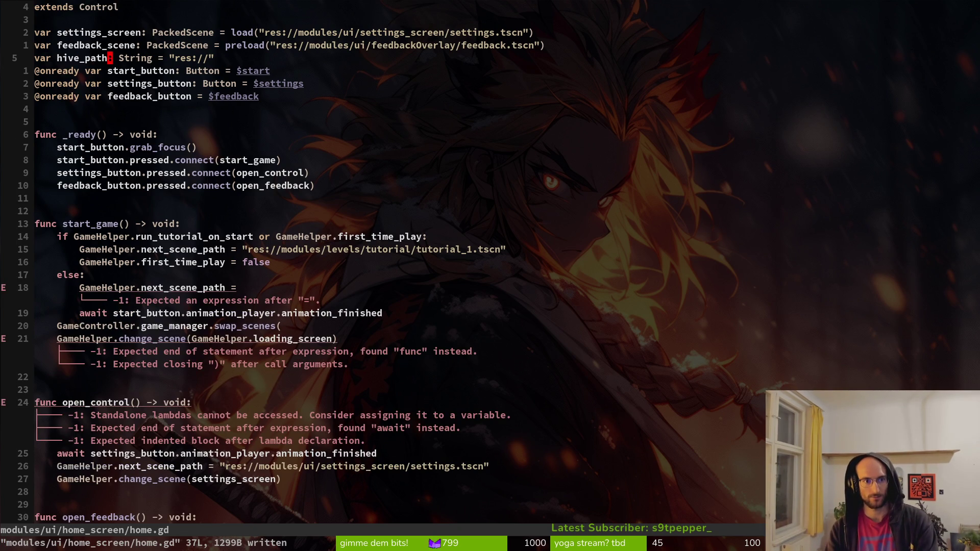
pyautogui.press('v')
pyautogui.press('w')
pyautogui.press('w')
pyautogui.press('w')
pyautogui.press('p')
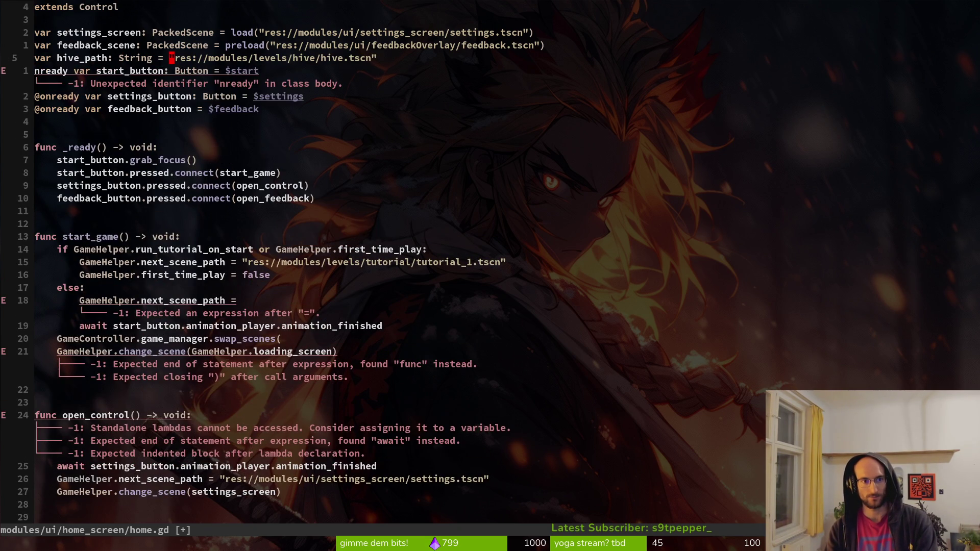
pyautogui.press('j')
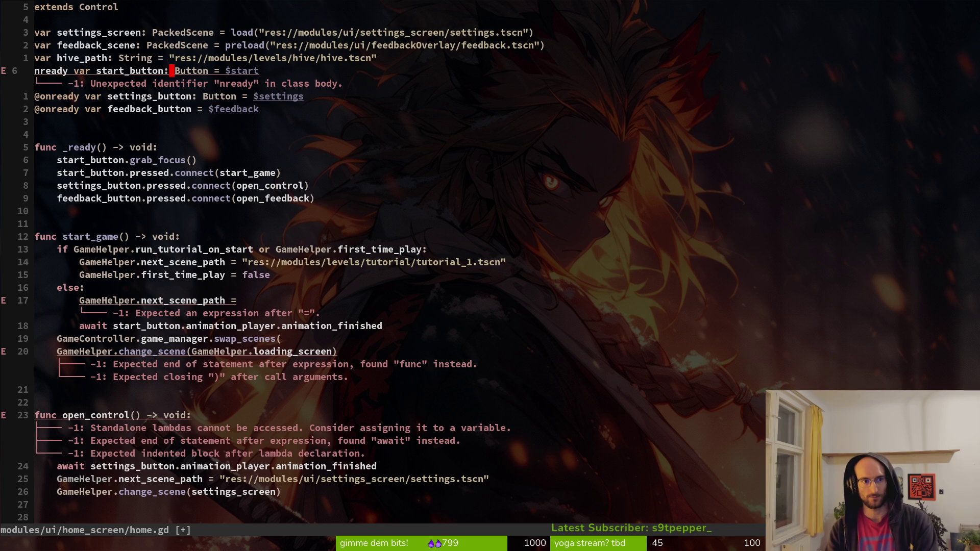
pyautogui.write('@o')
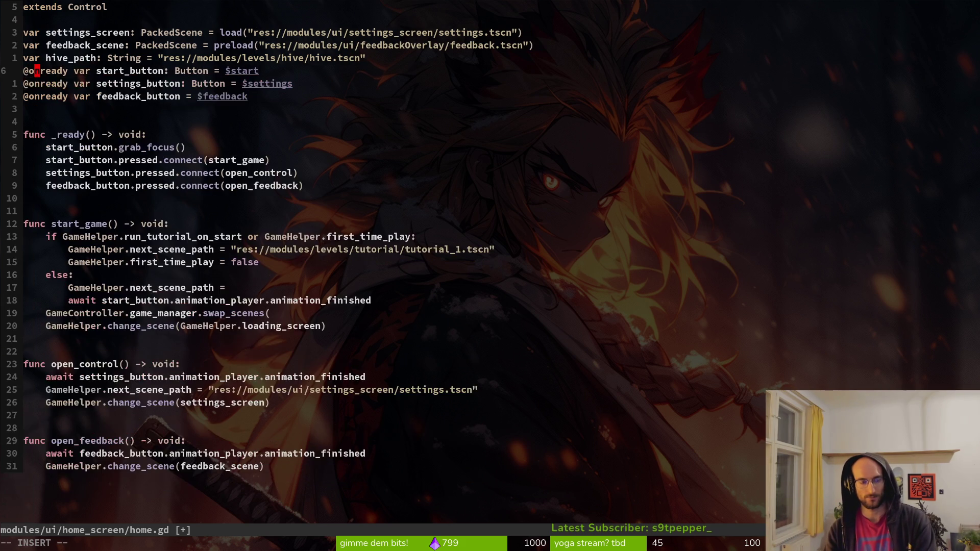
pyautogui.press('Escape')
pyautogui.write(':w')
pyautogui.press('Return')
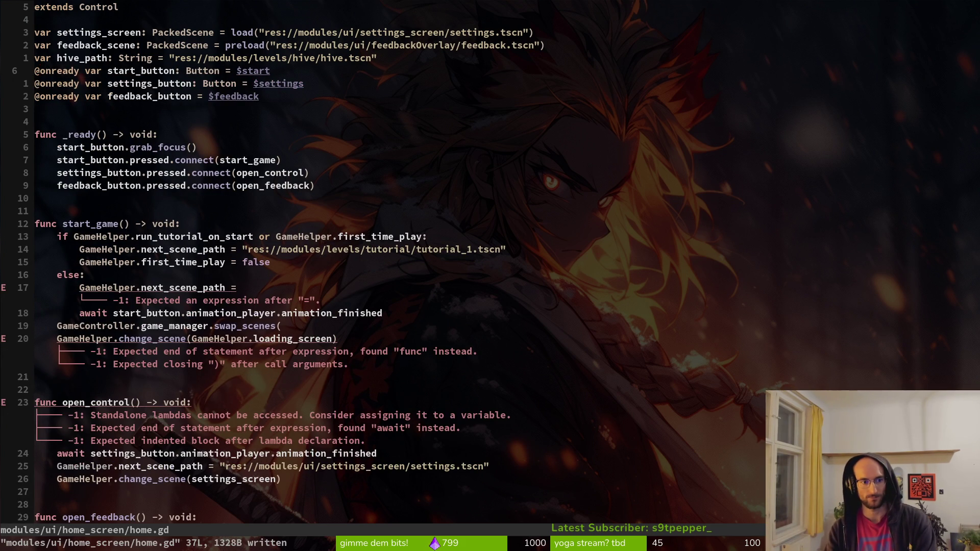
# Step: Delete the leftover next_scene_path line and save
pyautogui.press('1')
pyautogui.press('7')
pyautogui.press('j')
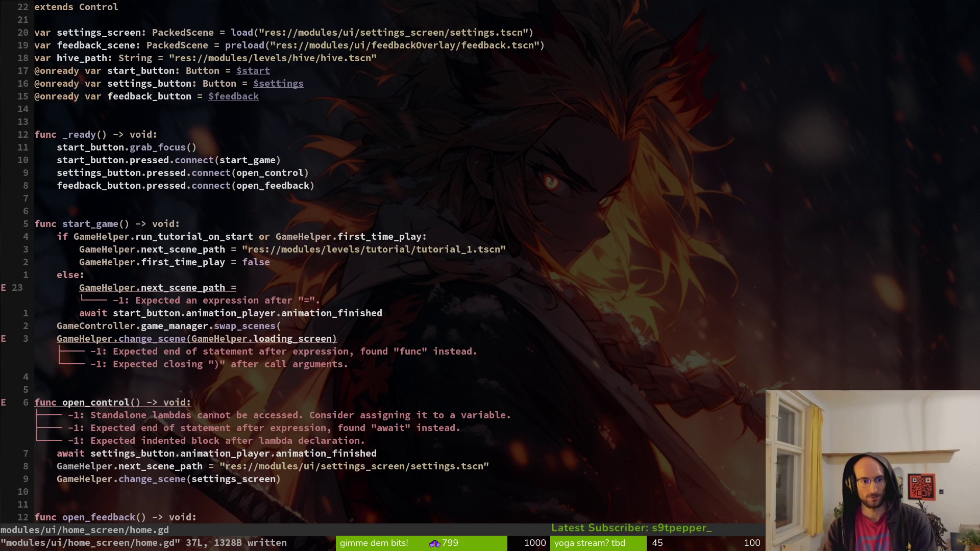
pyautogui.press('d')
pyautogui.press('d')
pyautogui.write(':w')
pyautogui.press('Return')
pyautogui.write('u:w')
pyautogui.press('Return')
pyautogui.press('d')
pyautogui.press('d')
pyautogui.write(':w')
pyautogui.press('Return')
# Step: Delete the old GameHelper.change_scene call and save
pyautogui.press('j')
pyautogui.press('j')
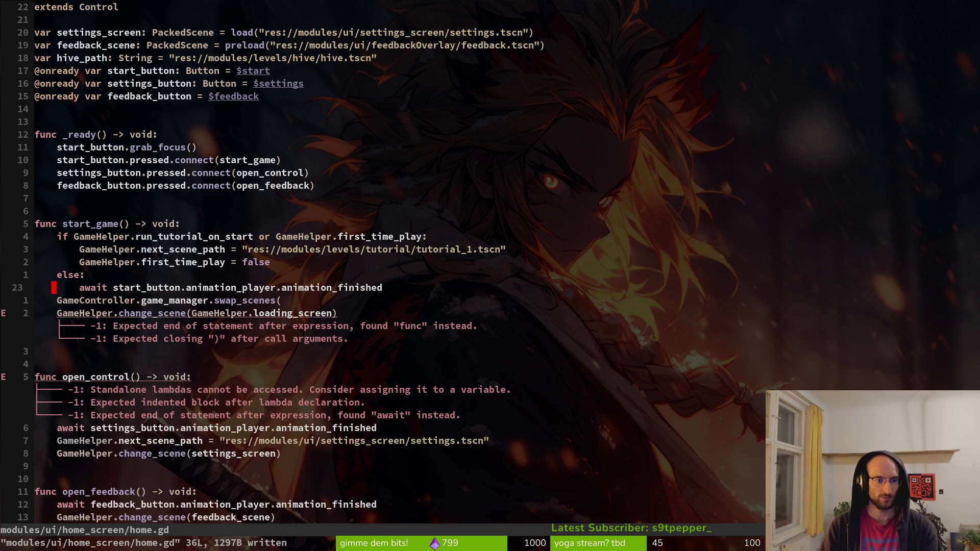
pyautogui.press('w')
pyautogui.press('w')
pyautogui.press('$')
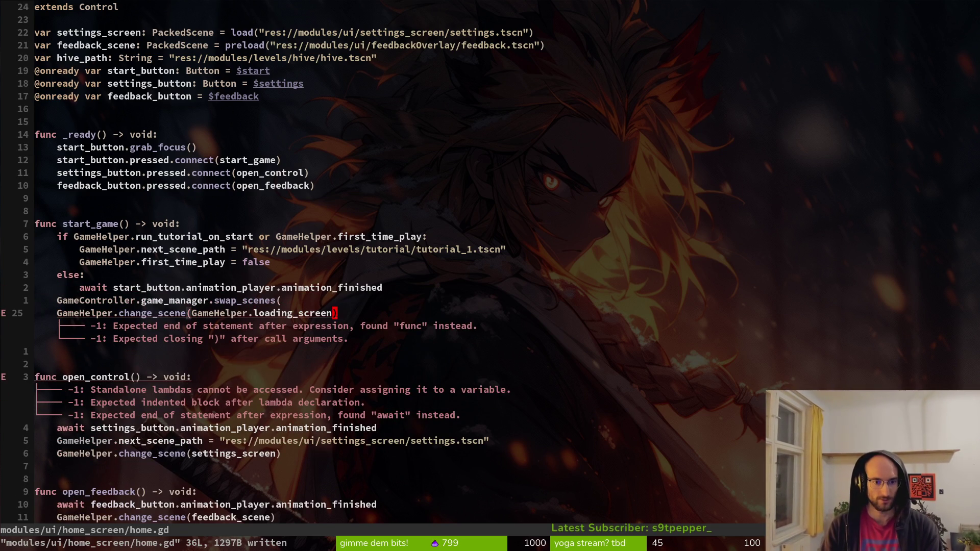
pyautogui.press('d')
pyautogui.press('d')
pyautogui.write(':w')
pyautogui.press('Return')
# Step: Complete the call as swap_scenes(hive_path, GameController.level) and save home.gd
pyautogui.press('k')
pyautogui.press('A')
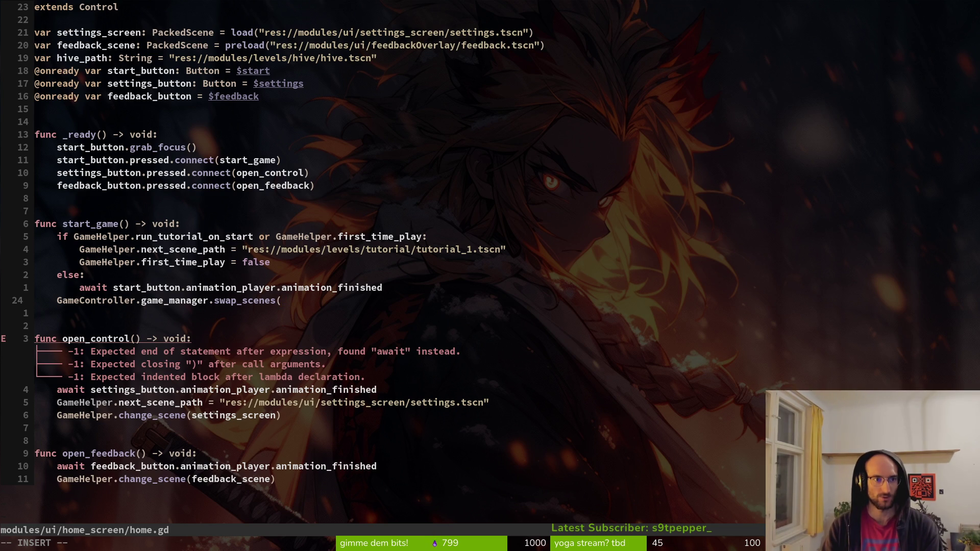
pyautogui.write('hive_path,m')
pyautogui.press('BackSpace')
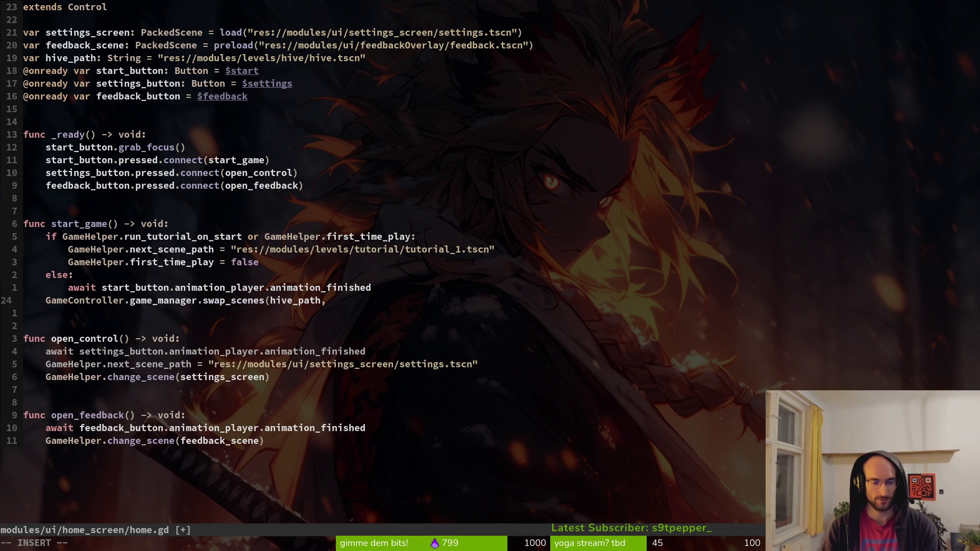
pyautogui.write(' GameController.level')
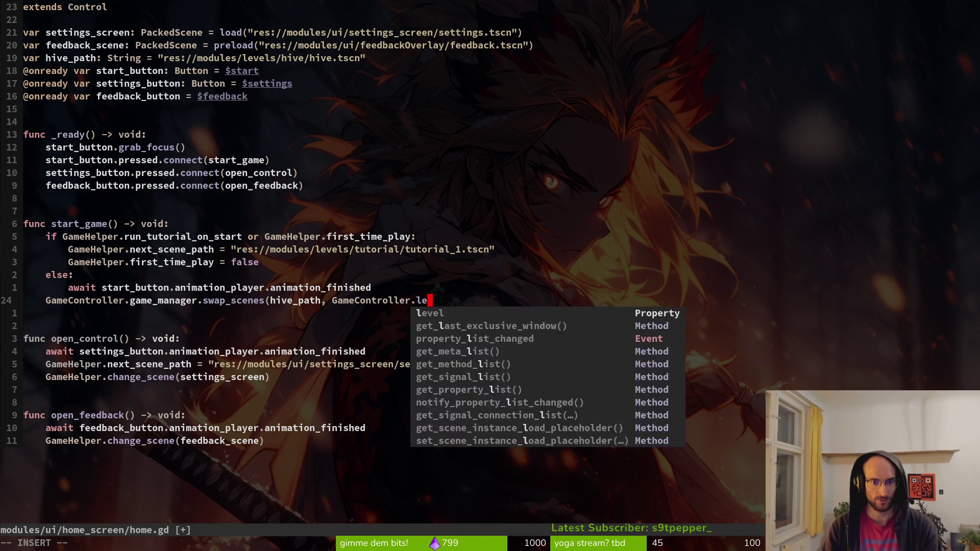
pyautogui.press('Escape')
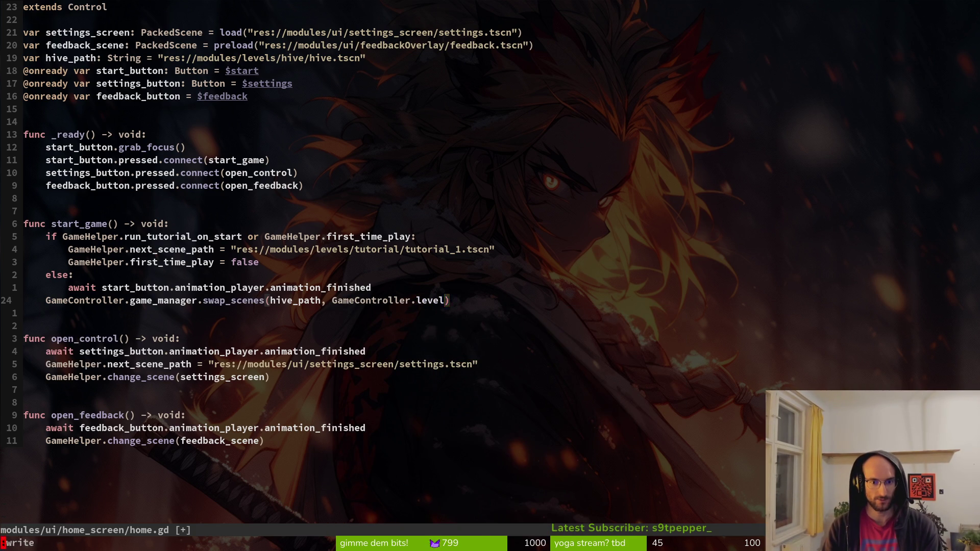
pyautogui.write(':w')
pyautogui.press('Return')
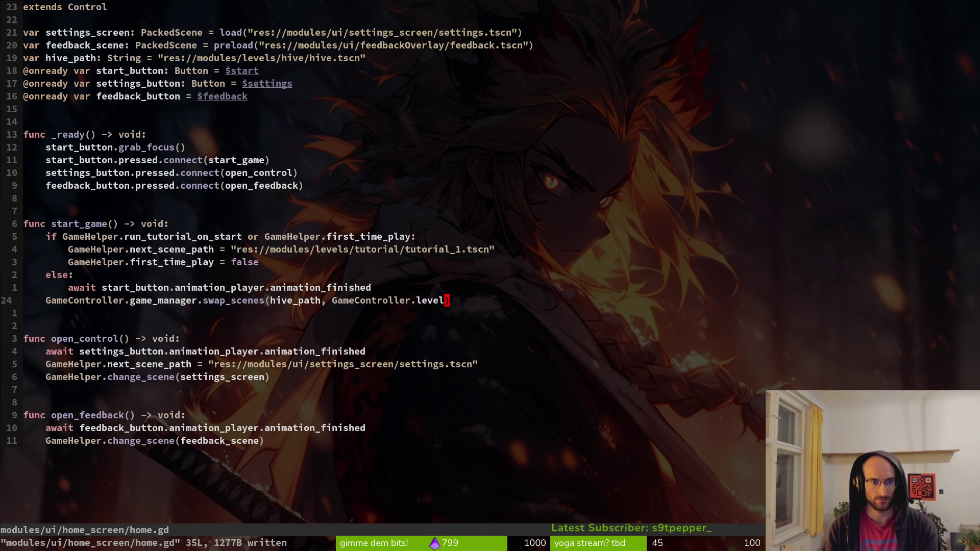
pyautogui.press('k')
pyautogui.press('k')
pyautogui.press('k')
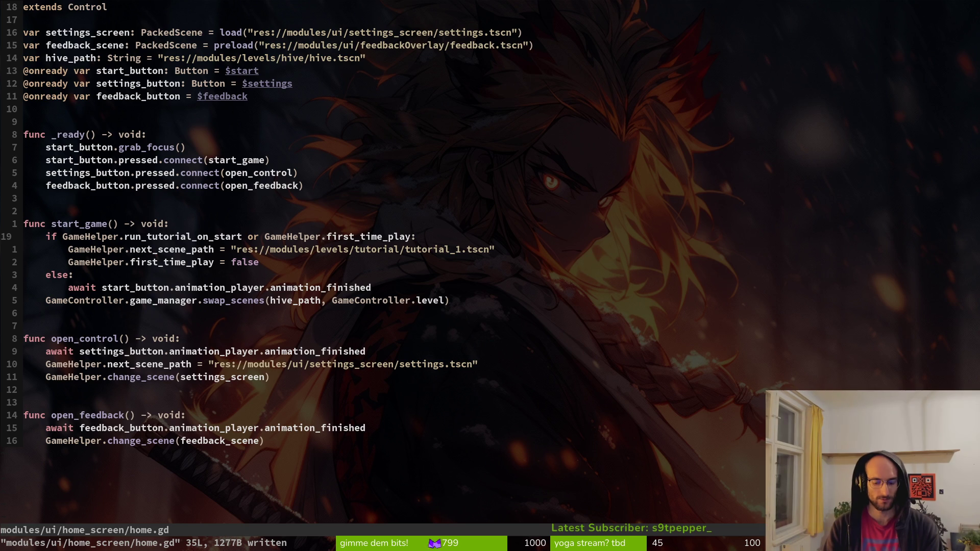
# Step: Comment out the five tutorial lines in start_game with '#' and save home.gd
pyautogui.press('i')
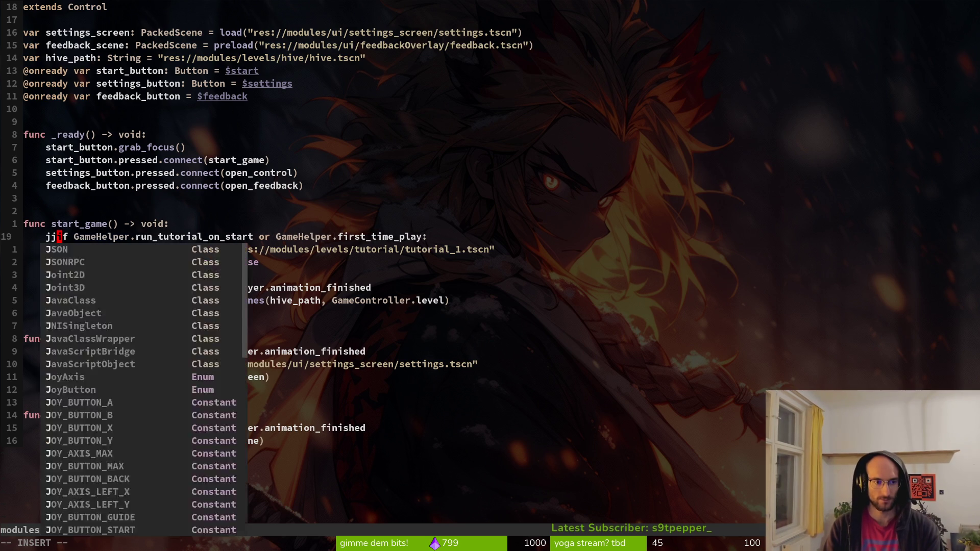
pyautogui.press('Escape')
pyautogui.hotkey('ctrl', 'v')
pyautogui.press('0')
pyautogui.press('j')
pyautogui.press('j')
pyautogui.press('j')
pyautogui.press('j')
pyautogui.write('I#')
pyautogui.press('Escape')
pyautogui.write(':w')
pyautogui.press('Return')
pyautogui.press('j')
pyautogui.press('j')
pyautogui.press('j')
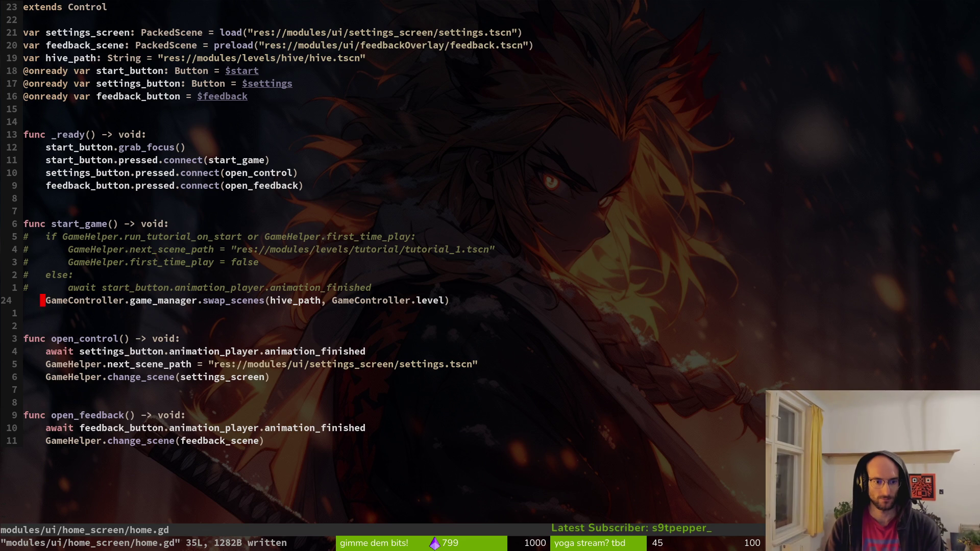
# Step: Replace open_control's next_scene_path and change_scene lines with the swap_scenes(hive_path, GameController.level) call
pyautogui.press('y')
pyautogui.press('y')
pyautogui.press('j')
pyautogui.press('j')
pyautogui.press('j')
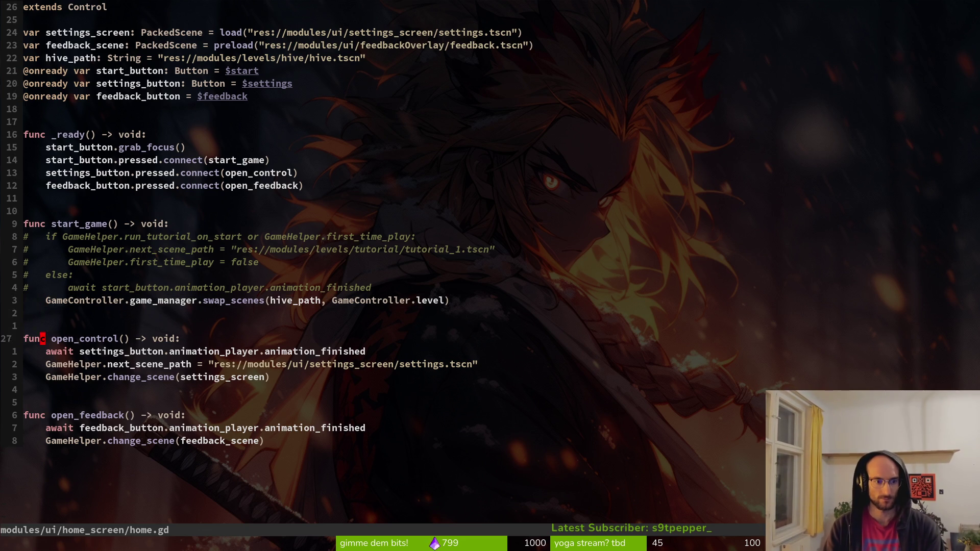
pyautogui.press('p')
pyautogui.press('V')
pyautogui.press('J')
pyautogui.press('J')
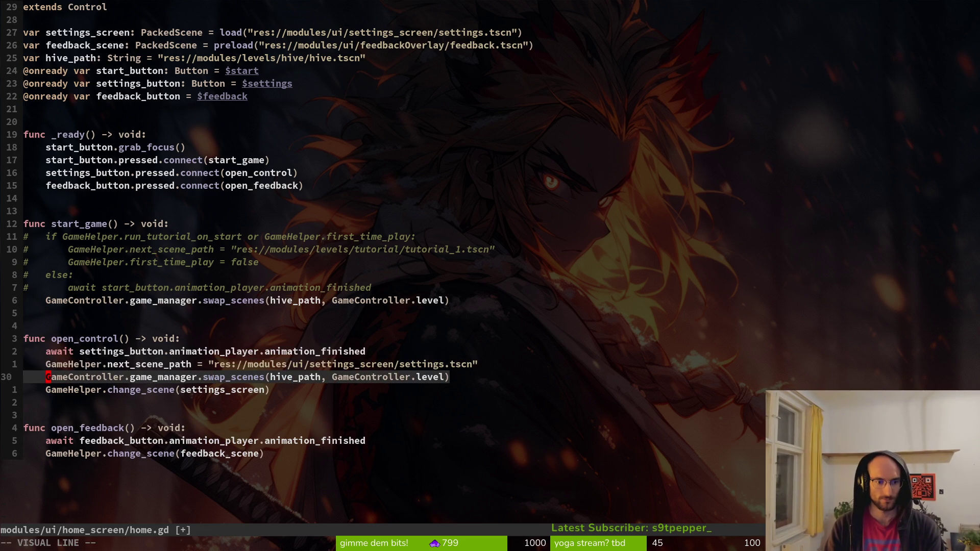
pyautogui.press('Escape')
pyautogui.press('k')
pyautogui.press('d')
pyautogui.press('d')
pyautogui.press('j')
pyautogui.press('d')
pyautogui.press('d')
pyautogui.press('j')
pyautogui.press('j')
pyautogui.press('j')
# Step: Overwrite open_feedback's change_scene line with the same swap_scenes call and save
pyautogui.press('p')
pyautogui.press('k')
pyautogui.press('d')
pyautogui.press('d')
pyautogui.press('k')
pyautogui.press('k')
pyautogui.press('k')
pyautogui.press('k')
pyautogui.press('k')
pyautogui.press('V')
pyautogui.press('y')
pyautogui.press('j')
pyautogui.press('j')
pyautogui.press('j')
pyautogui.write('Vp:w')
pyautogui.press('Return')
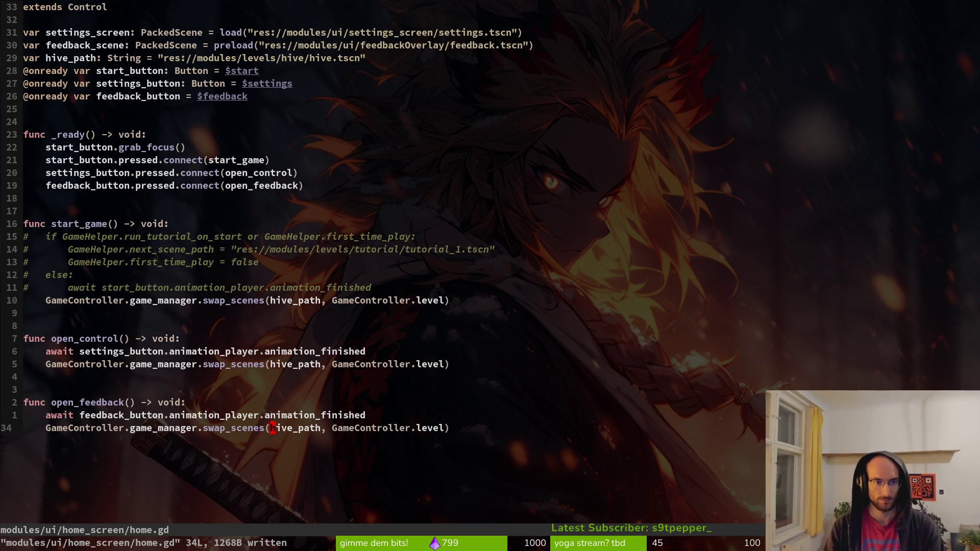
# Step: Remove the load()/preload() calls and retype the settings and feedback scene variables from PackedScene to String, then save
pyautogui.press('3')
pyautogui.press('0')
pyautogui.press('k')
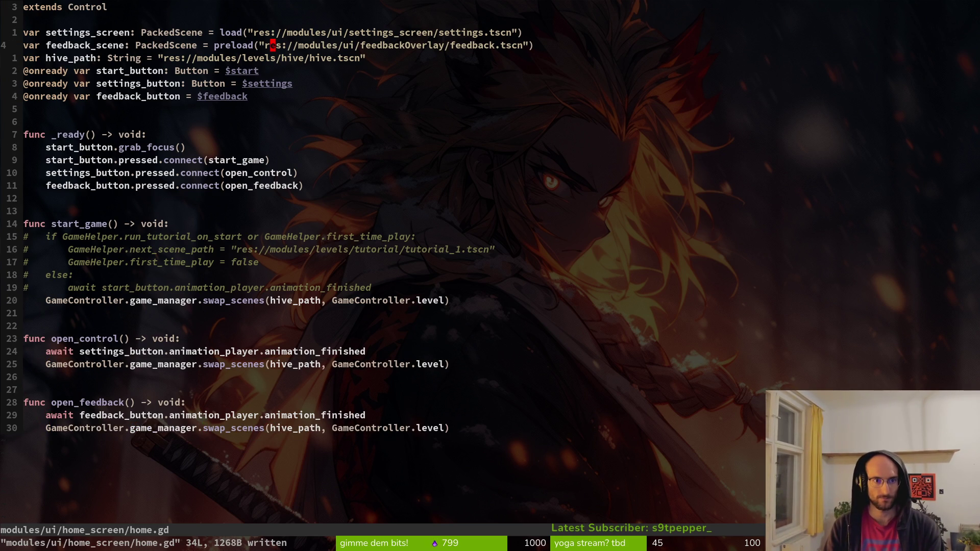
pyautogui.press('k')
pyautogui.press('b')
pyautogui.press('b')
pyautogui.write('bdf(jbdf(')
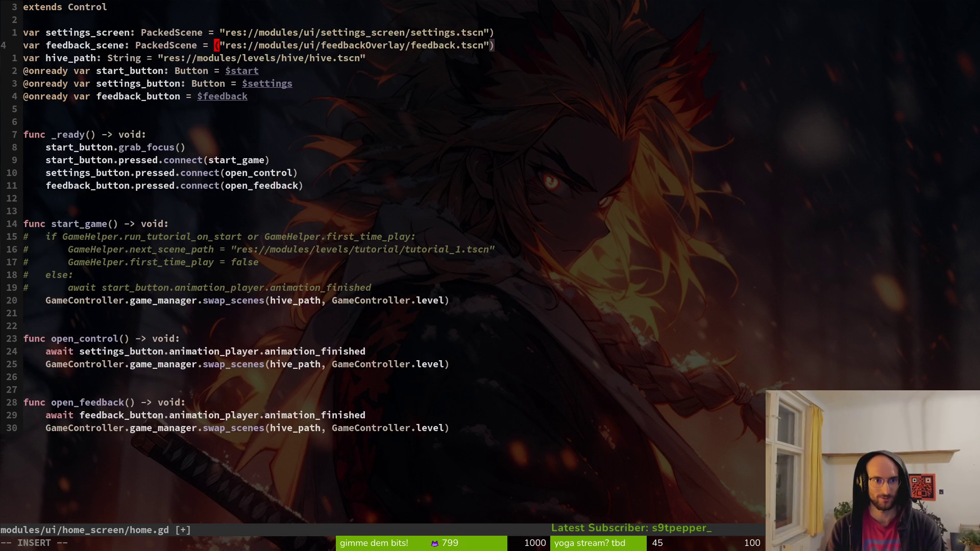
pyautogui.write('$xkx')
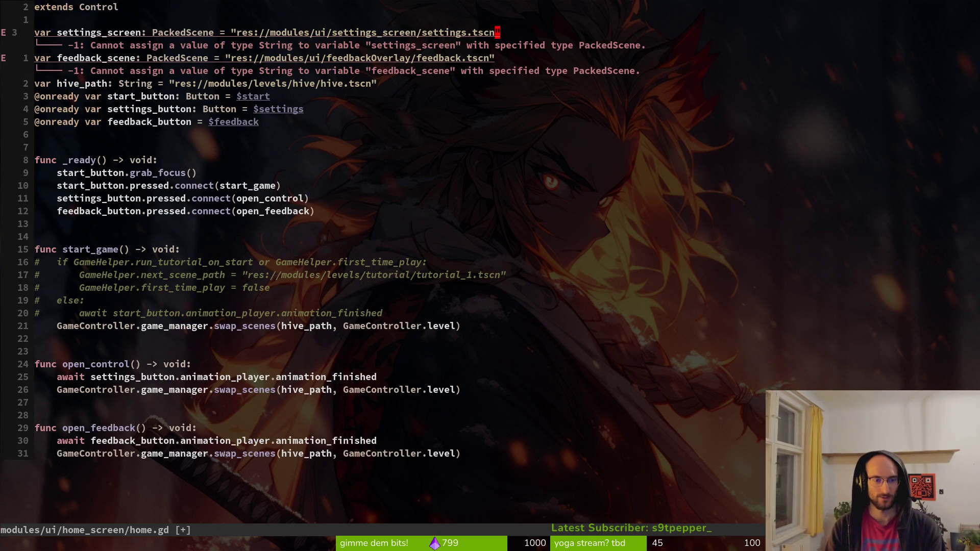
pyautogui.write('cwString')
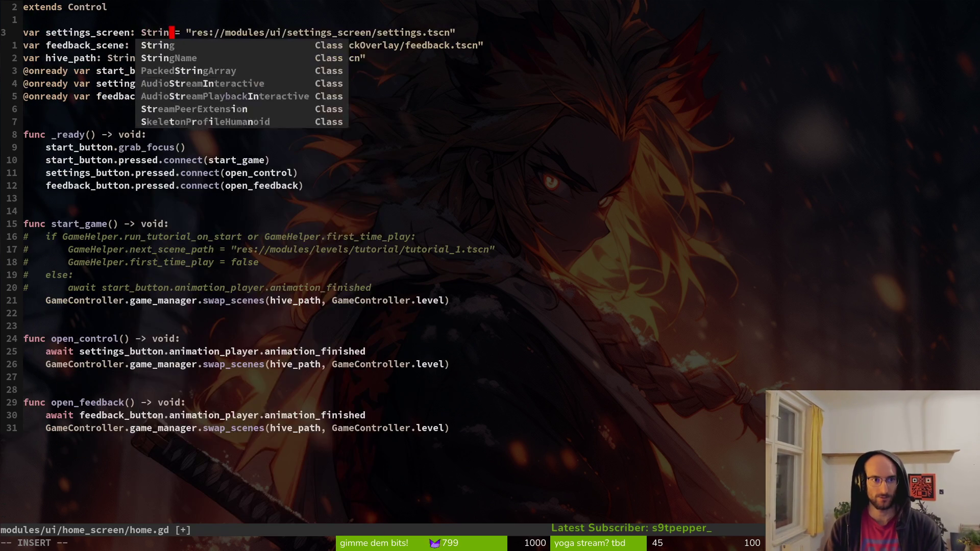
pyautogui.press('Escape')
pyautogui.write('jbcwString')
pyautogui.press('Escape')
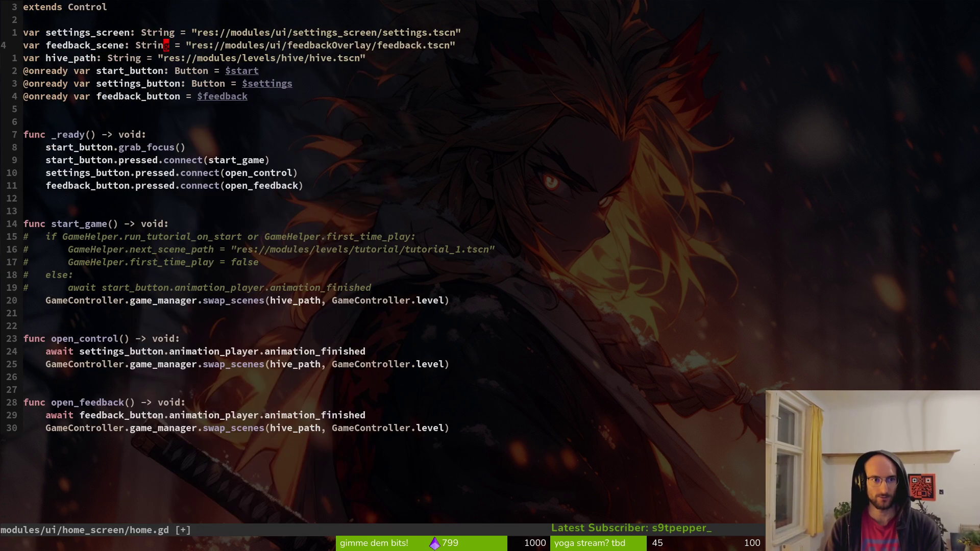
pyautogui.write(':w')
pyautogui.press('Return')
# Step: Rename the variables to feedback_path and settings_path and save
pyautogui.write('cwfeedback_path')
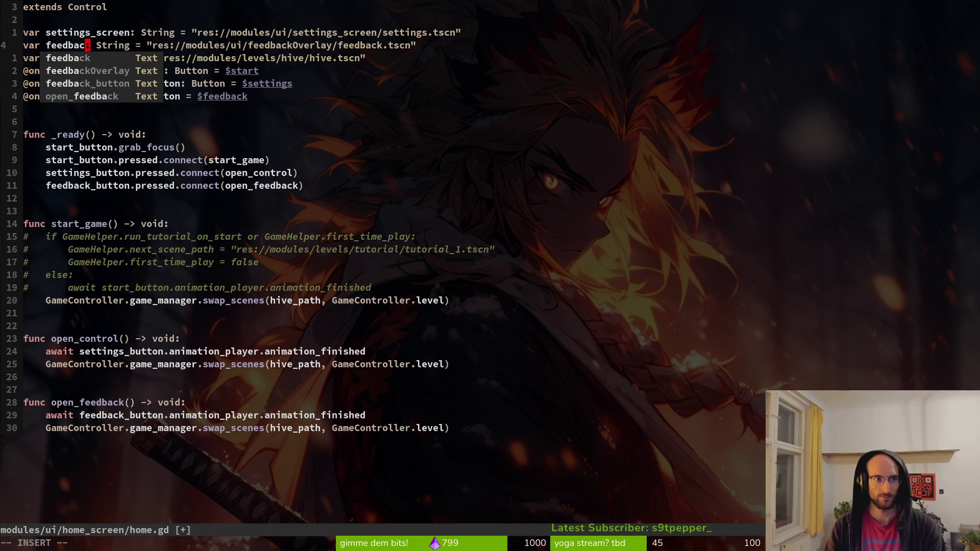
pyautogui.press('Escape')
pyautogui.write('kbcw')
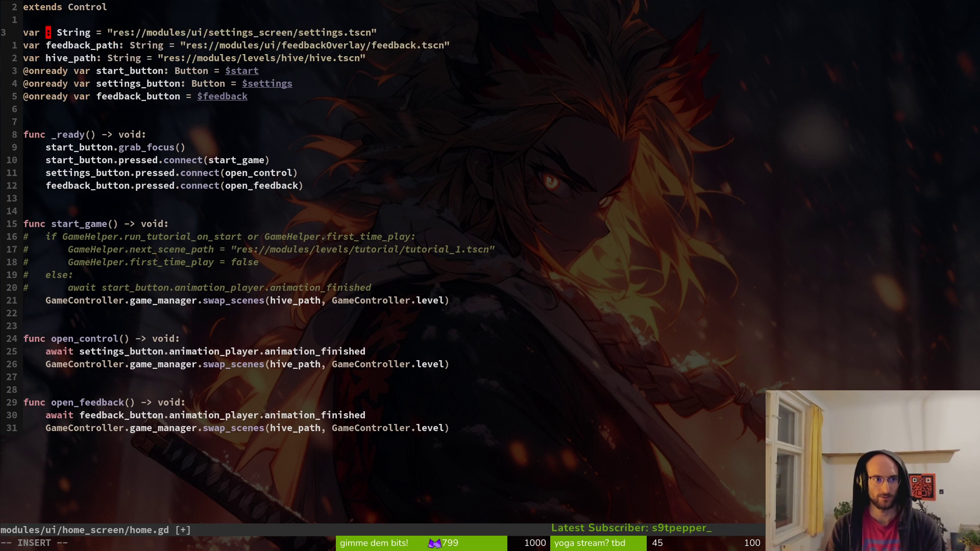
pyautogui.write('settings_path')
pyautogui.press('Escape')
pyautogui.write(':w')
pyautogui.press('Return')
# Step: Move the hive_path declaration above settings_path and feedback_path with :m-3 and save
pyautogui.press('j')
pyautogui.press('j')
pyautogui.write(':m-3')
pyautogui.press('Return')
pyautogui.write(':w')
pyautogui.press('Return')
pyautogui.press('j')
pyautogui.press('j')
pyautogui.press('j')
pyautogui.press('j')
pyautogui.press('j')
pyautogui.press('j')
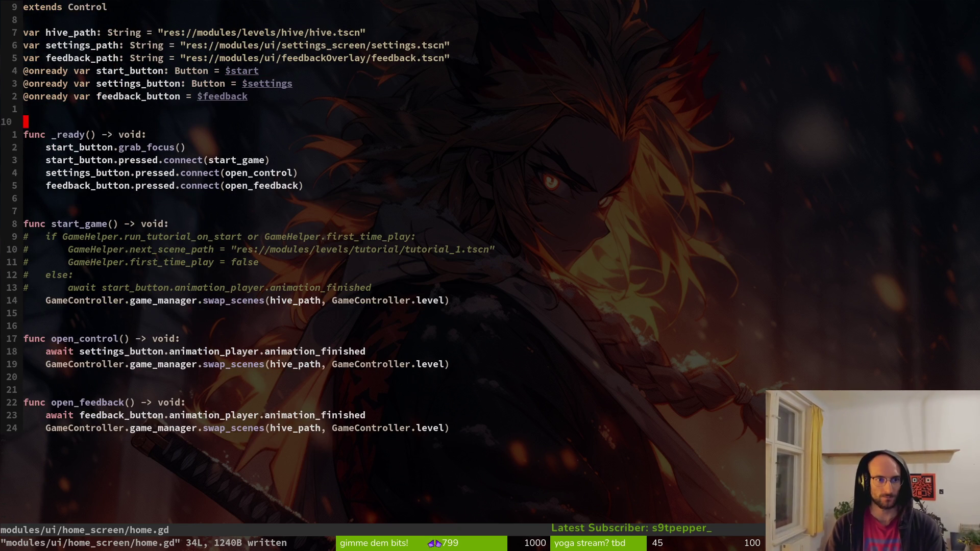
pyautogui.press('k')
pyautogui.press('k')
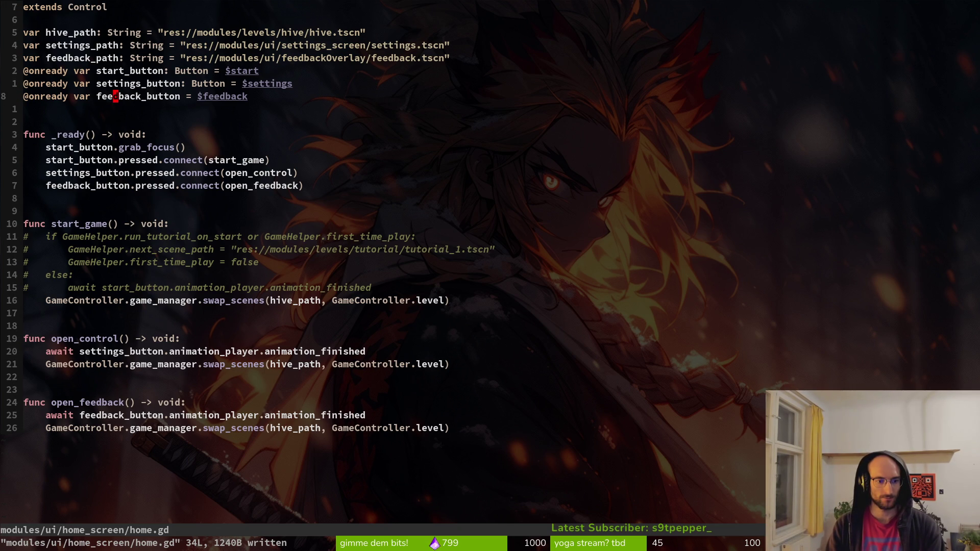
pyautogui.press('G')
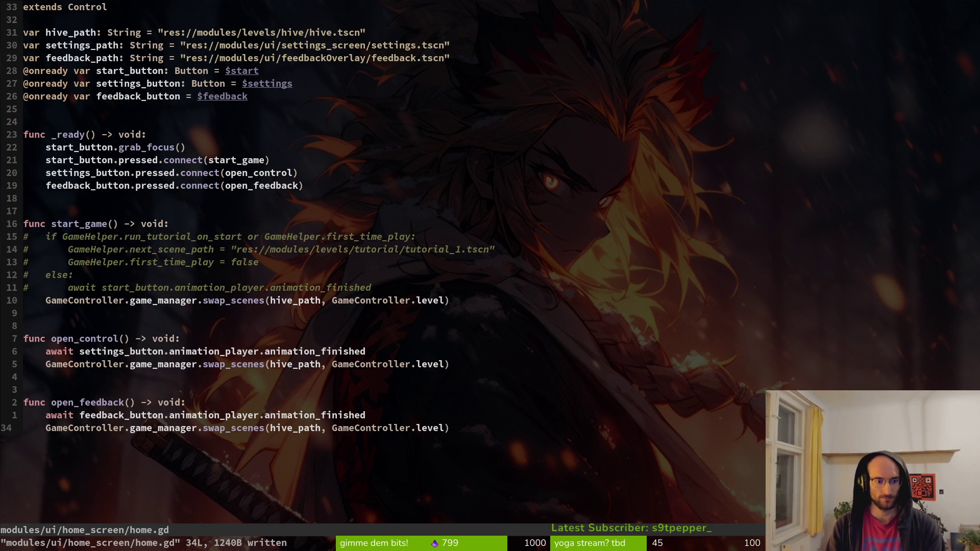
pyautogui.write('lcwfeeb')
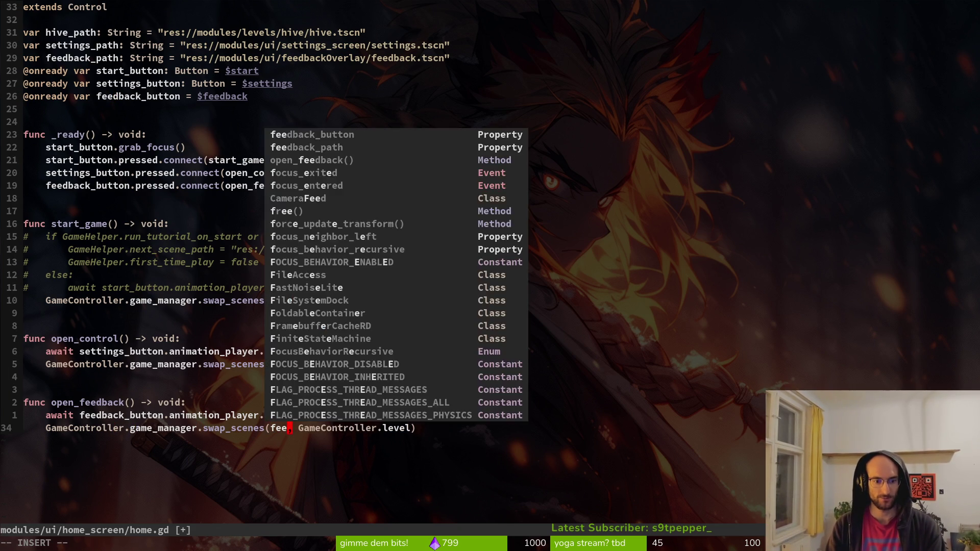
# Step: Change the swap_scenes path arguments to feedback_path in open_feedback and settings_path in open_control, then save
pyautogui.press('Down')
pyautogui.press('Return')
pyautogui.press('Escape')
pyautogui.write(':w')
pyautogui.press('Return')
pyautogui.press('k')
pyautogui.press('k')
pyautogui.press('k')
pyautogui.write('cw')
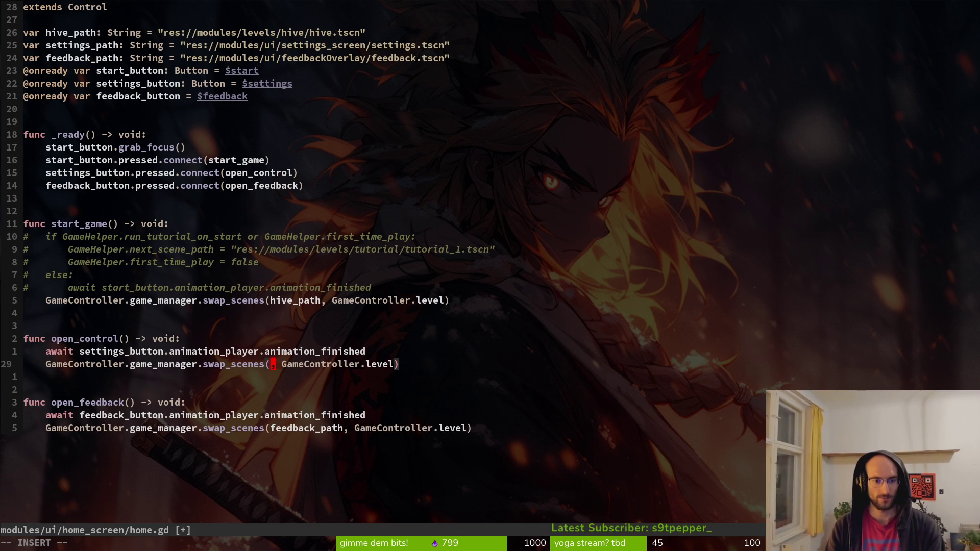
pyautogui.write('stt')
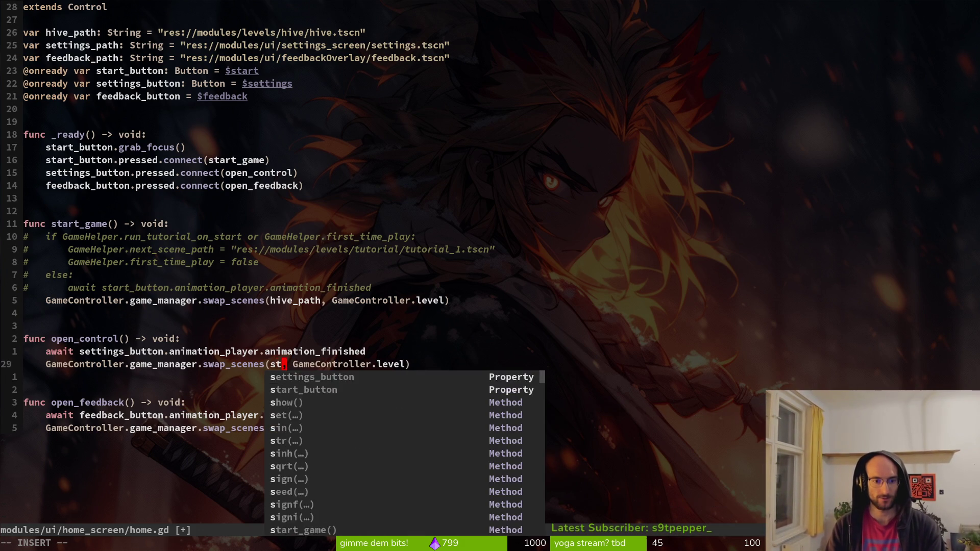
pyautogui.write('ing')
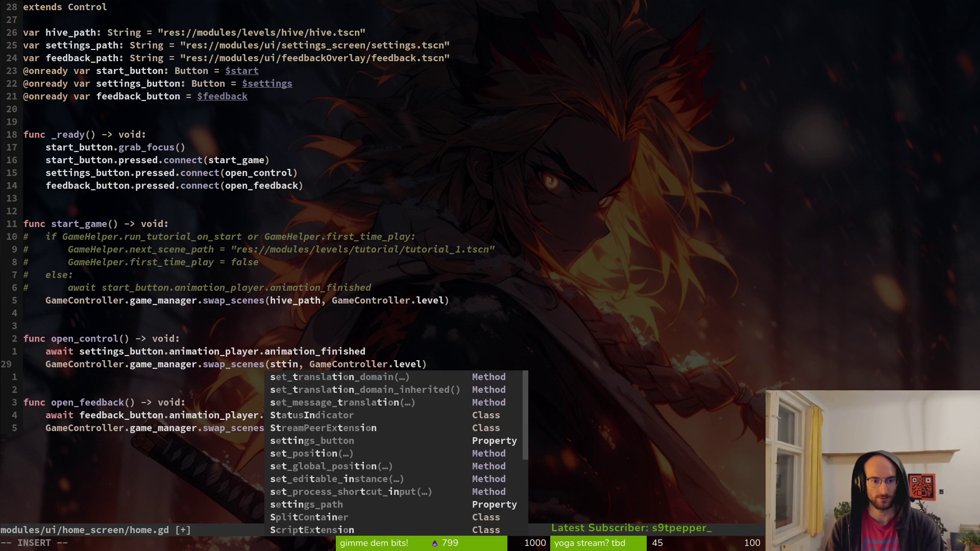
pyautogui.press('Tab')
pyautogui.press('Tab')
pyautogui.press('Escape')
pyautogui.write(':w')
pyautogui.press('Return')
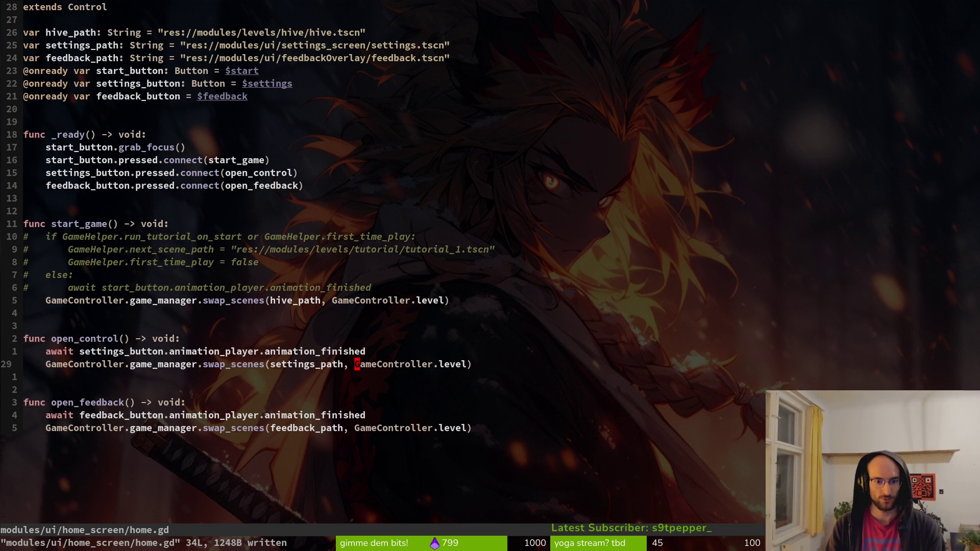
# Step: Switch both swap targets from GameController.level to GameController.gui, save, and run the game from Godot with F5
pyautogui.write('cwgui')
pyautogui.press('Escape')
pyautogui.press('j')
pyautogui.press('j')
pyautogui.press('j')
pyautogui.press('j')
pyautogui.press('j')
pyautogui.write('ciwgui')
pyautogui.press('Escape')
pyautogui.write(':w')
pyautogui.press('Return')
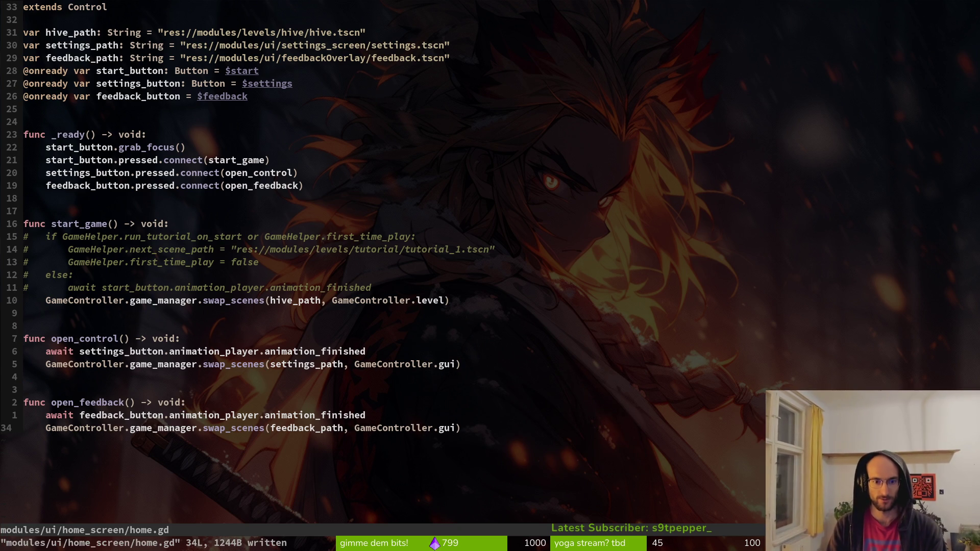
pyautogui.hotkey('alt', 'Tab')
pyautogui.press('F5')
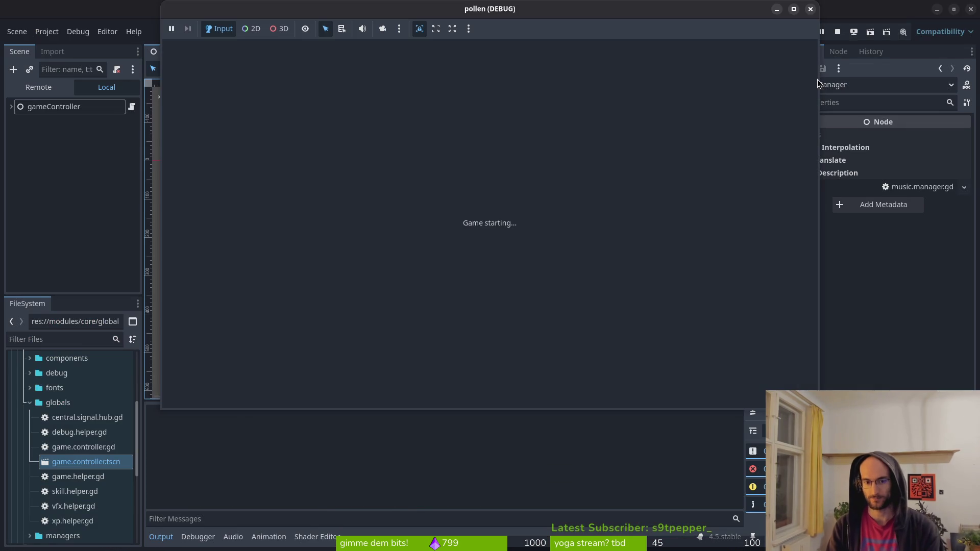
# Step: At the running home menu, expand gameController > gui > home in the Remote scene tree, then stop the game
pyautogui.press('Down')
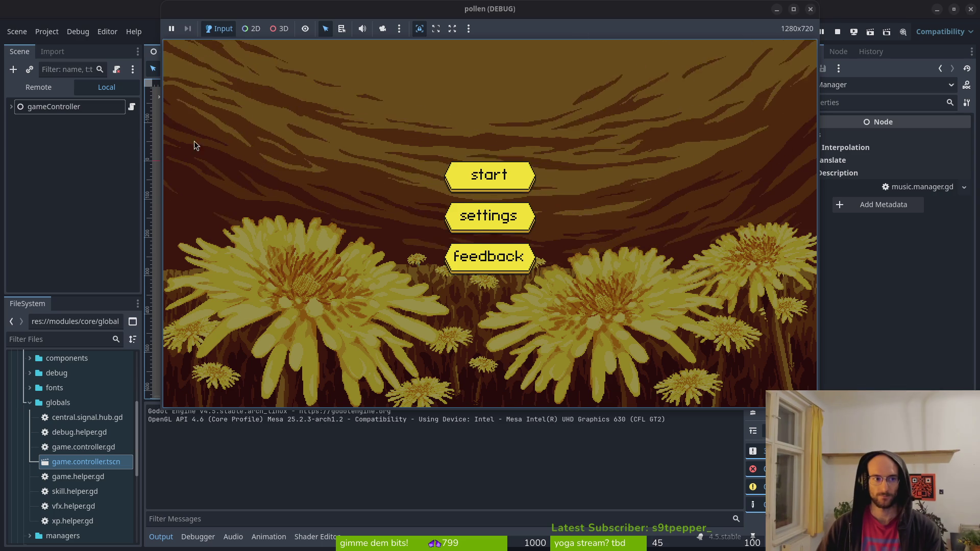
pyautogui.click(36, 86)
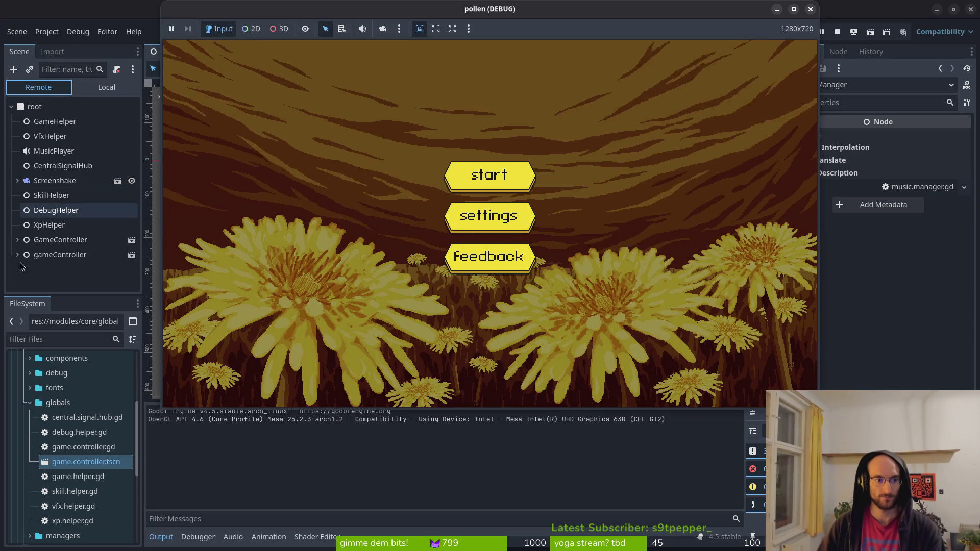
pyautogui.click(17, 255)
pyautogui.scroll(-1, 20, 245)
pyautogui.click(24, 283)
pyautogui.scroll(-1, 51, 286)
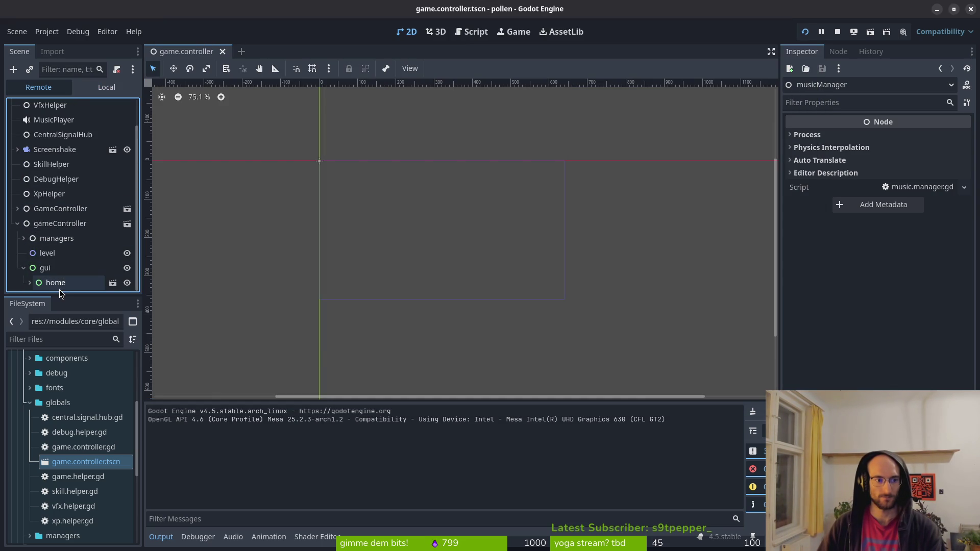
pyautogui.click(29, 283)
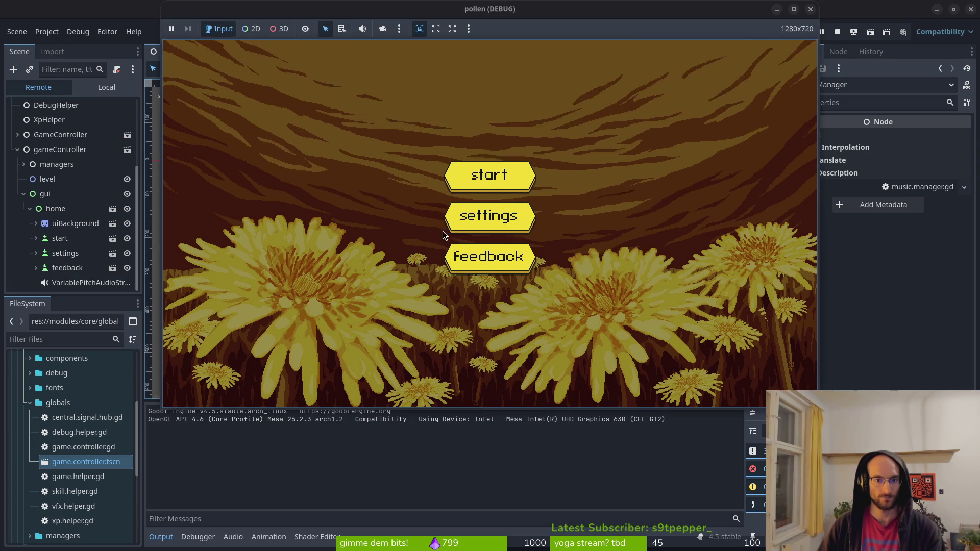
pyautogui.press('super+q')
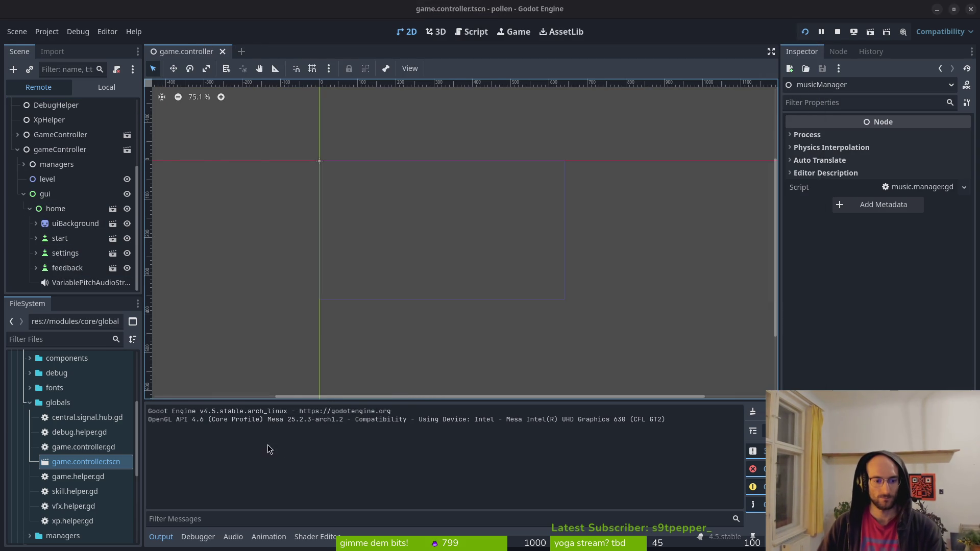
pyautogui.hotkey('alt', 'Tab')
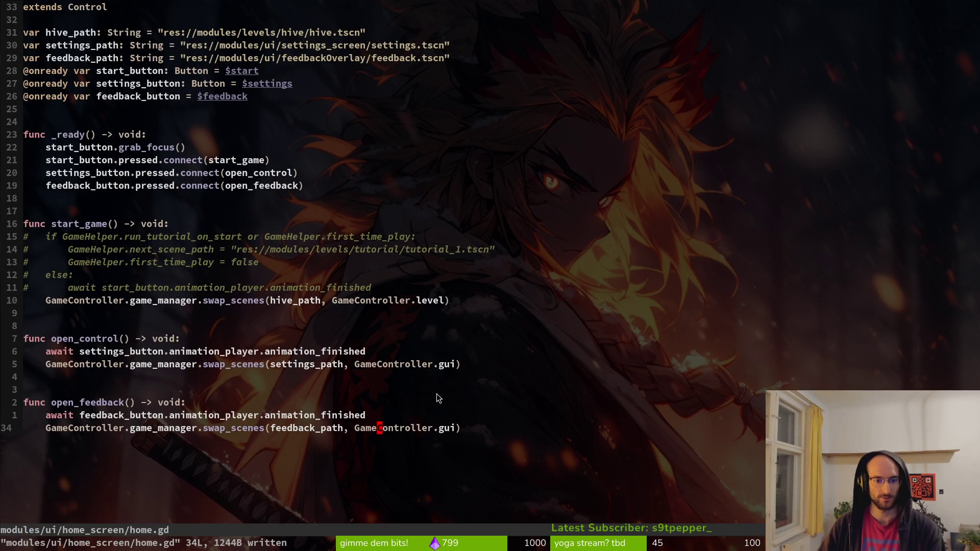
pyautogui.click(391, 364)
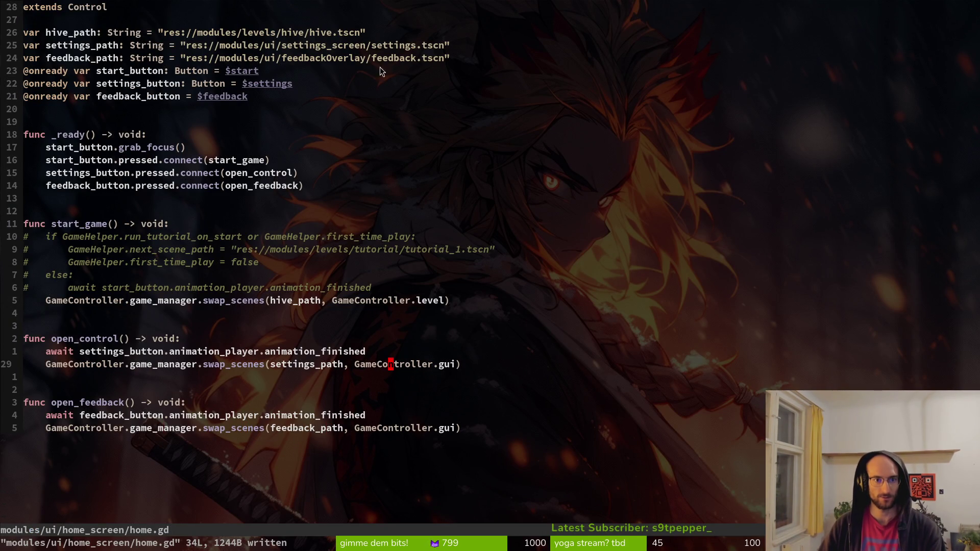
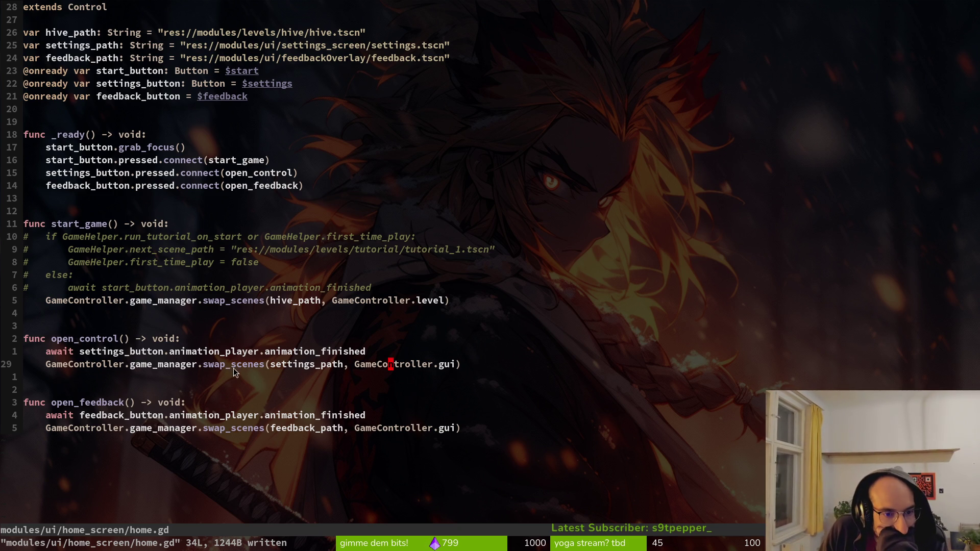
# Step: Check the gui argument and hive_path in home.gd's swap_scenes calls, then bring up Godot
pyautogui.click(447, 366)
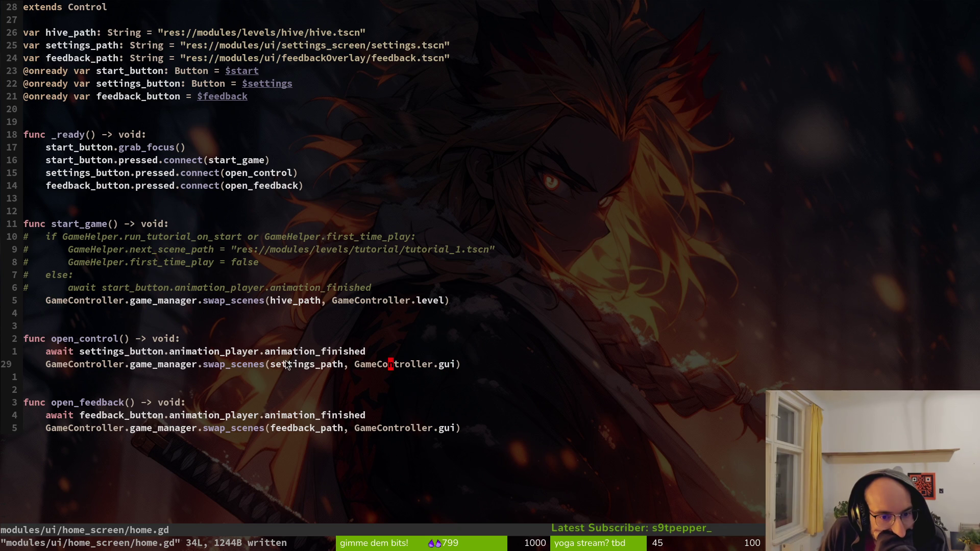
pyautogui.click(286, 301)
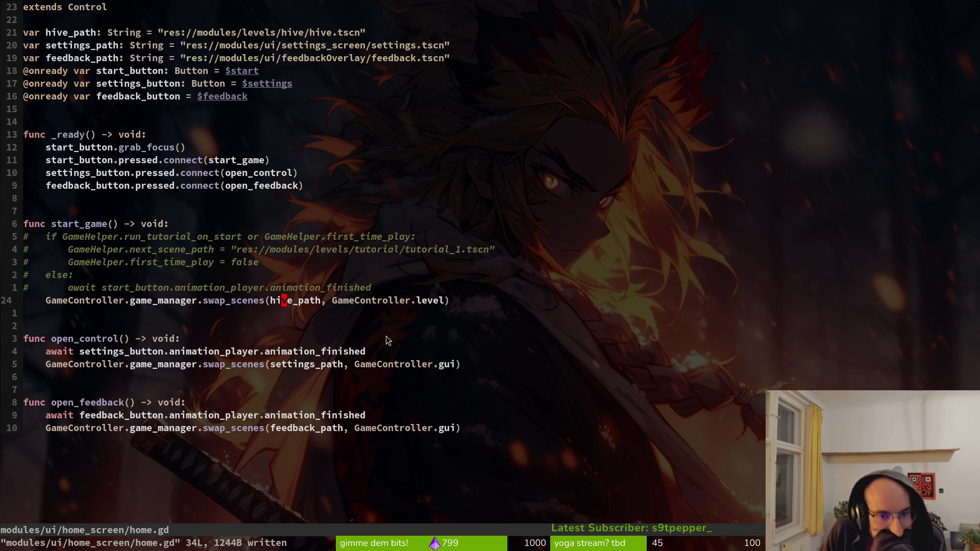
pyautogui.hotkey('alt', 'Tab')
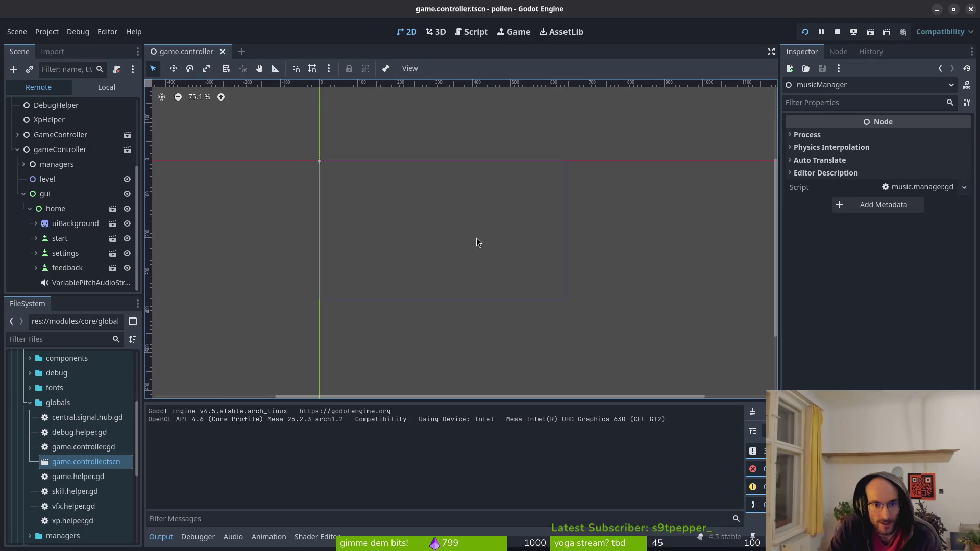
# Step: Run pollen and expand the managers and controller nodes in the live Remote tree
pyautogui.press('F5')
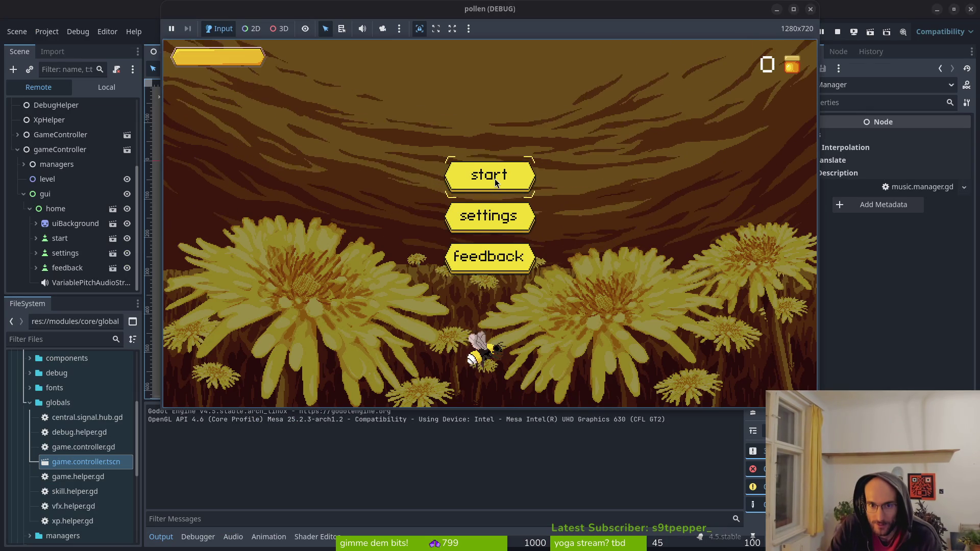
pyautogui.click(24, 195)
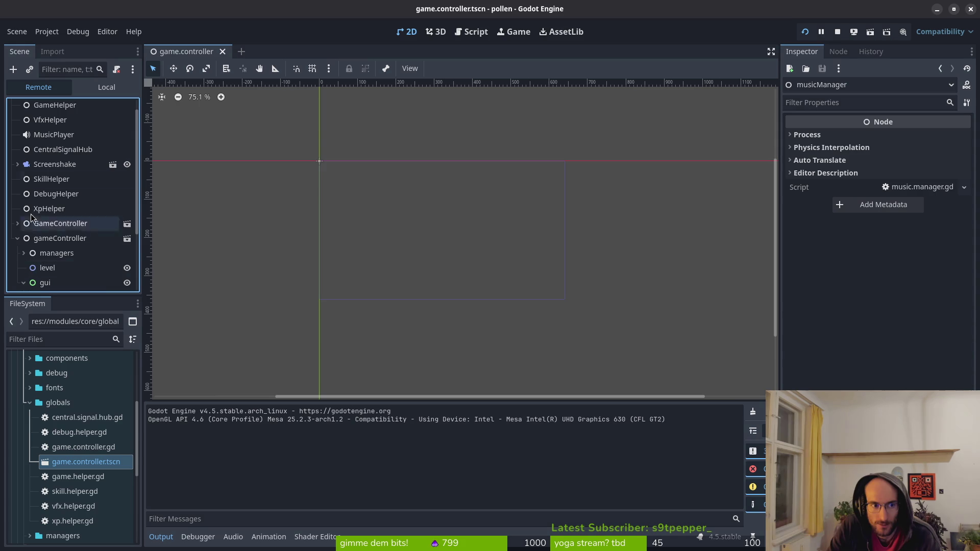
pyautogui.click(24, 254)
pyautogui.click(24, 254)
pyautogui.click(24, 254)
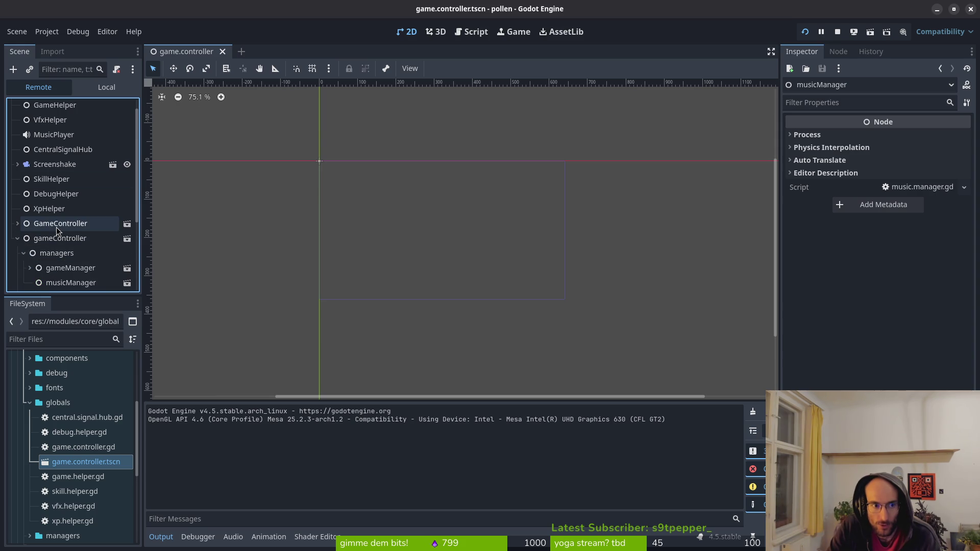
pyautogui.click(17, 223)
pyautogui.click(17, 223)
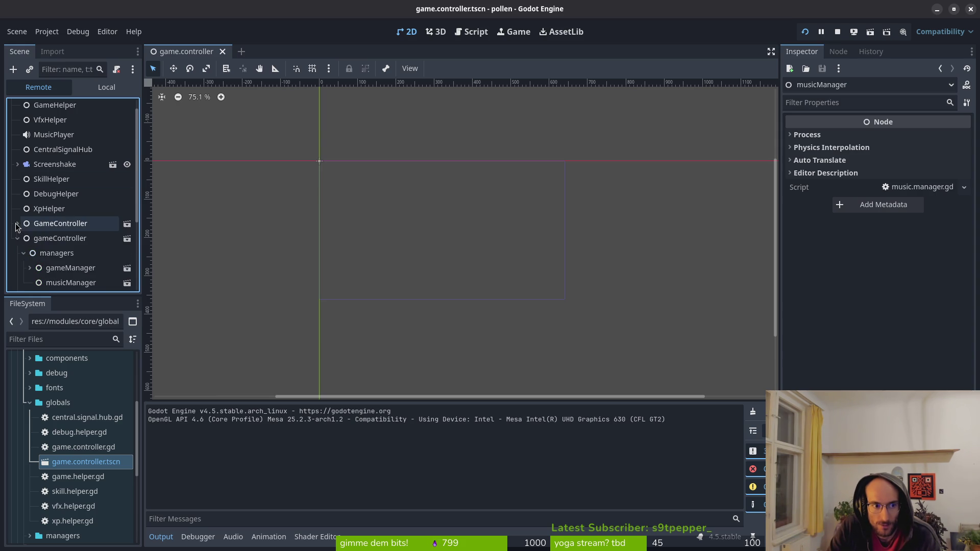
pyautogui.click(17, 239)
pyautogui.click(17, 254)
pyautogui.click(18, 223)
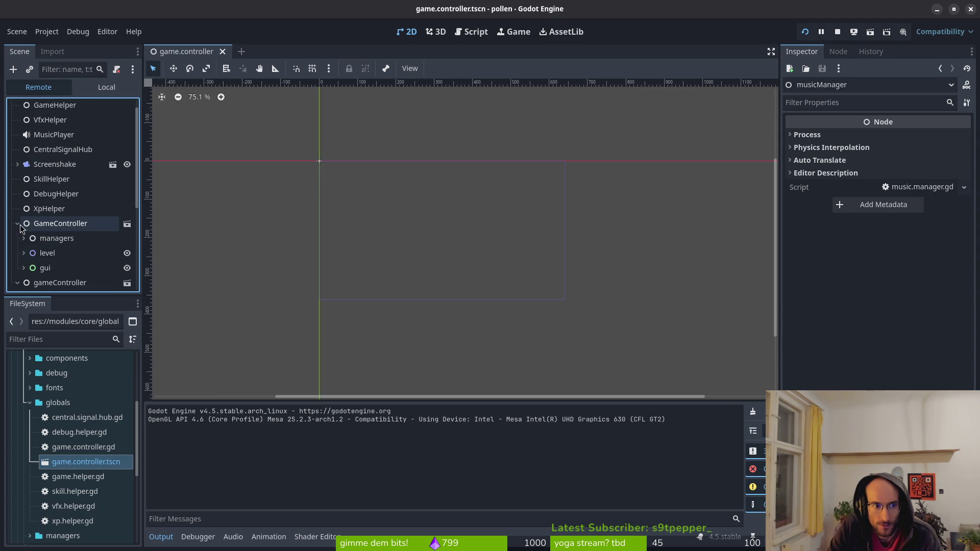
pyautogui.scroll(-3, 33, 253)
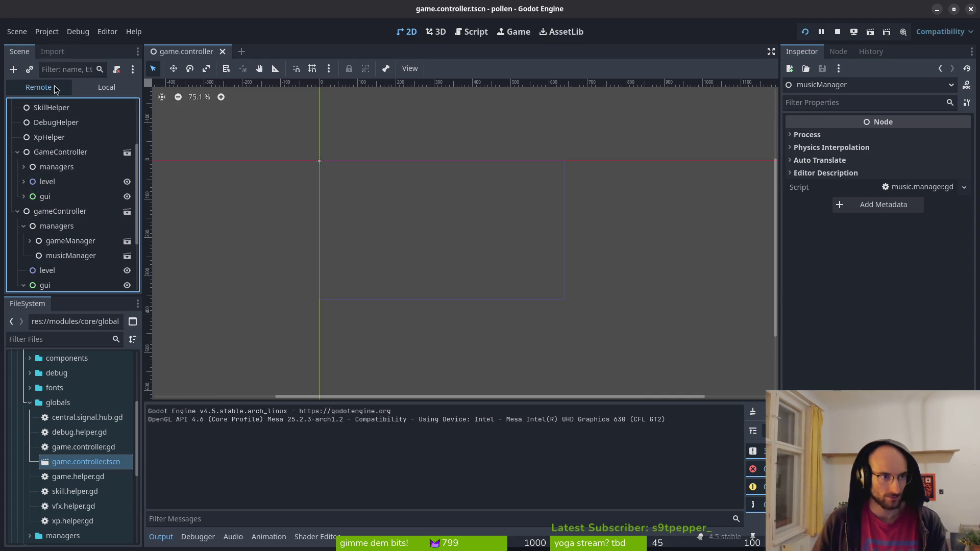
# Step: Search 'gamecon' and inspect the saved scene's gameController children in the Local tree
pyautogui.hotkey('ctrl', 'shift', 'o')
pyautogui.write('gam')
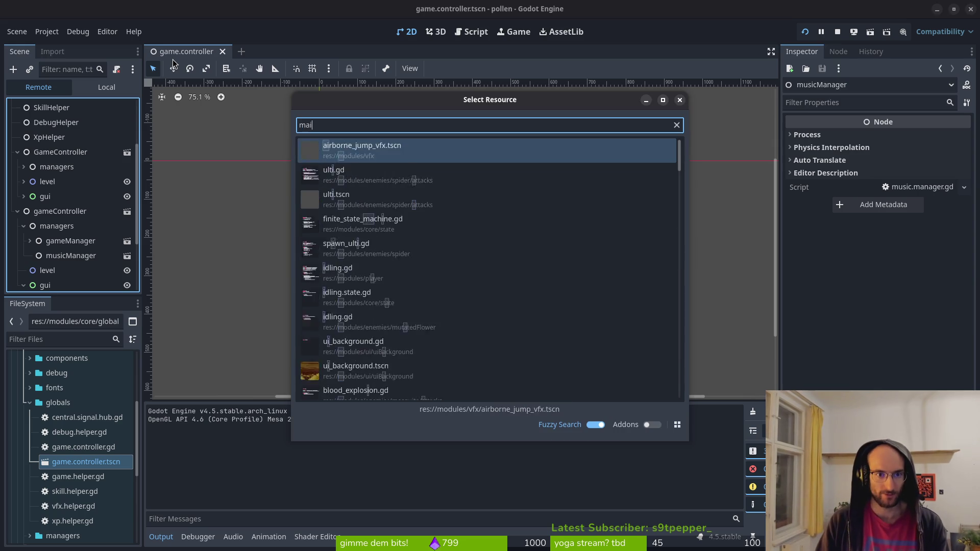
pyautogui.write('econ')
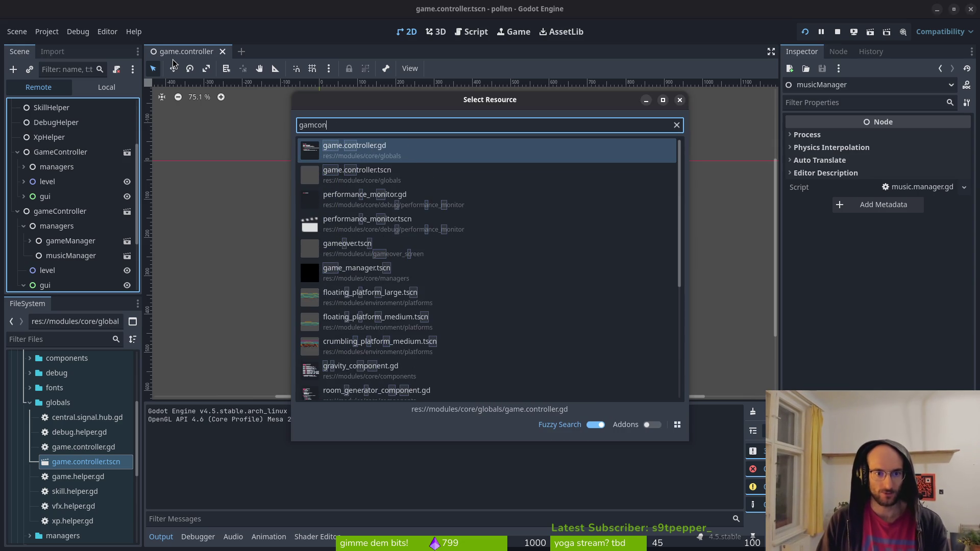
pyautogui.press('Return')
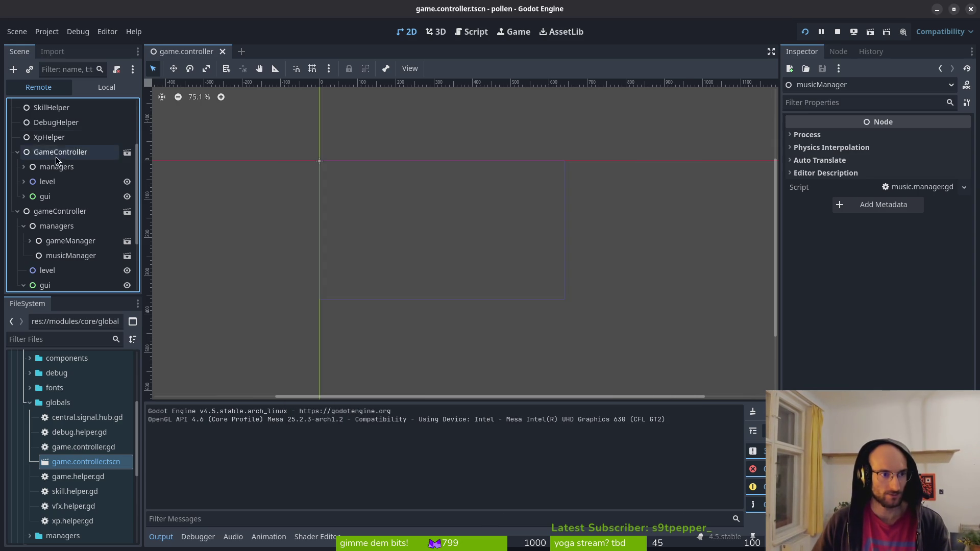
pyautogui.click(106, 87)
pyautogui.click(41, 108)
pyautogui.click(11, 107)
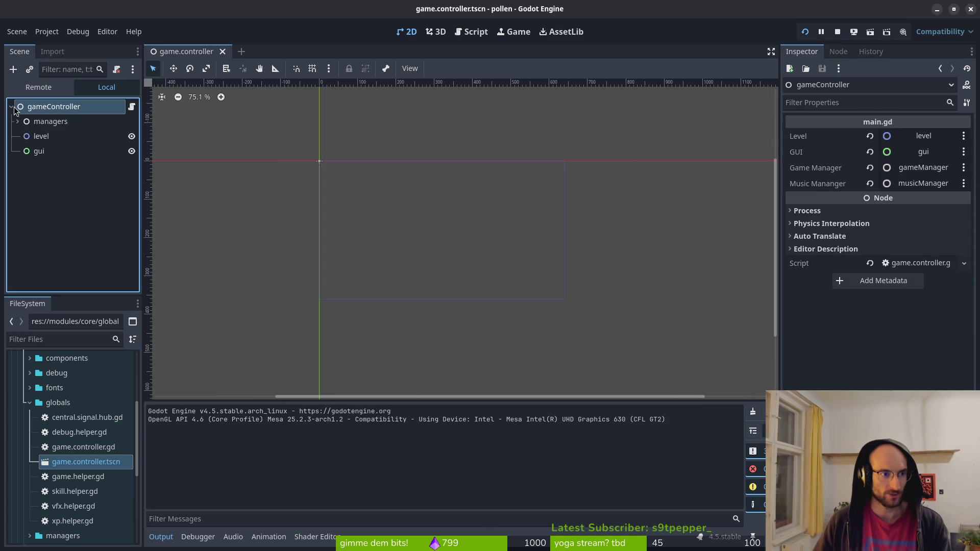
# Step: Compare the live gameController node with the autoloaded GameController, then return to Neovim
pyautogui.click(38, 86)
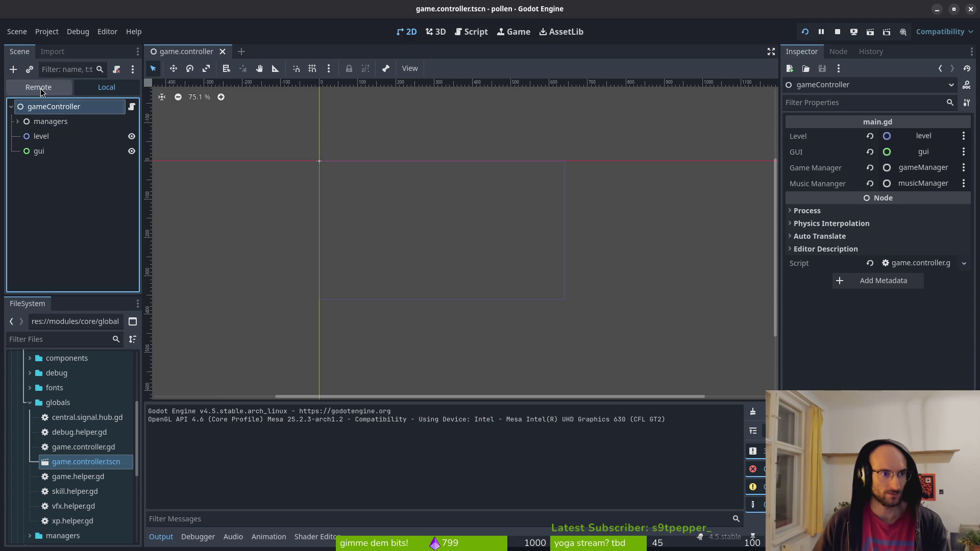
pyautogui.scroll(3, 31, 204)
pyautogui.click(44, 225)
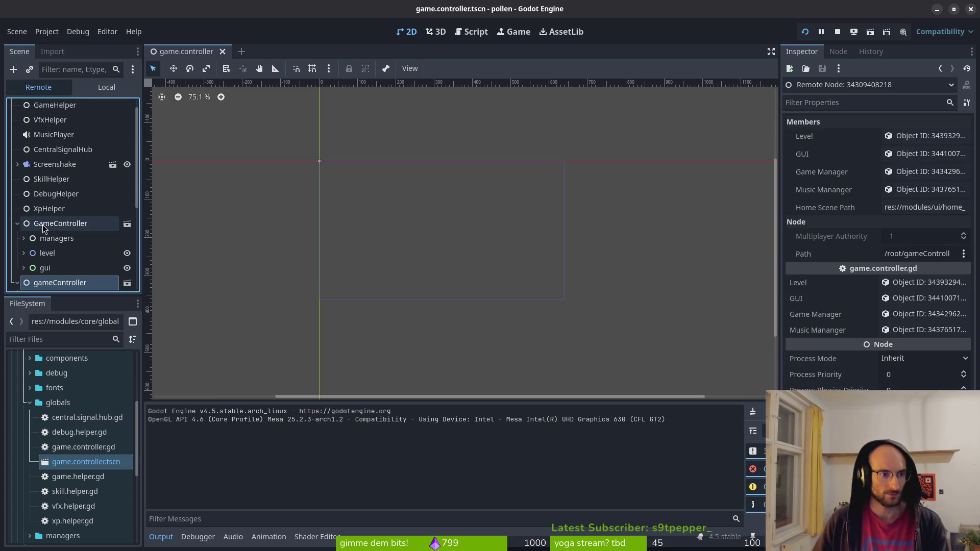
pyautogui.click(42, 228)
pyautogui.doubleClick(41, 227)
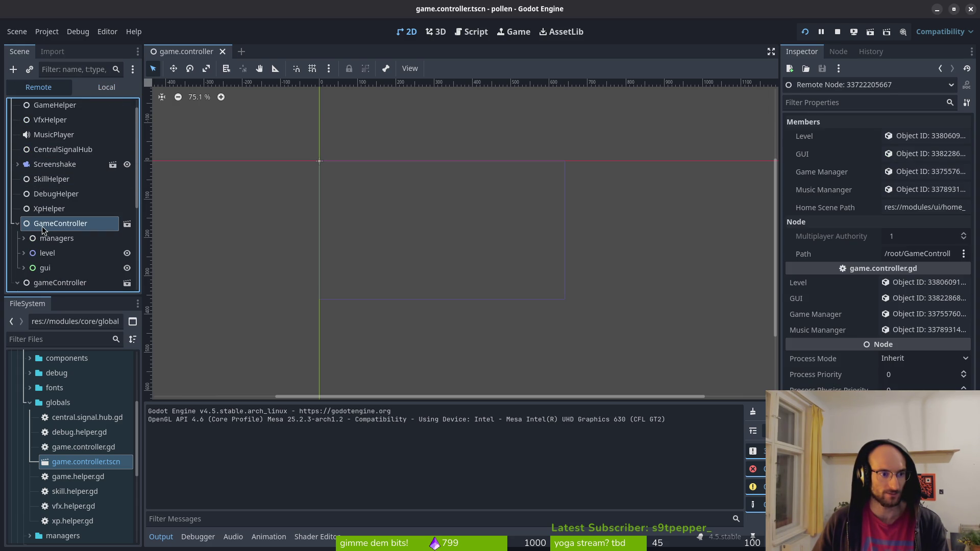
pyautogui.click(17, 227)
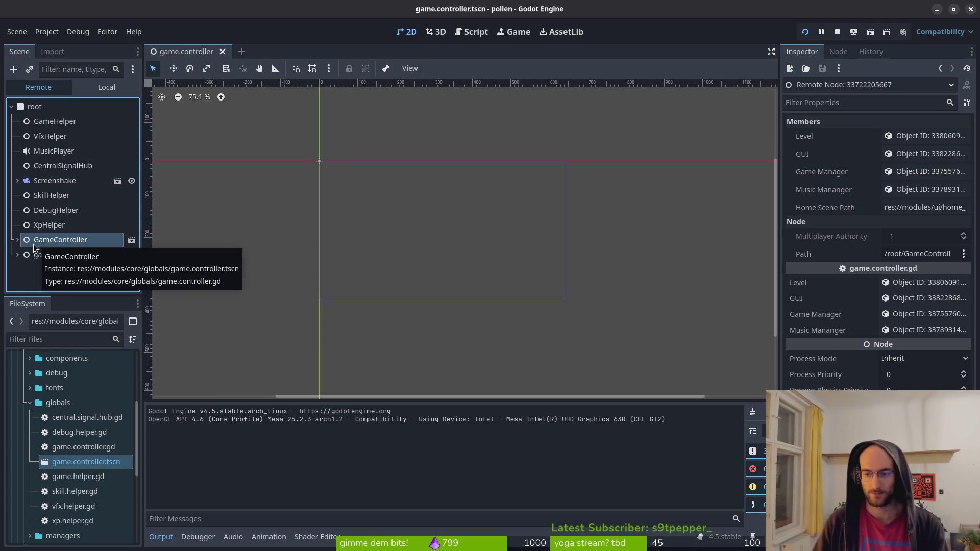
pyautogui.hotkey('alt', 'Tab')
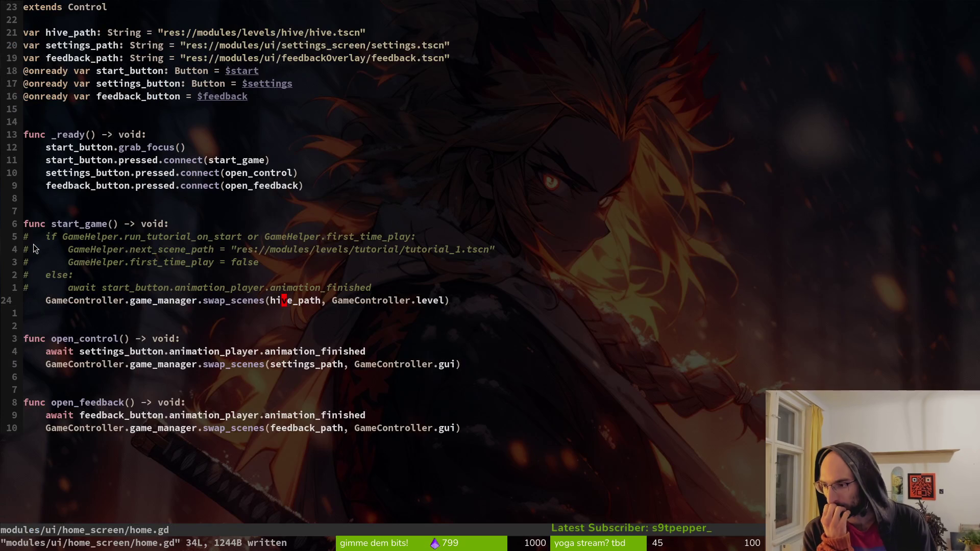
# Step: Open game.controller.gd and game.manager.gd and read down to swap_scenes' load status handling
pyautogui.hotkey('ctrl', 'p')
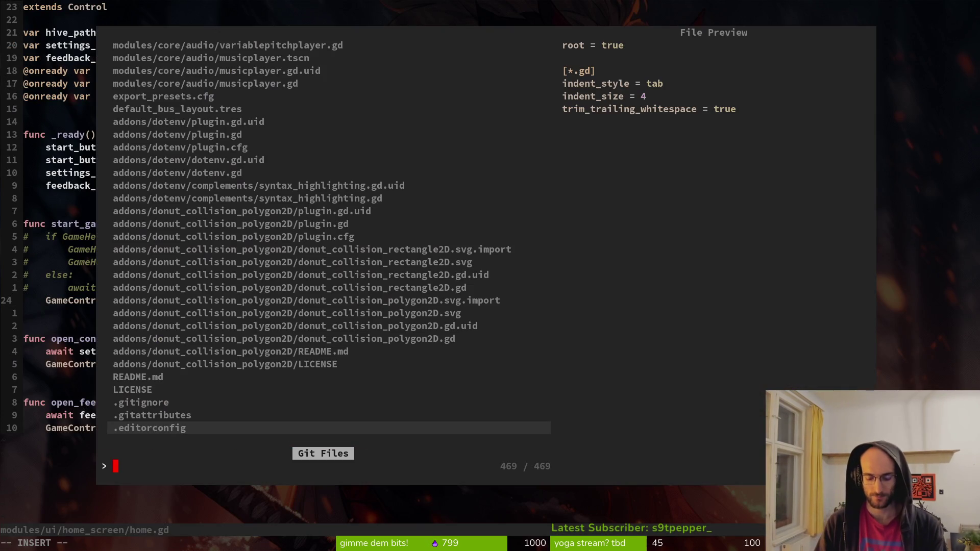
pyautogui.press('Escape')
pyautogui.hotkey('ctrl', 'p')
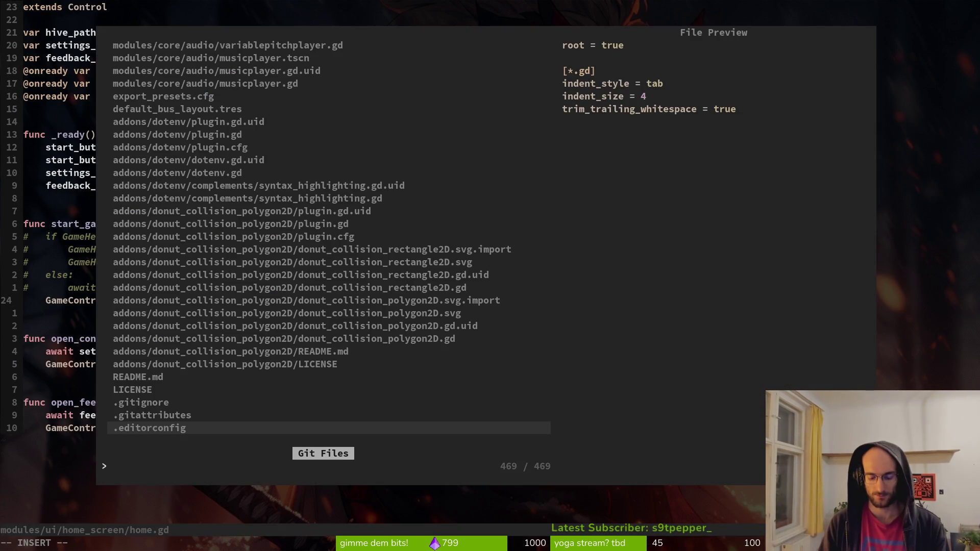
pyautogui.write('gamcon')
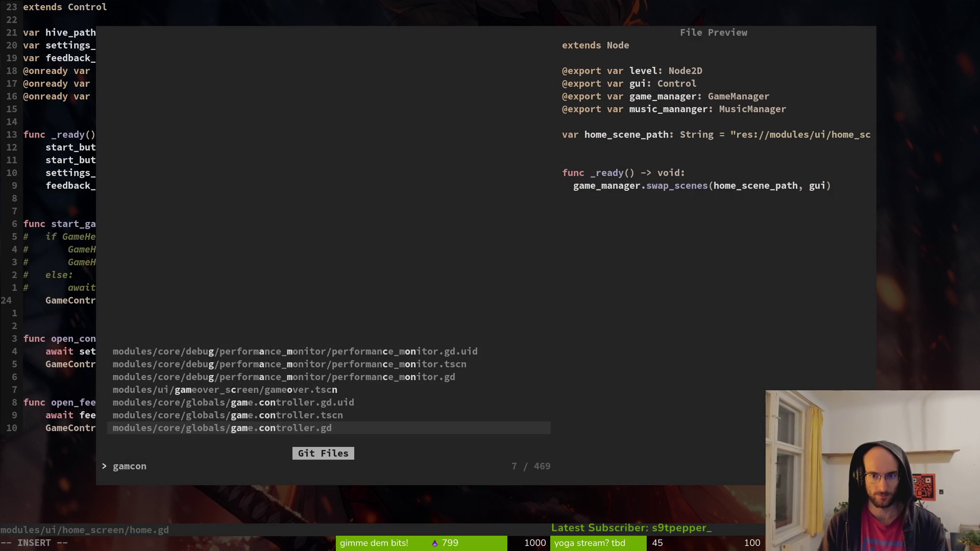
pyautogui.press('Return')
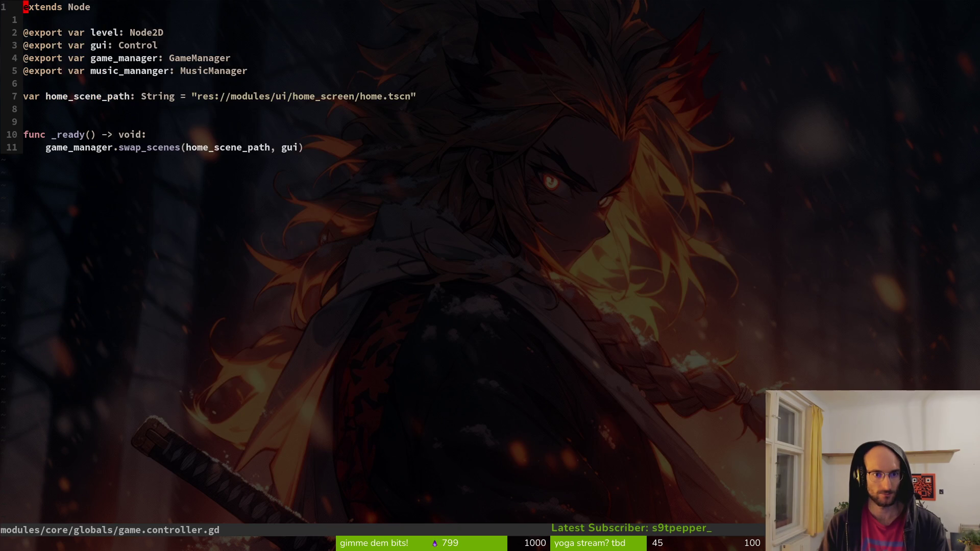
pyautogui.hotkey('ctrl', 'p')
pyautogui.write('gammana')
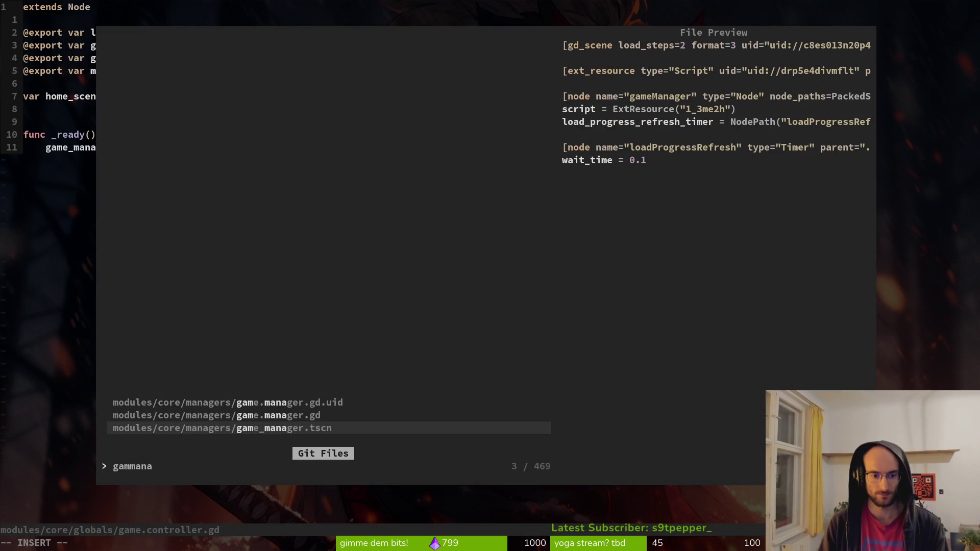
pyautogui.press('Up')
pyautogui.press('Return')
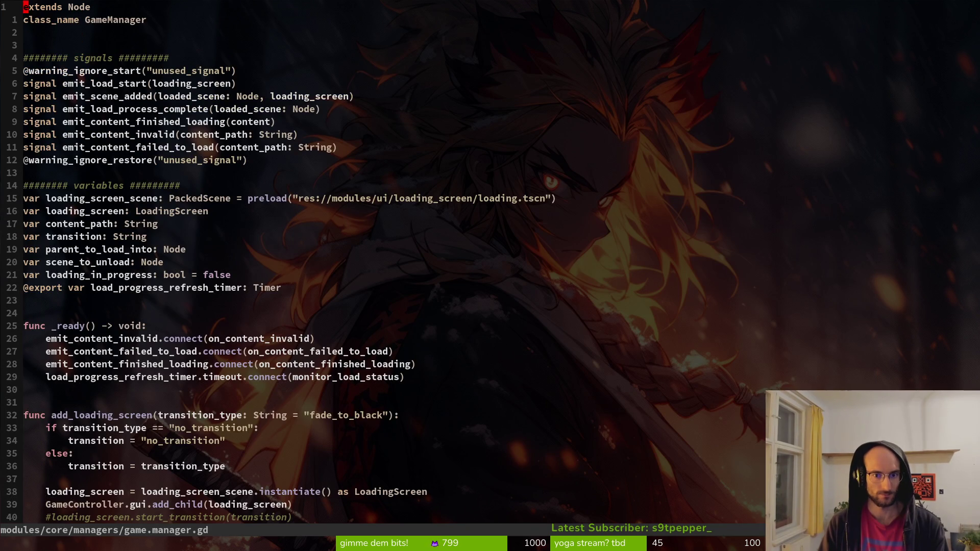
pyautogui.press('j')
pyautogui.press('j')
pyautogui.press('j')
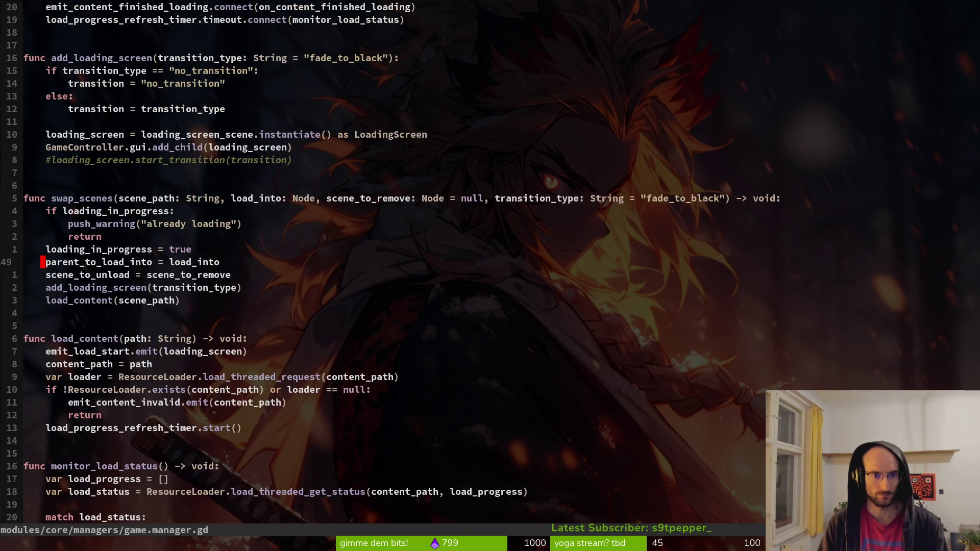
pyautogui.hotkey('ctrl', 'd')
# Step: Grep the project for GameController and preview the project.godot, gate.gd, game.manager.gd and home.gd matches
pyautogui.press('space')
pyautogui.write('psGamontroller')
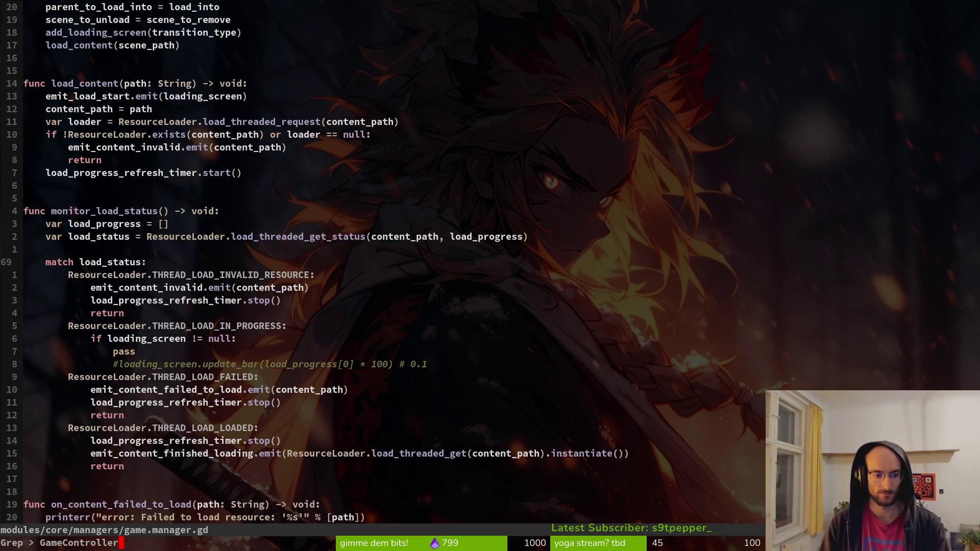
pyautogui.press('Return')
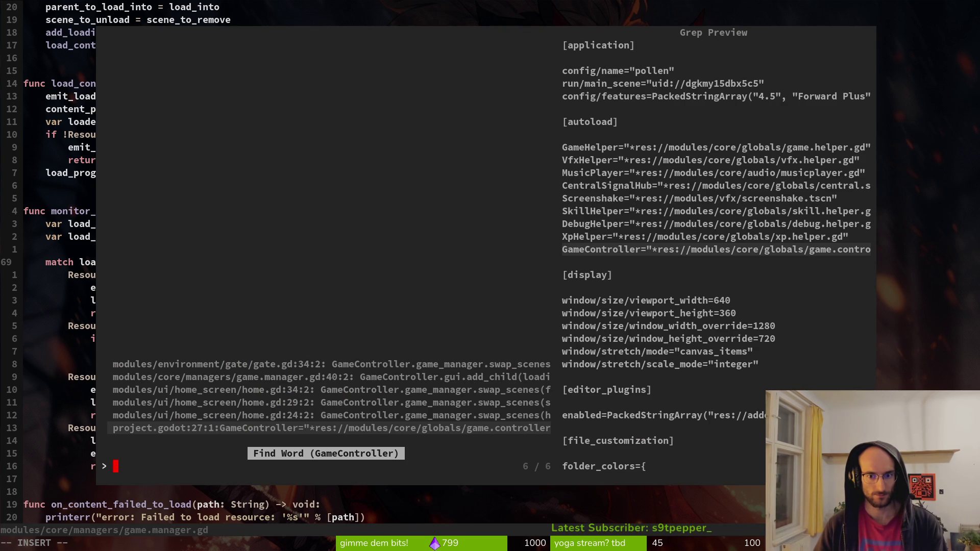
pyautogui.press('Down')
pyautogui.press('Up')
pyautogui.press('Down')
pyautogui.press('Down')
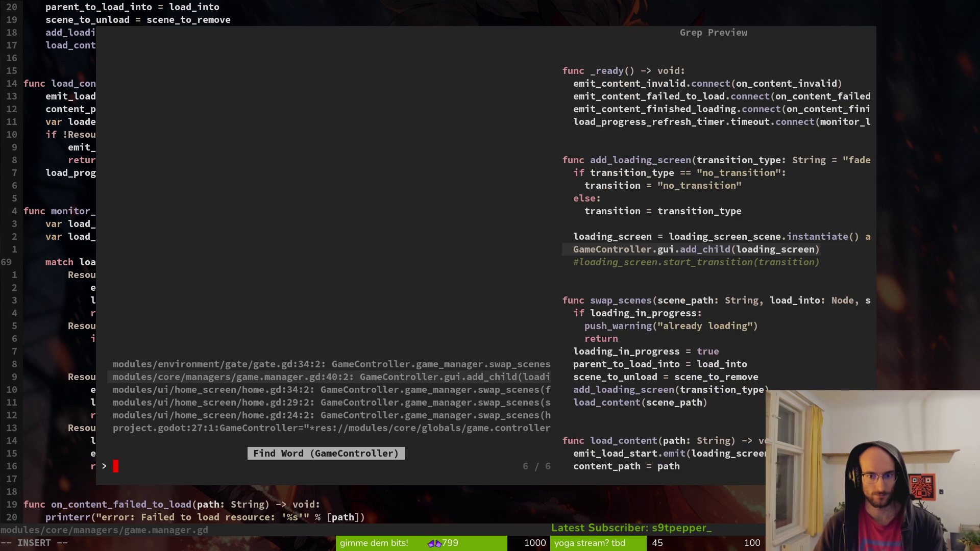
pyautogui.press('Down')
pyautogui.press('Down')
pyautogui.press('Down')
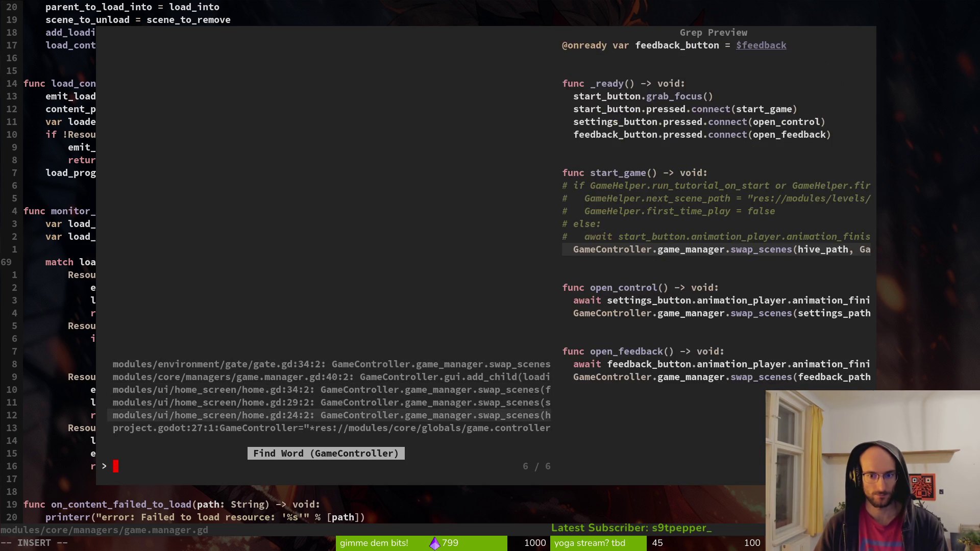
pyautogui.press('Escape')
pyautogui.press('Escape')
pyautogui.hotkey('alt', 'Tab')
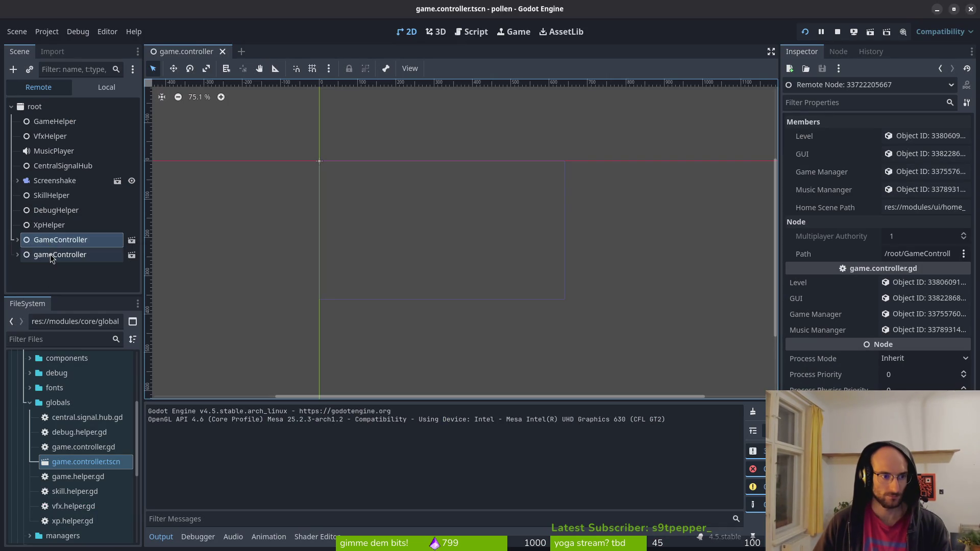
# Step: Rename the game controller scene's root node from gameController to GameController and save the scene
pyautogui.click(50, 254)
pyautogui.click(107, 87)
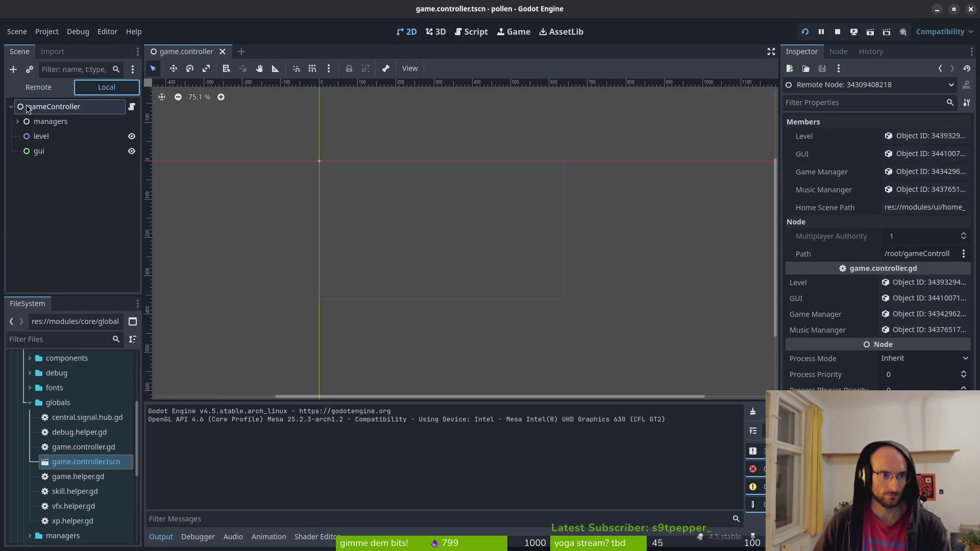
pyautogui.click(71, 107)
pyautogui.click(71, 108)
pyautogui.write('GameController')
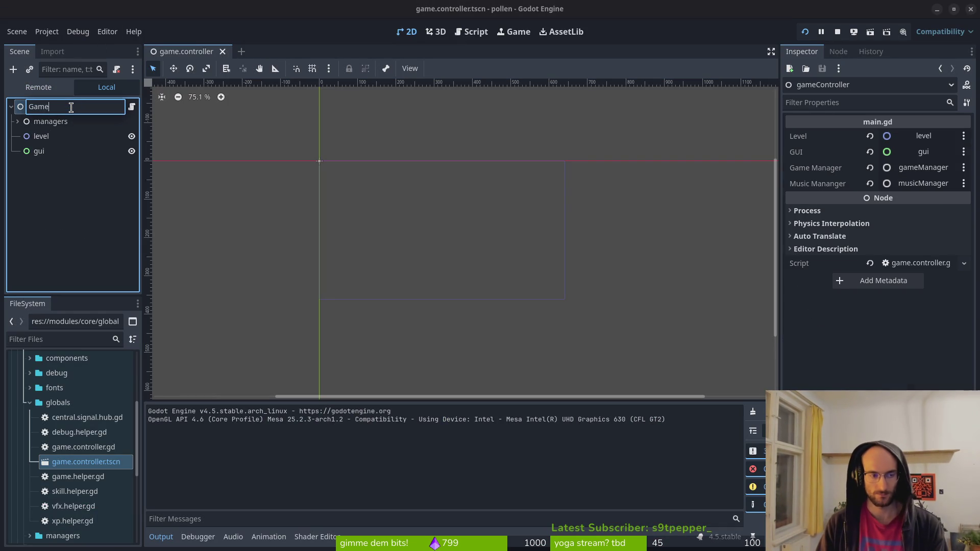
pyautogui.press('Return')
pyautogui.hotkey('ctrl', 's')
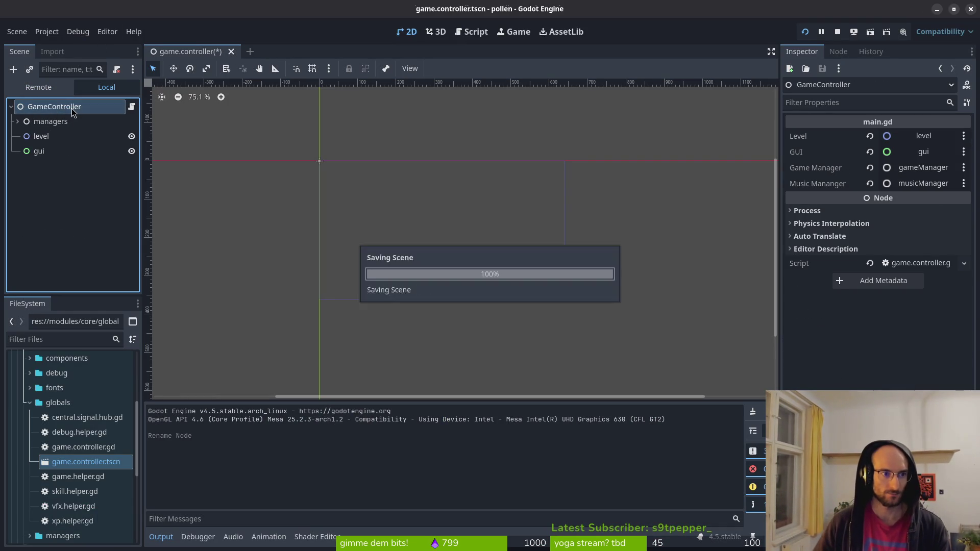
# Step: Stop the running game and launch pollen again
pyautogui.click(838, 33)
pyautogui.click(667, 241)
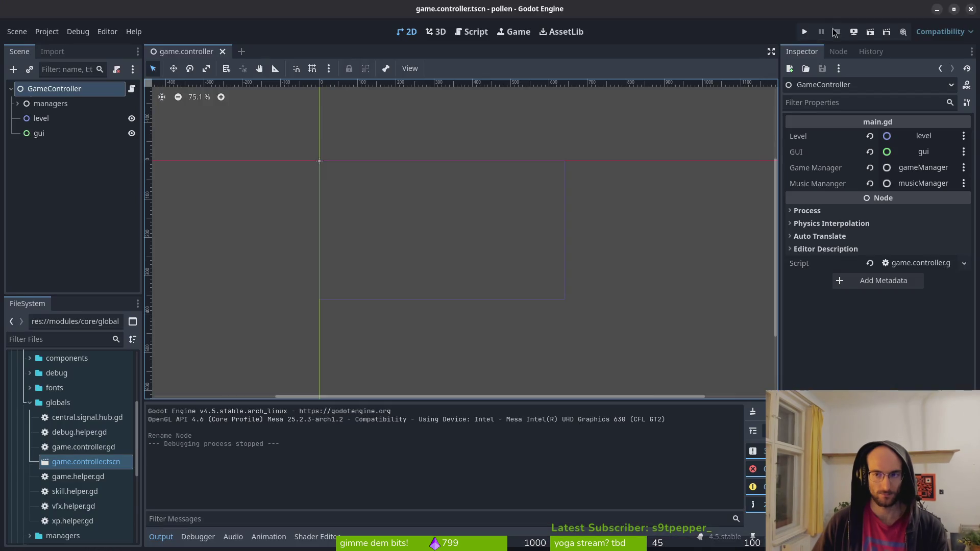
pyautogui.click(804, 32)
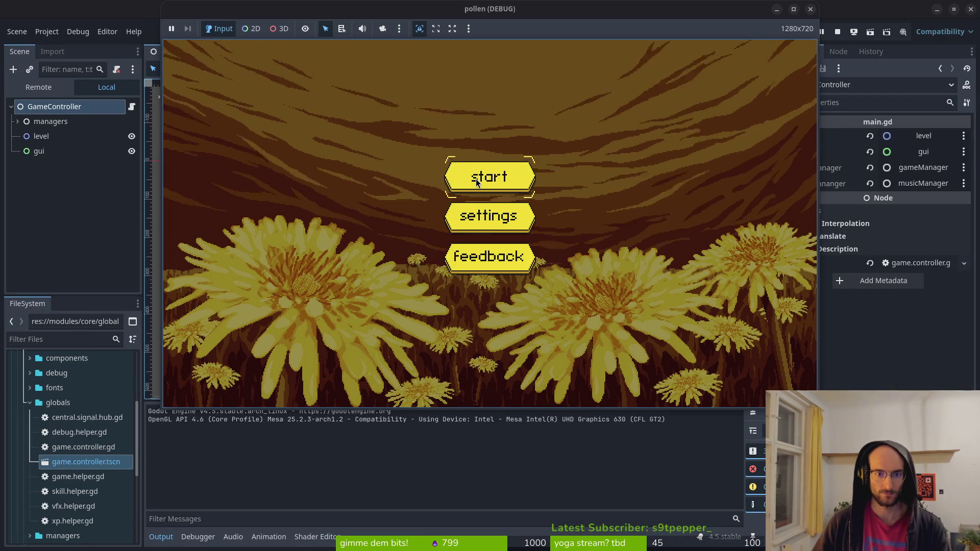
pyautogui.click(38, 111)
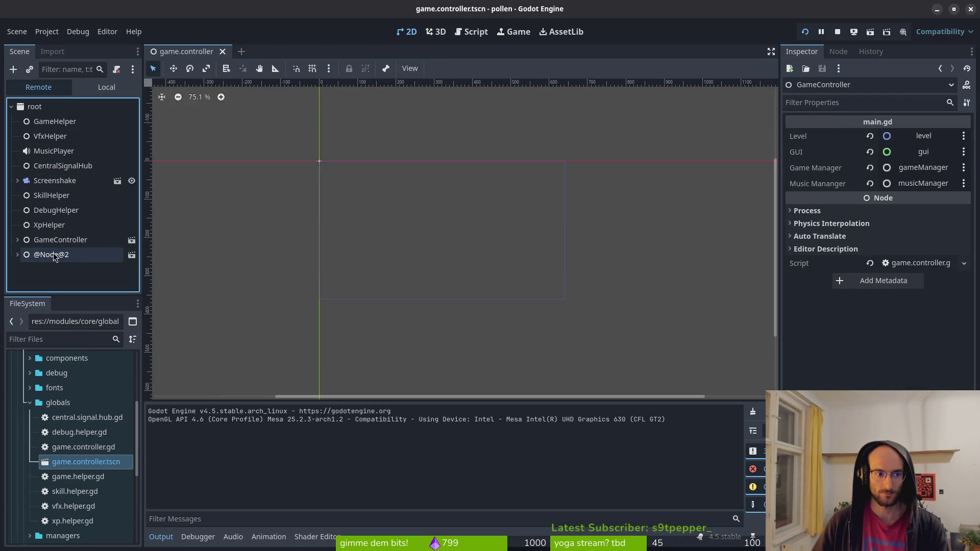
pyautogui.click(15, 255)
pyautogui.click(17, 224)
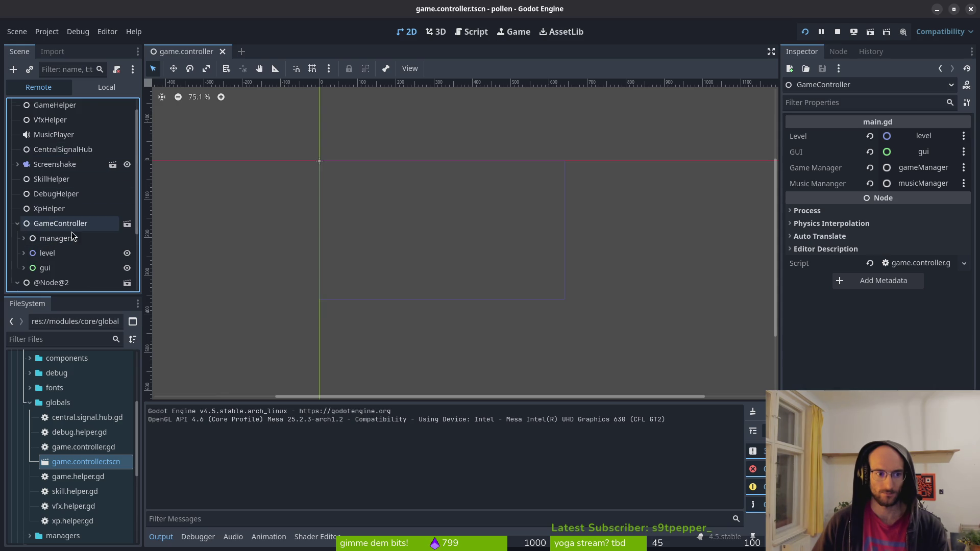
pyautogui.scroll(-3, 71, 232)
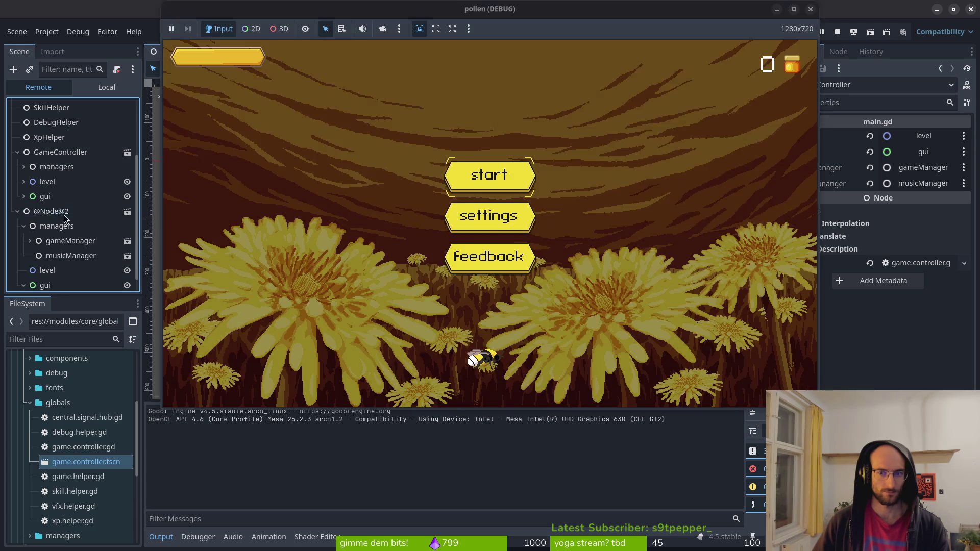
pyautogui.click(24, 181)
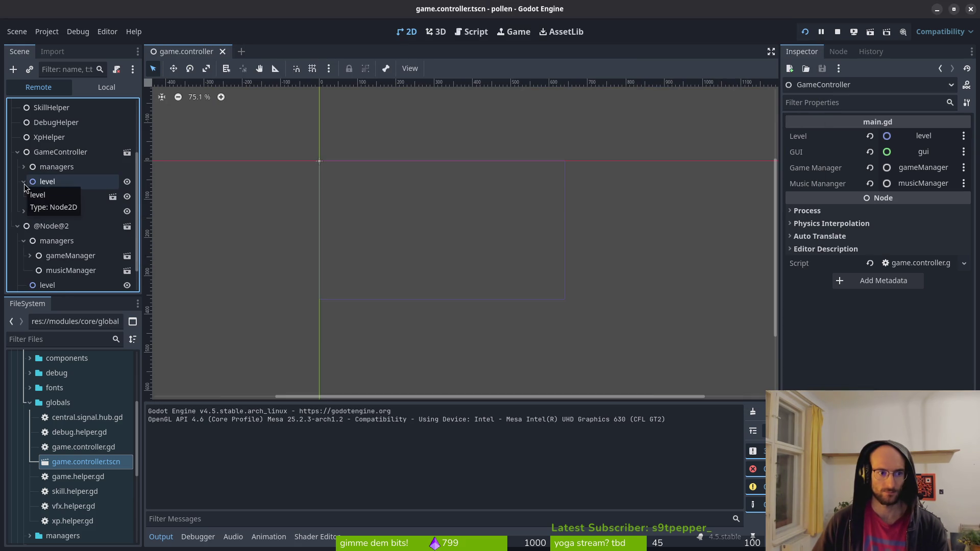
pyautogui.scroll(-2, 40, 256)
pyautogui.click(41, 269)
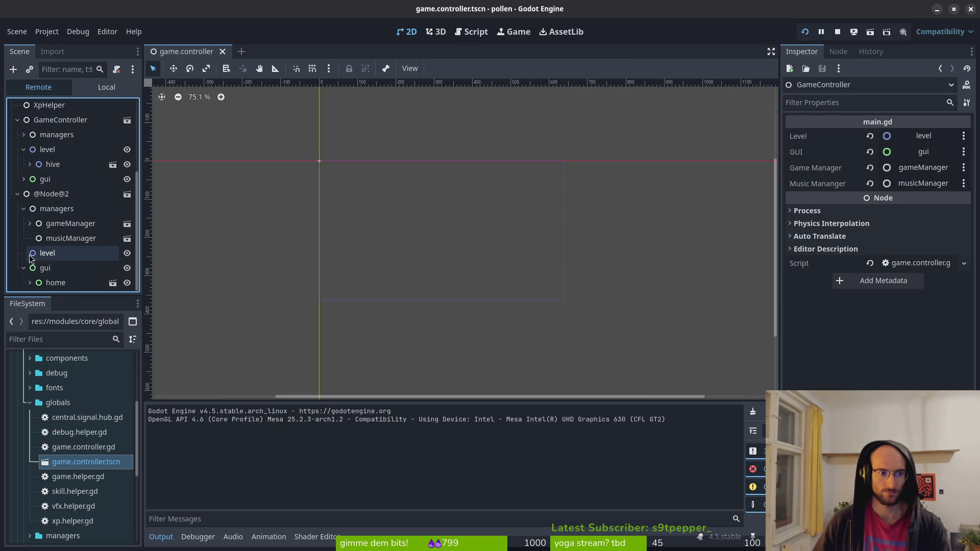
pyautogui.click(24, 182)
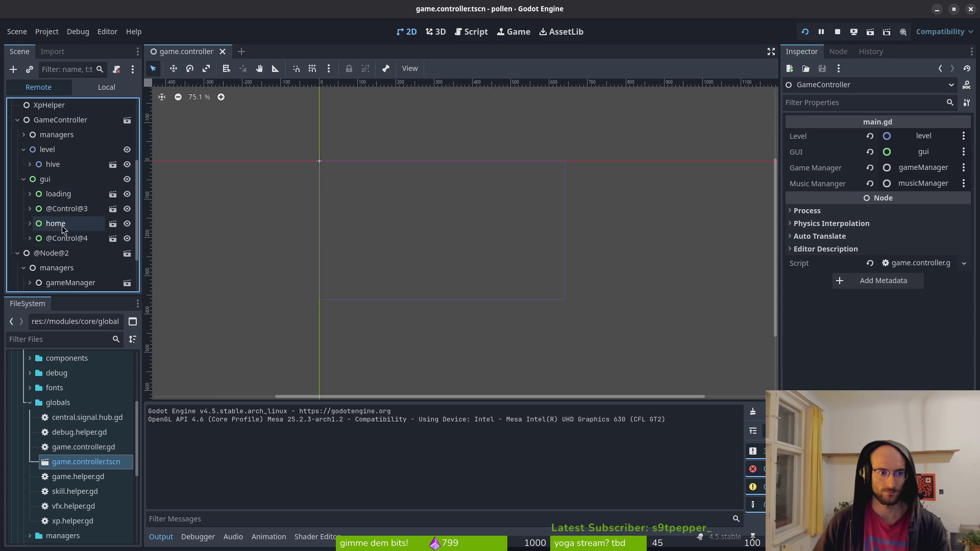
pyautogui.scroll(-4, 68, 222)
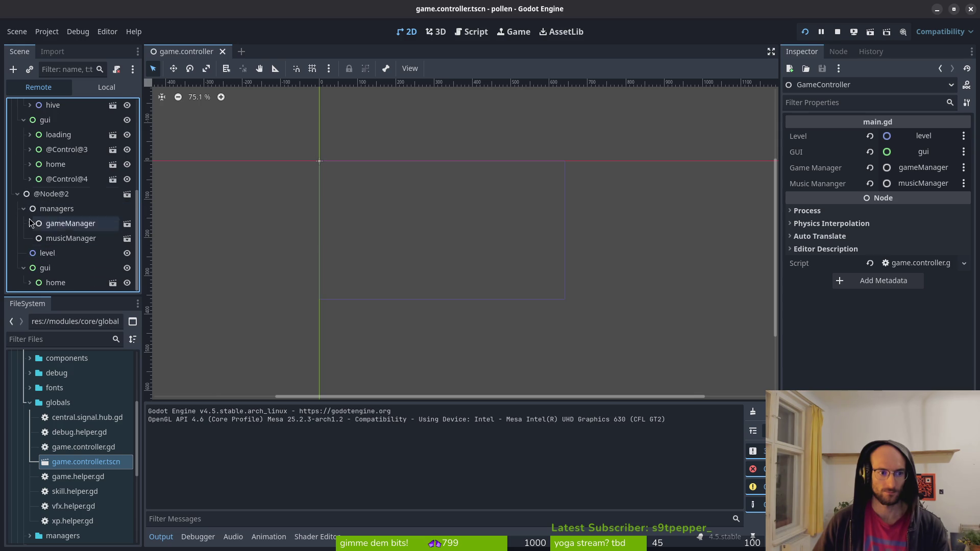
pyautogui.scroll(5, 68, 225)
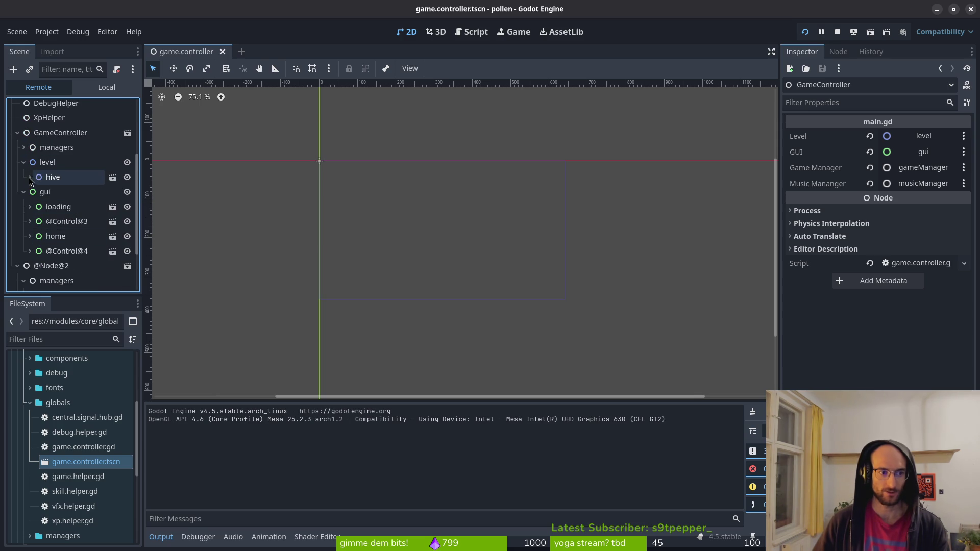
pyautogui.click(24, 162)
pyautogui.click(24, 179)
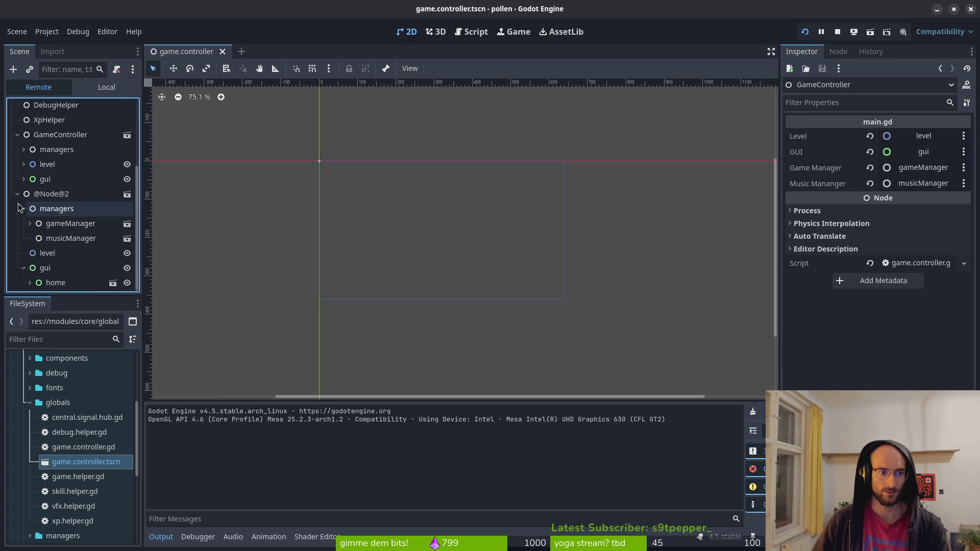
pyautogui.click(17, 194)
pyautogui.scroll(1, 26, 233)
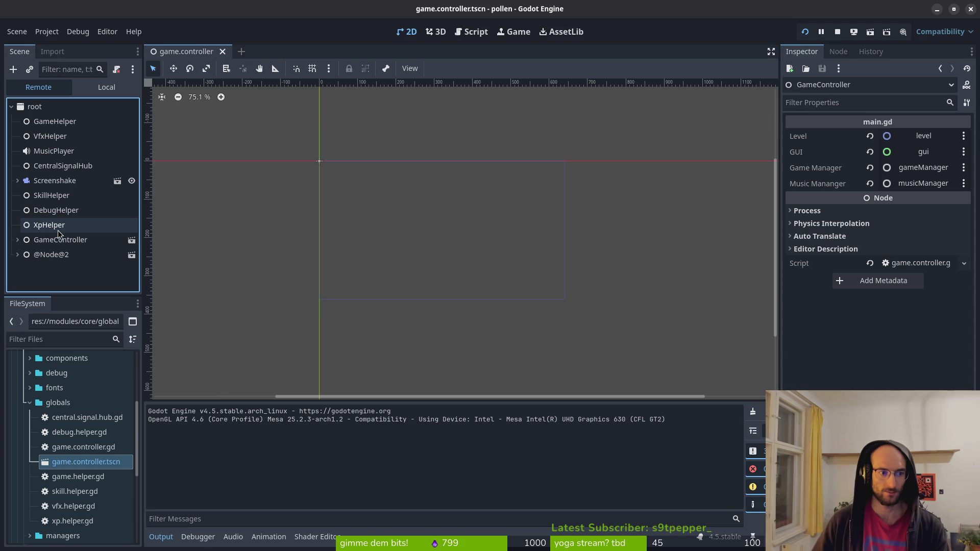
pyautogui.click(17, 239)
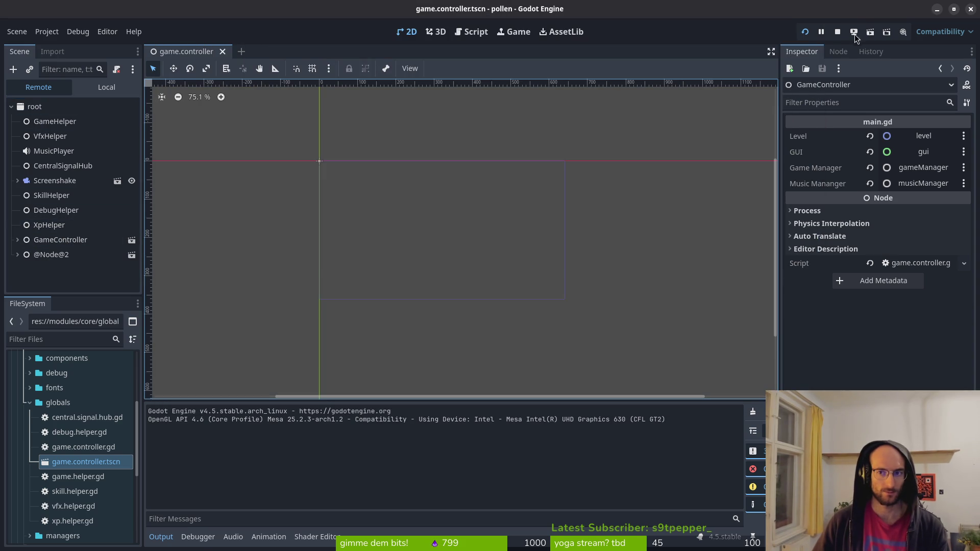
pyautogui.click(838, 32)
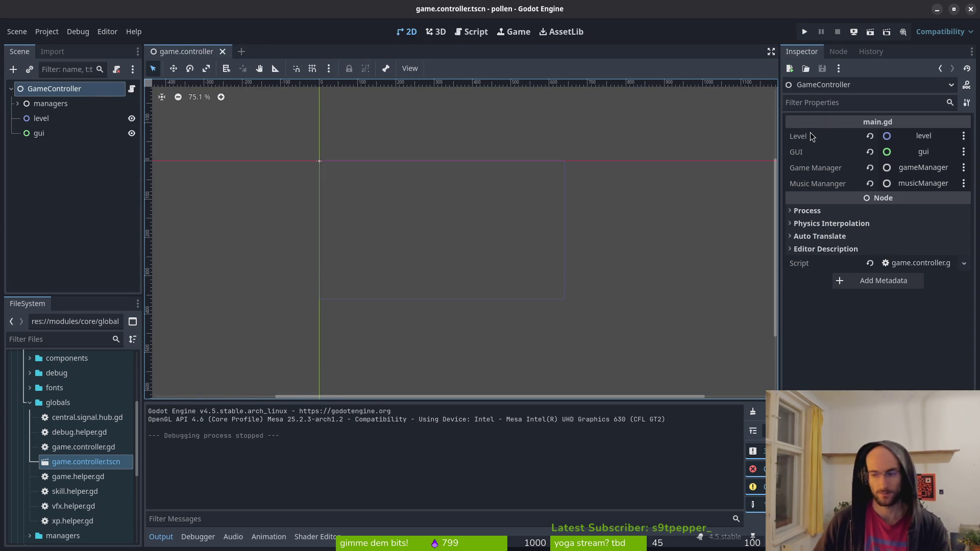
pyautogui.press('super+1')
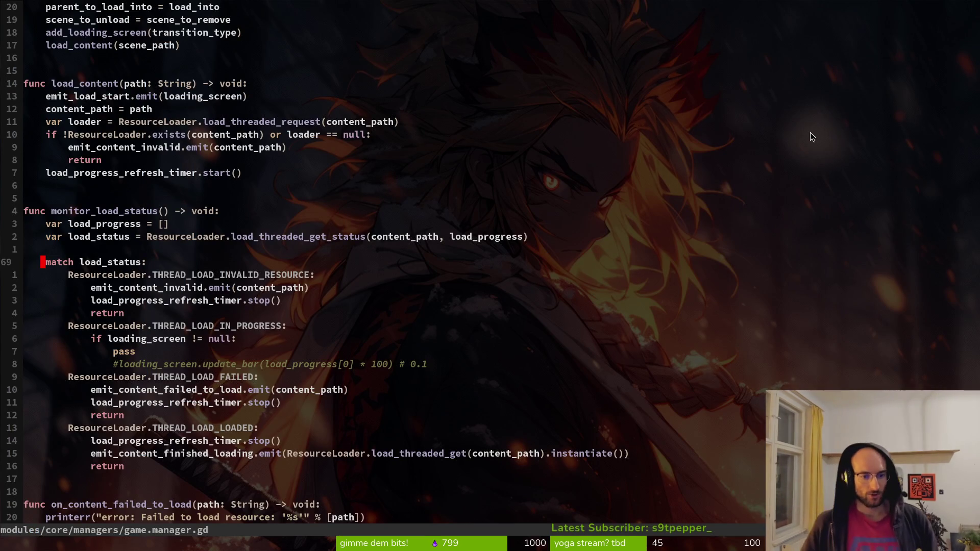
# Step: Review game.manager.gd's add_loading_screen, start_transition and GameController add_child lines
pyautogui.scroll(12, 357, 210)
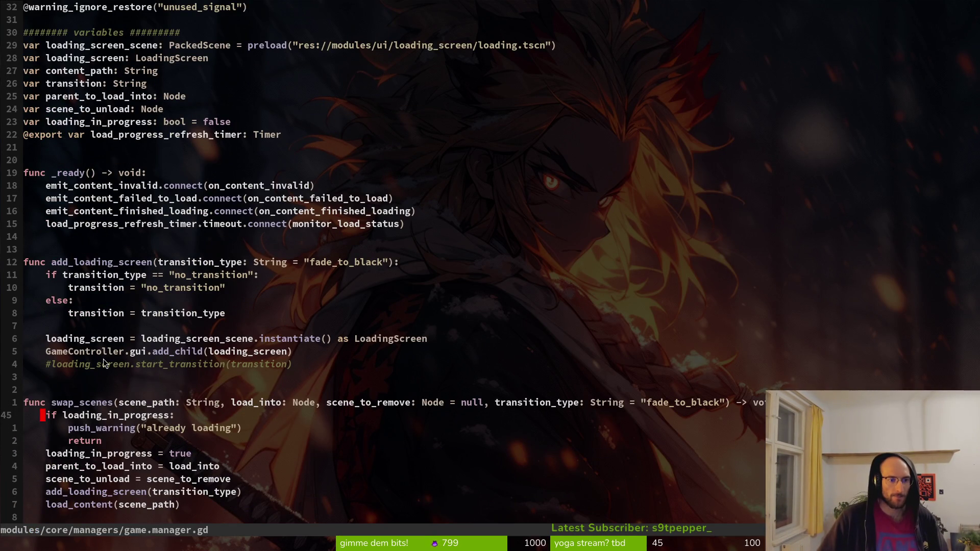
pyautogui.click(177, 354)
pyautogui.click(176, 363)
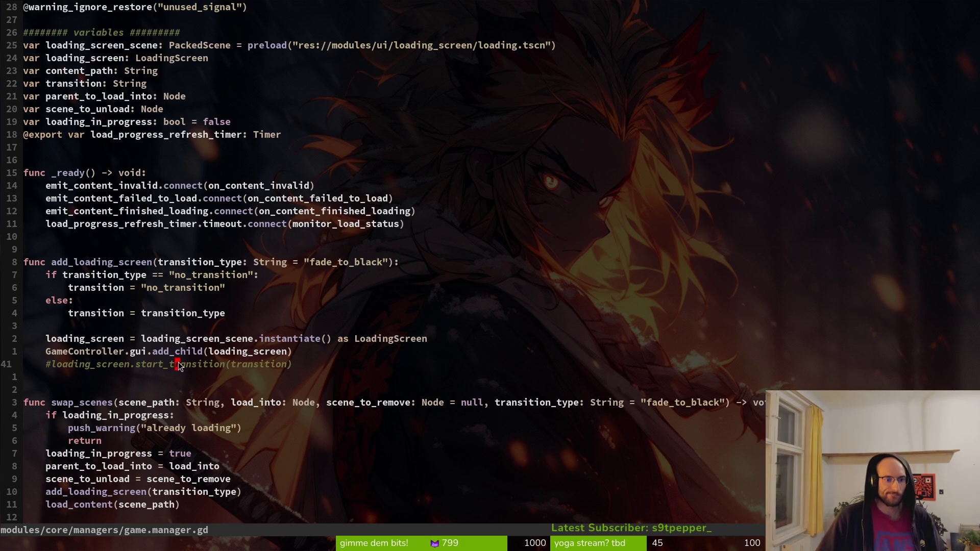
pyautogui.click(100, 353)
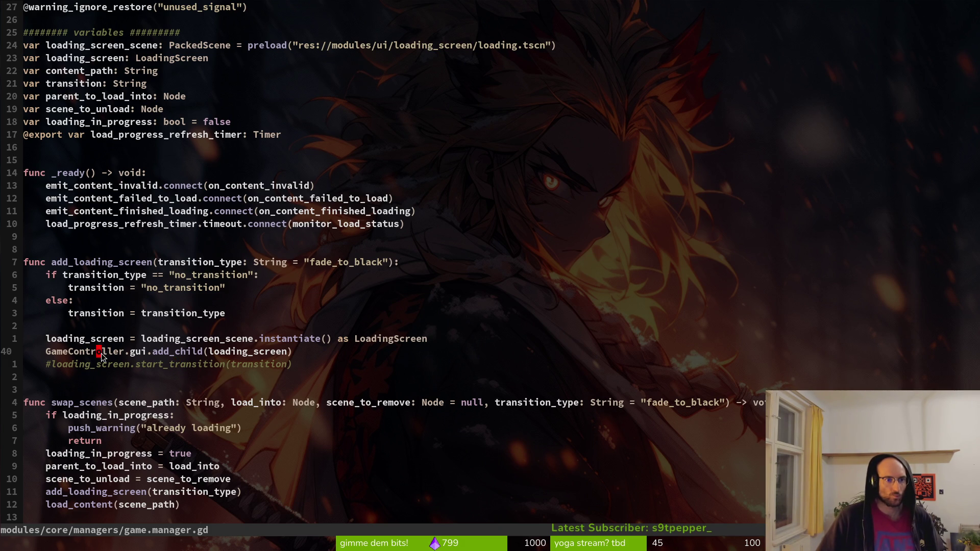
pyautogui.scroll(-7, 90, 357)
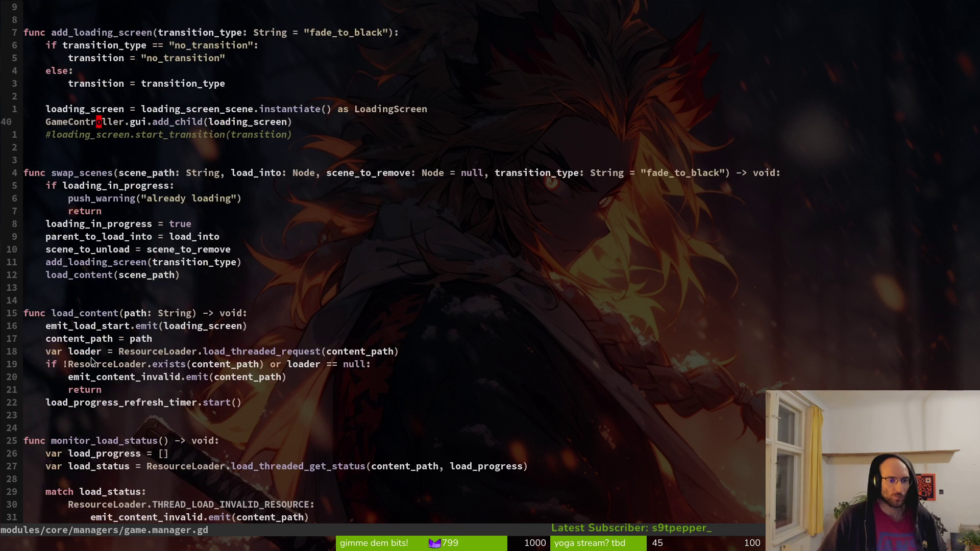
pyautogui.scroll(-12, 152, 351)
pyautogui.scroll(-11, 151, 348)
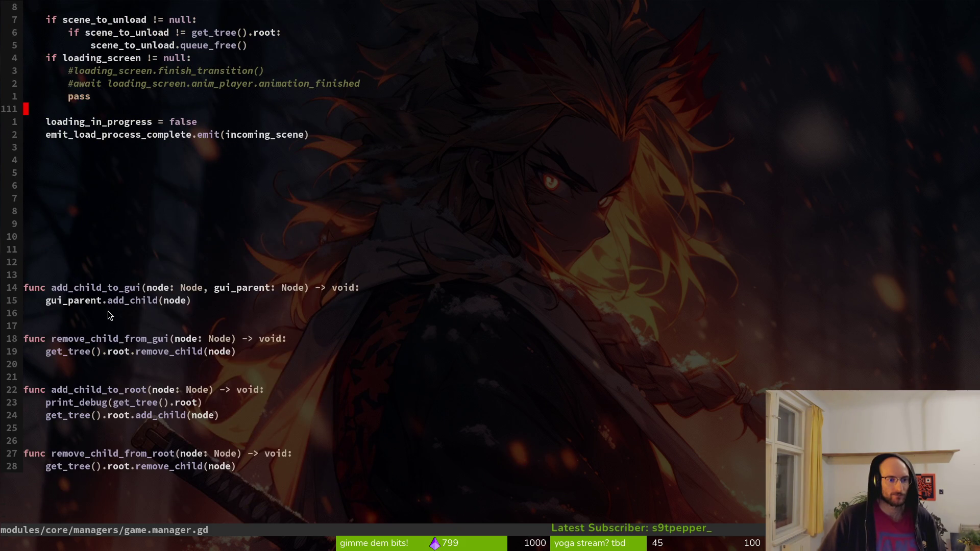
# Step: Delete the four add/remove child helper functions and trailing blank lines from game.manager.gd, then save
pyautogui.press('1')
pyautogui.press('4')
pyautogui.press('j')
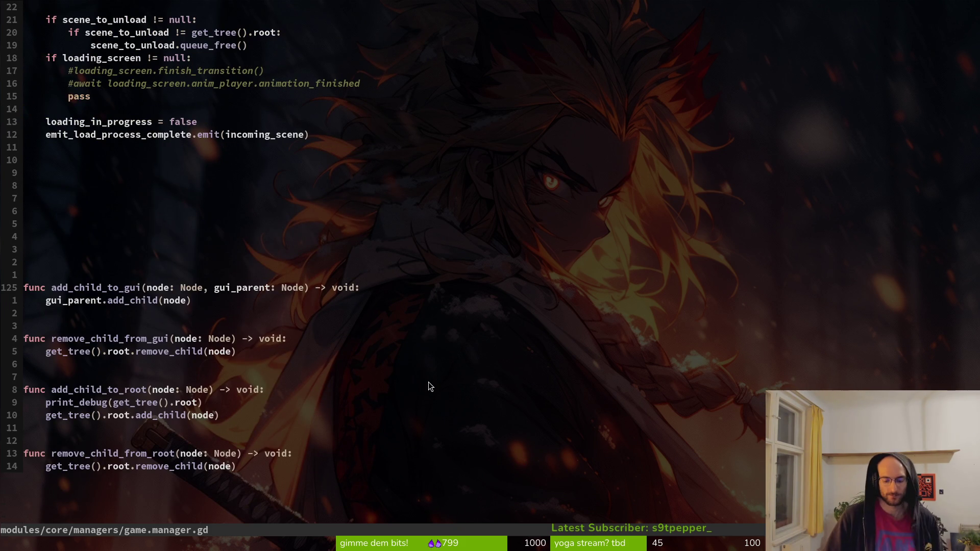
pyautogui.press('V')
pyautogui.press('1')
pyautogui.press('4')
pyautogui.press('j')
pyautogui.press('d')
pyautogui.press('d')
pyautogui.press('d')
pyautogui.press('d')
pyautogui.press('V')
pyautogui.press('k')
pyautogui.press('k')
pyautogui.press('k')
pyautogui.write('d')
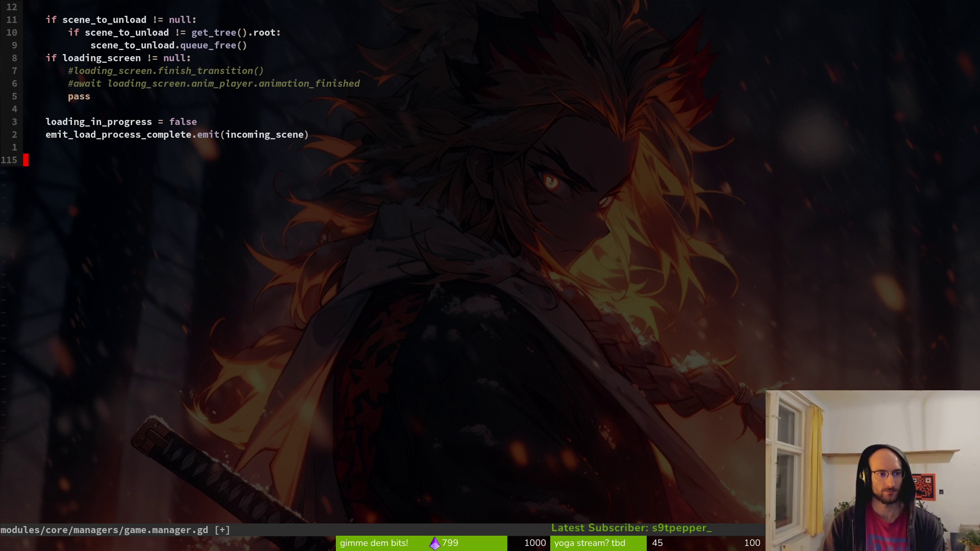
pyautogui.write(':w')
pyautogui.press('Return')
# Step: Delete the blank line before home_scene_path in game.controller.gd and save it
pyautogui.hotkey('ctrl', 'p')
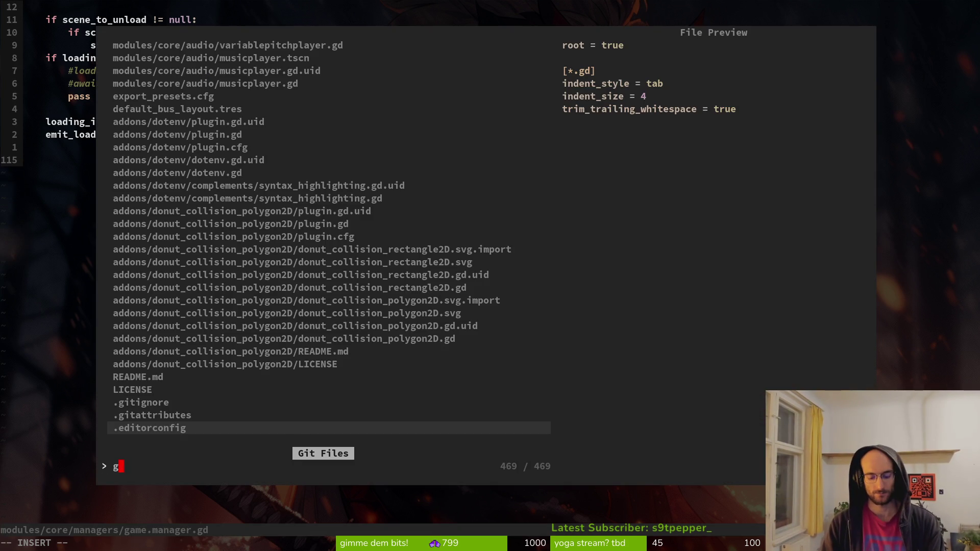
pyautogui.write('gamcon')
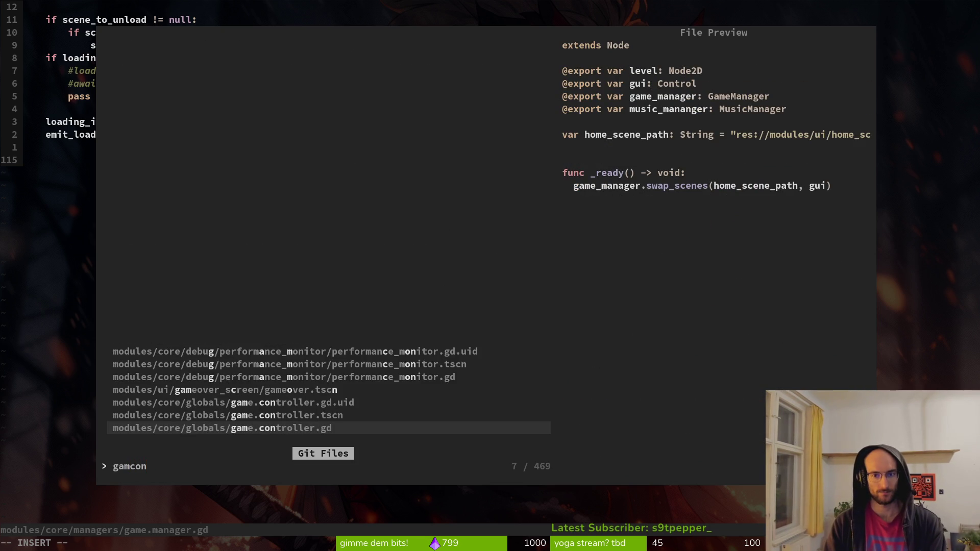
pyautogui.press('Return')
pyautogui.press('j')
pyautogui.press('j')
pyautogui.press('j')
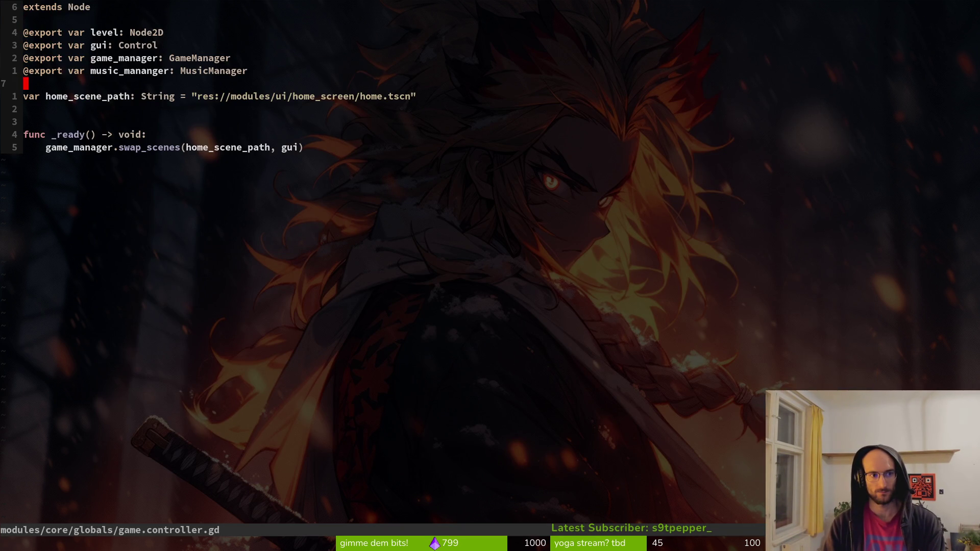
pyautogui.press('d')
pyautogui.press('d')
pyautogui.write(':w')
pyautogui.press('Return')
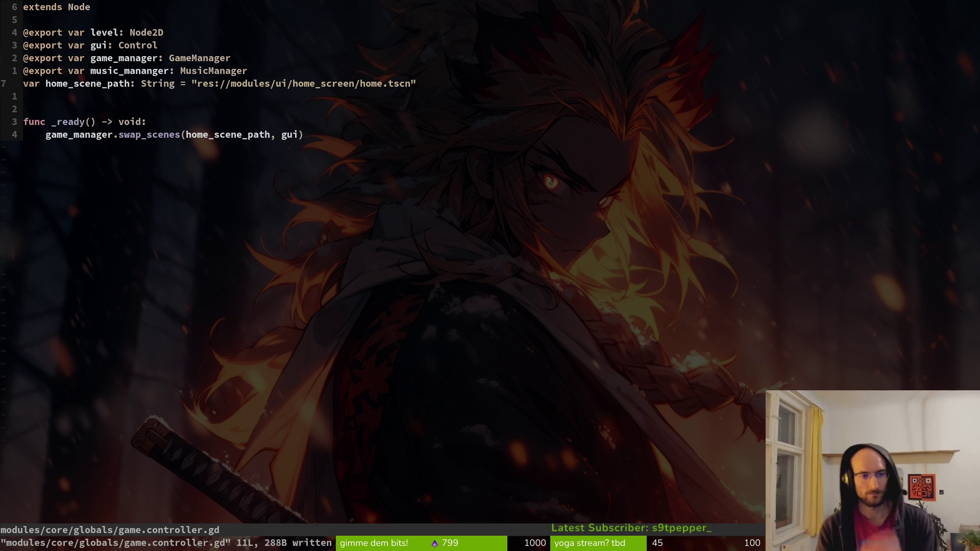
pyautogui.hotkey('alt', 'Tab')
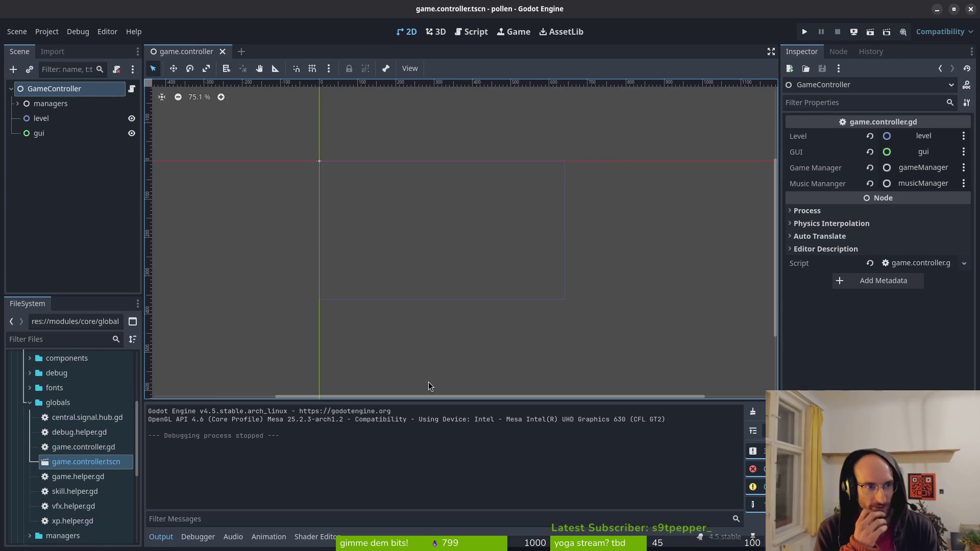
pyautogui.click(805, 32)
pyautogui.click(39, 87)
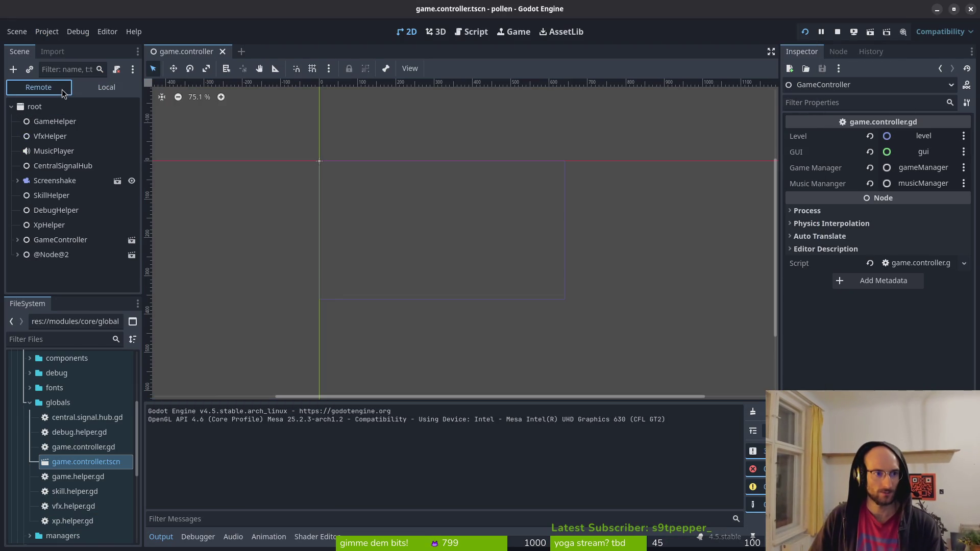
pyautogui.click(18, 254)
pyautogui.click(14, 238)
pyautogui.click(18, 240)
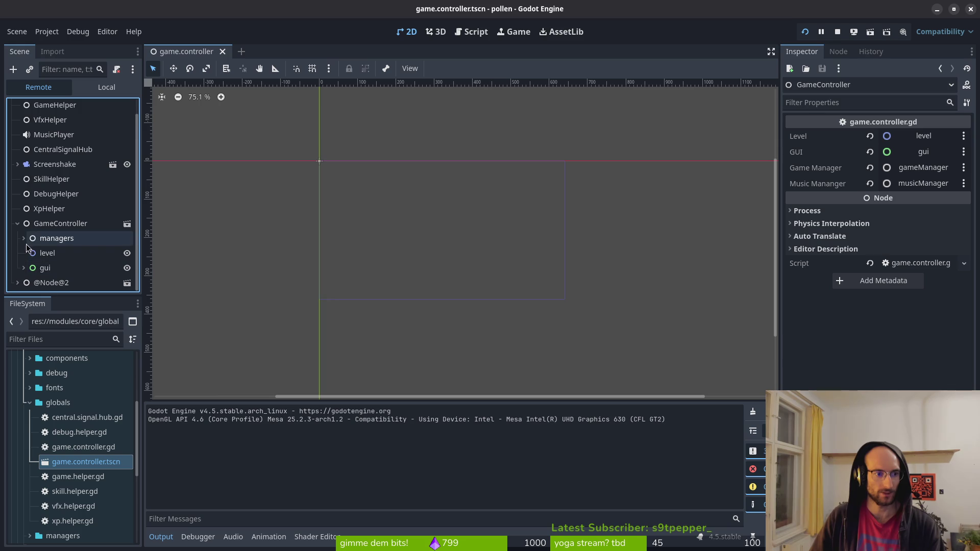
pyautogui.click(837, 32)
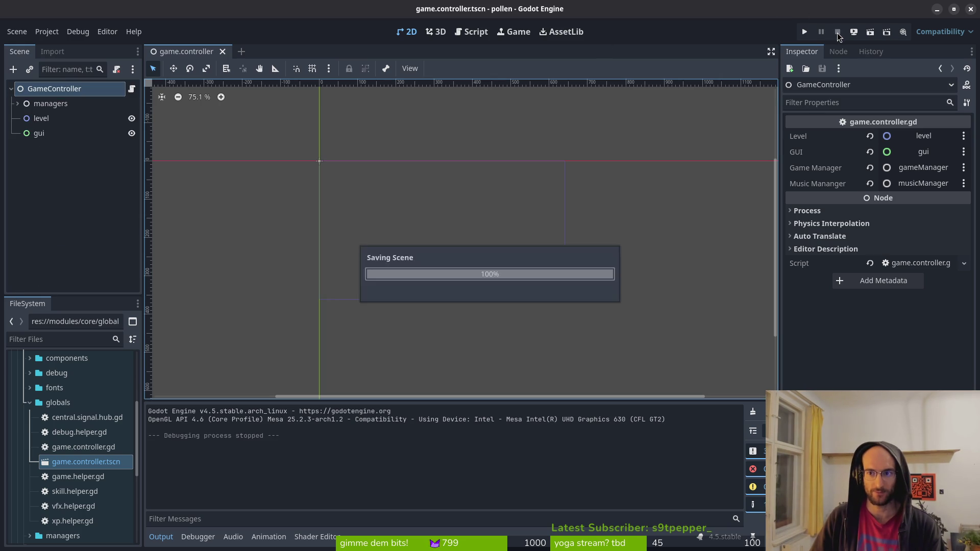
# Step: Go to the swap_scenes call on line 11 of game.controller.gd in Neovim
pyautogui.hotkey('alt', 'Tab')
pyautogui.hotkey('alt', 'Tab')
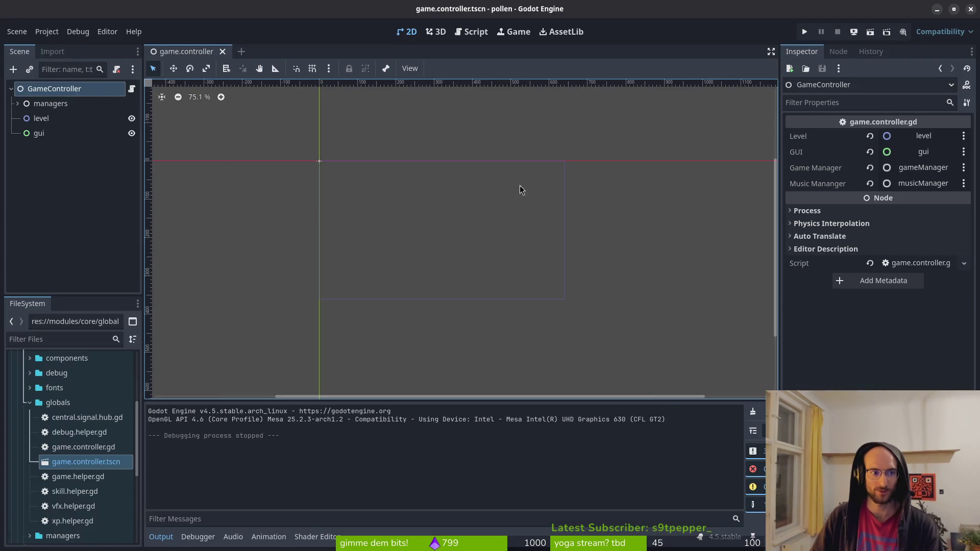
pyautogui.hotkey('alt', 'Tab')
pyautogui.click(181, 137)
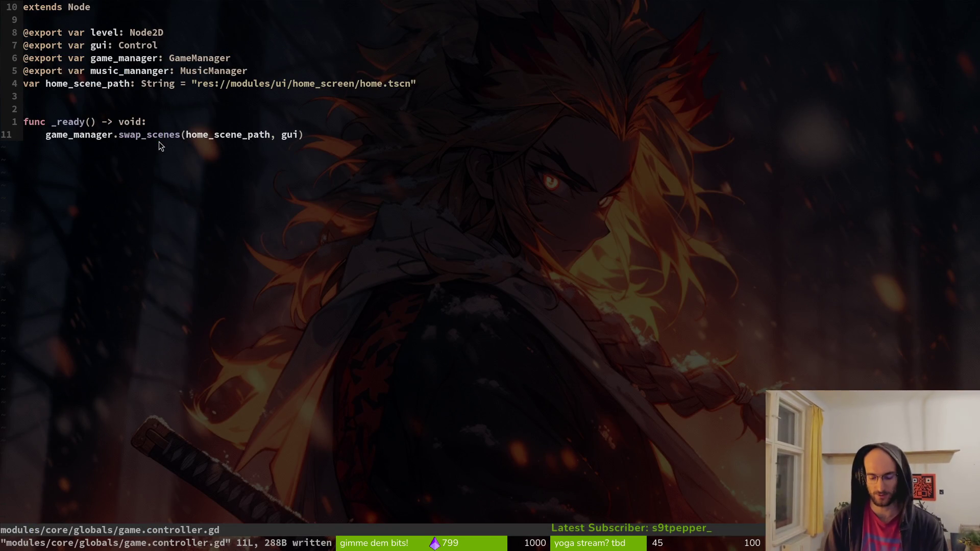
# Step: Comment out the swap_scenes(home_scene_path, gui) call in _ready and save the script
pyautogui.write('ok')
pyautogui.press('BackSpace')
pyautogui.press('Escape')
pyautogui.press('k')
pyautogui.press('g')
pyautogui.press('c')
pyautogui.press('c')
pyautogui.write(':write')
pyautogui.press('Return')
# Step: Add an indented pass line under func _ready, save, and launch the game in Godot
pyautogui.press('k')
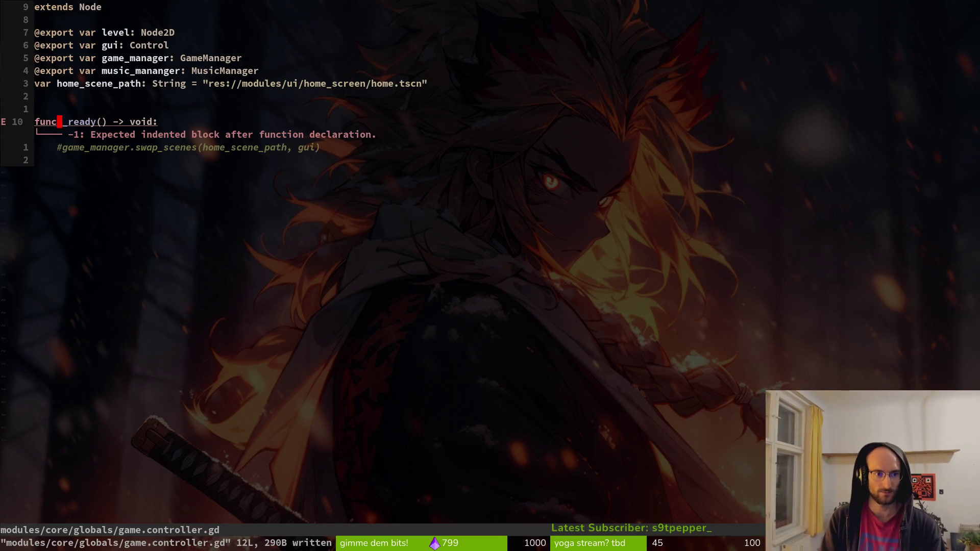
pyautogui.press('o')
pyautogui.press('Tab')
pyautogui.write('a')
pyautogui.press('BackSpace')
pyautogui.write('pass')
pyautogui.press('Escape')
pyautogui.write(':w')
pyautogui.press('Return')
pyautogui.hotkey('alt', 'Tab')
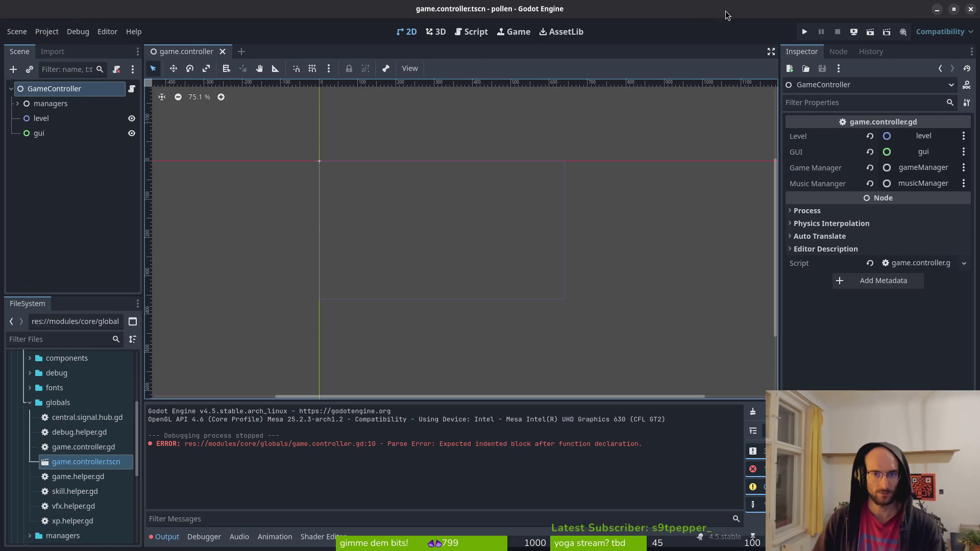
pyautogui.click(809, 34)
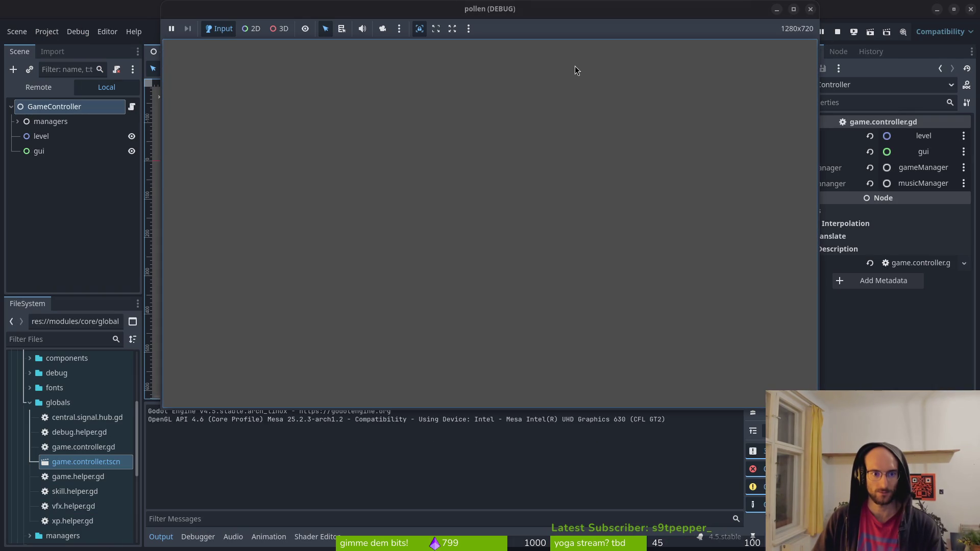
pyautogui.click(38, 88)
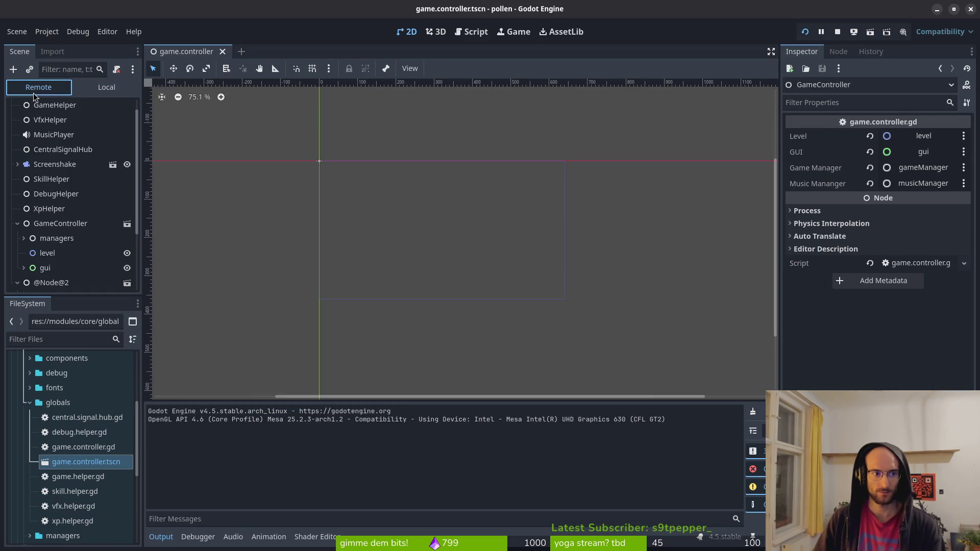
pyautogui.click(17, 224)
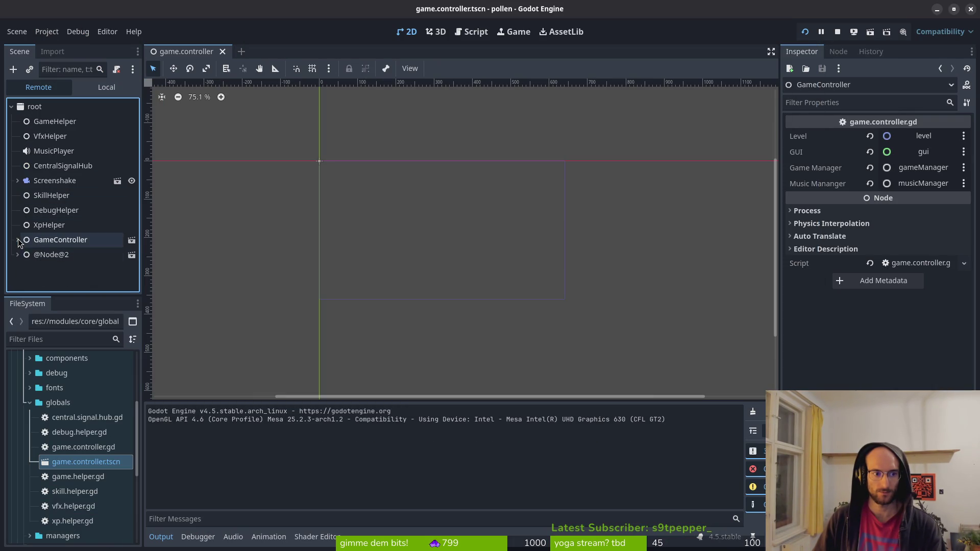
pyautogui.click(20, 255)
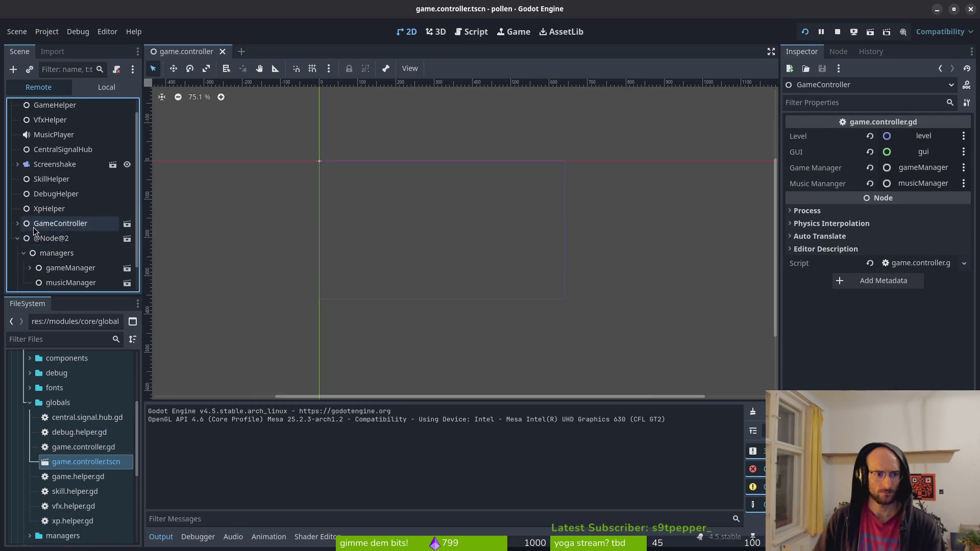
pyautogui.click(17, 240)
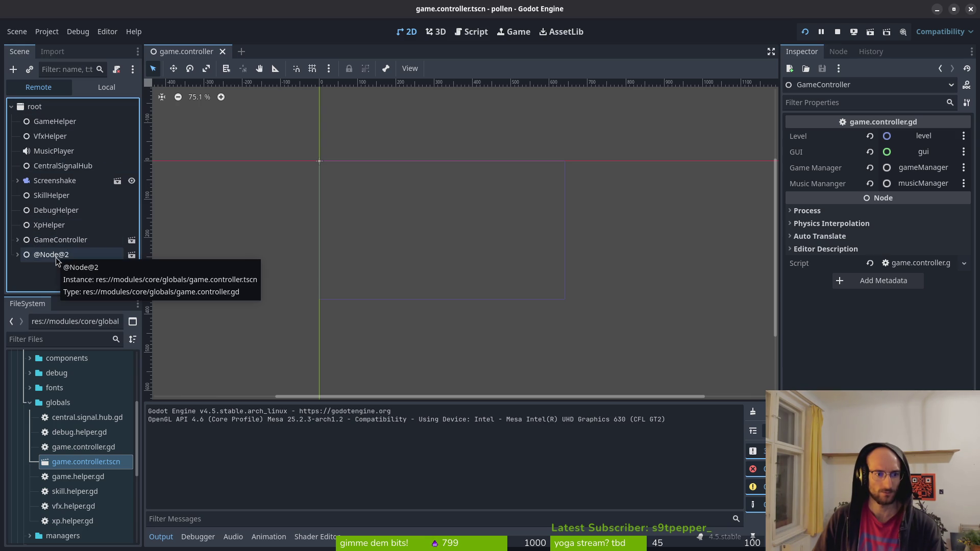
pyautogui.click(30, 403)
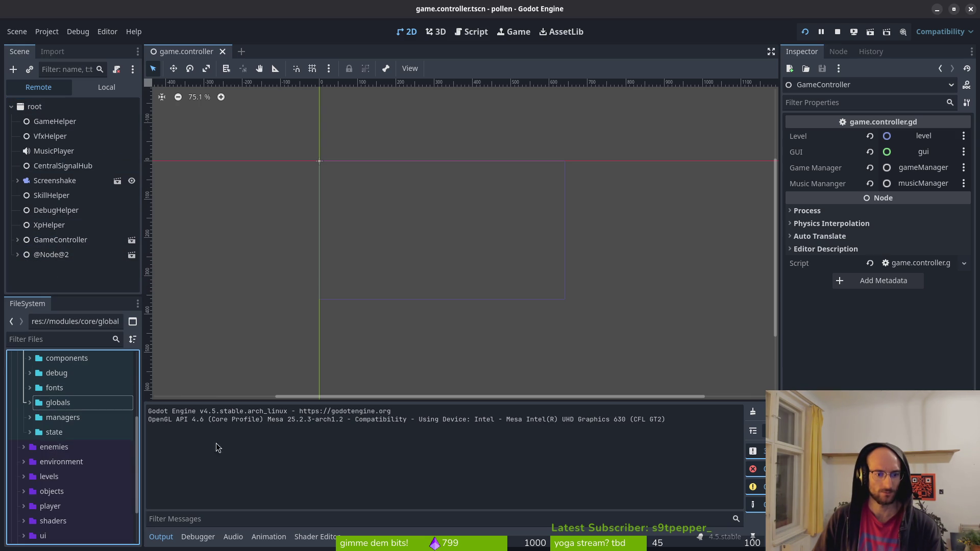
pyautogui.scroll(5, 57, 410)
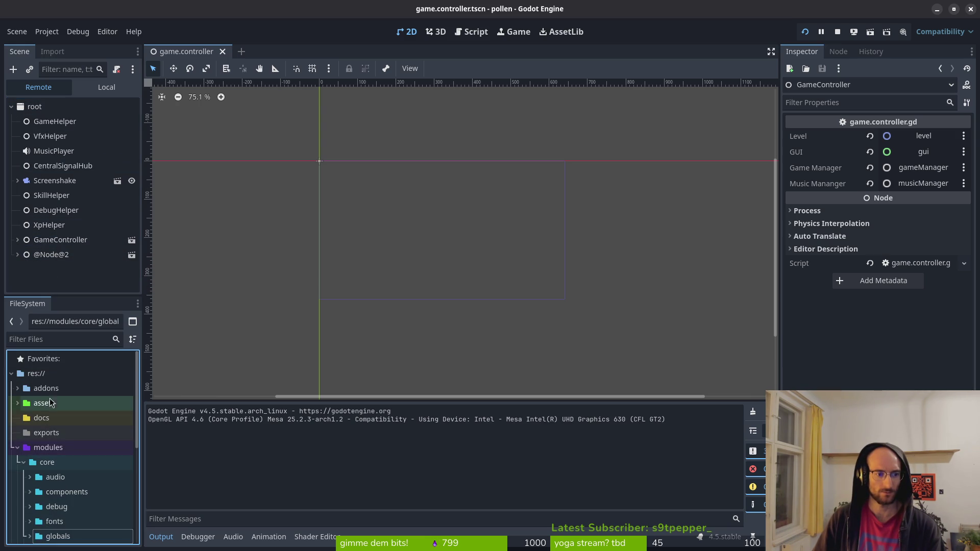
pyautogui.click(841, 32)
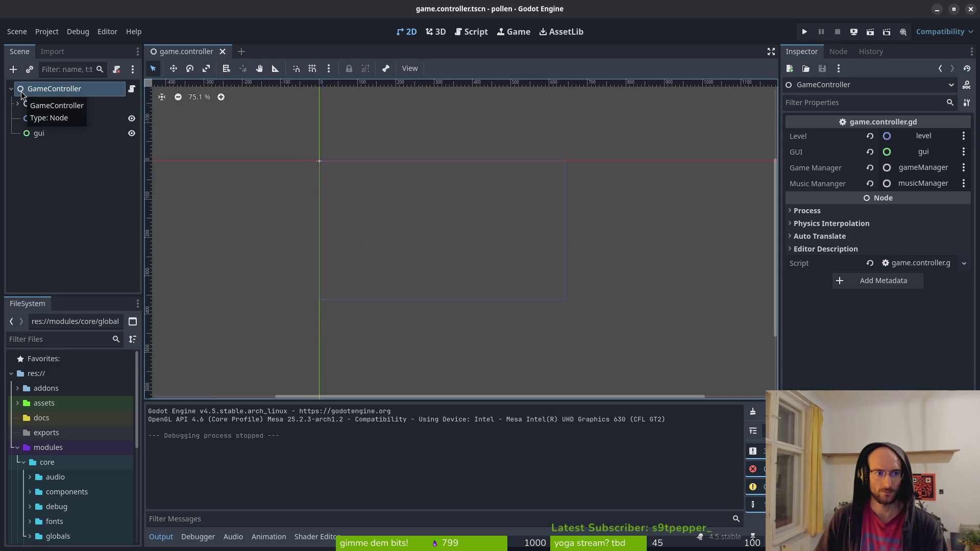
# Step: Verify Project Settings' Application > Run Main Scene is game.controller.tscn, then close the dialog
pyautogui.click(46, 31)
pyautogui.click(64, 47)
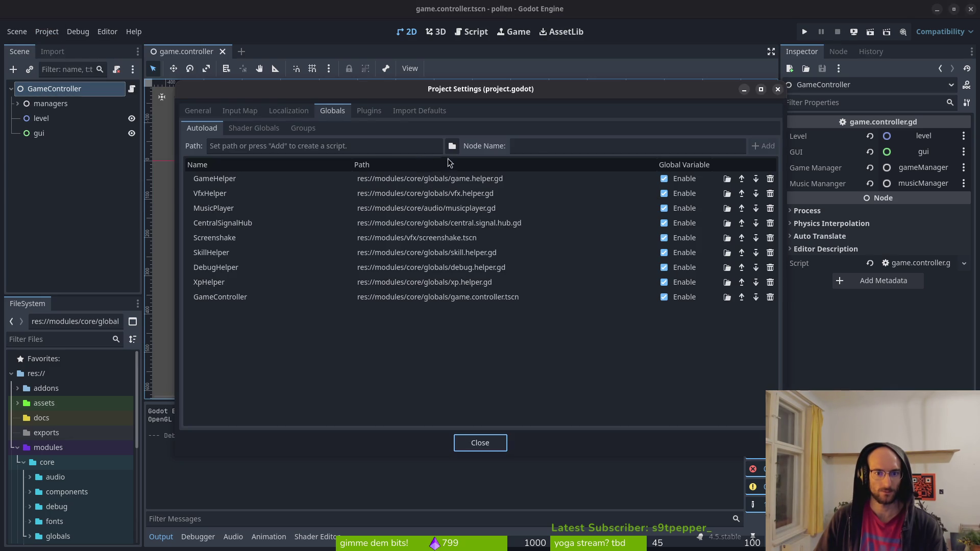
pyautogui.click(204, 111)
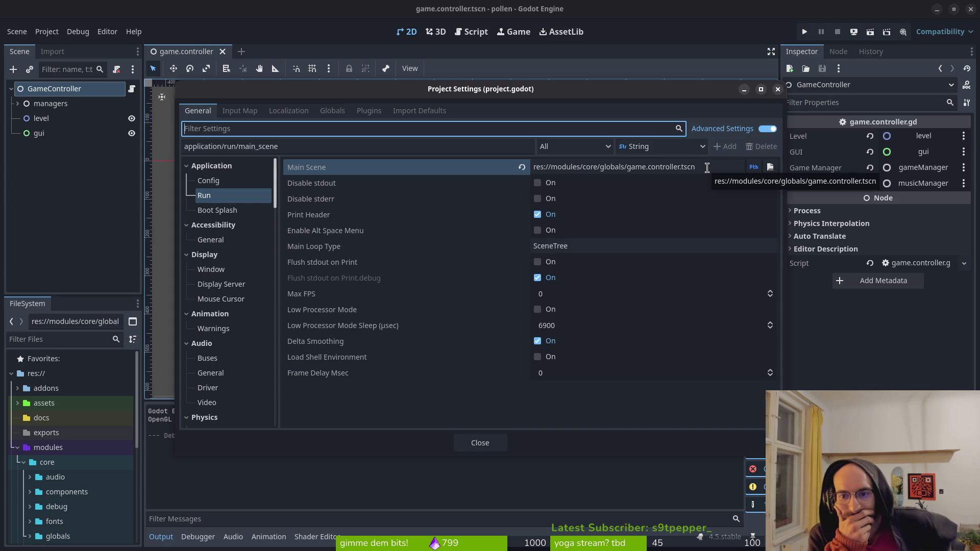
pyautogui.click(687, 183)
pyautogui.moveTo(705, 167); pyautogui.dragTo(616, 174)
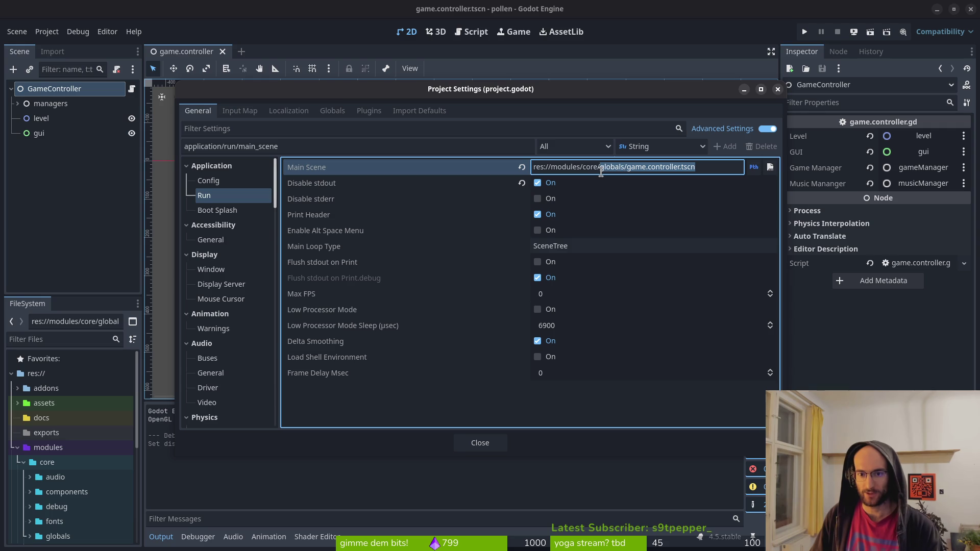
pyautogui.press('Escape')
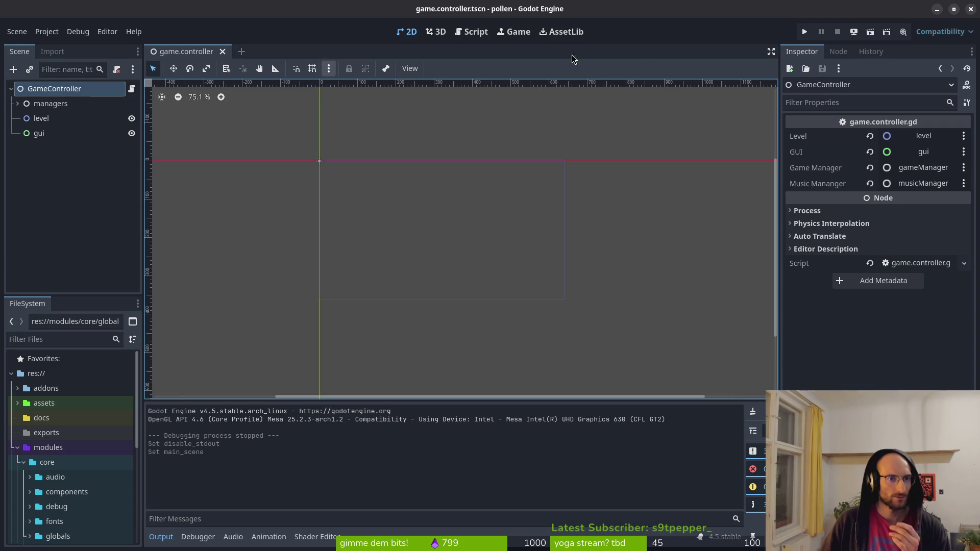
pyautogui.click(805, 32)
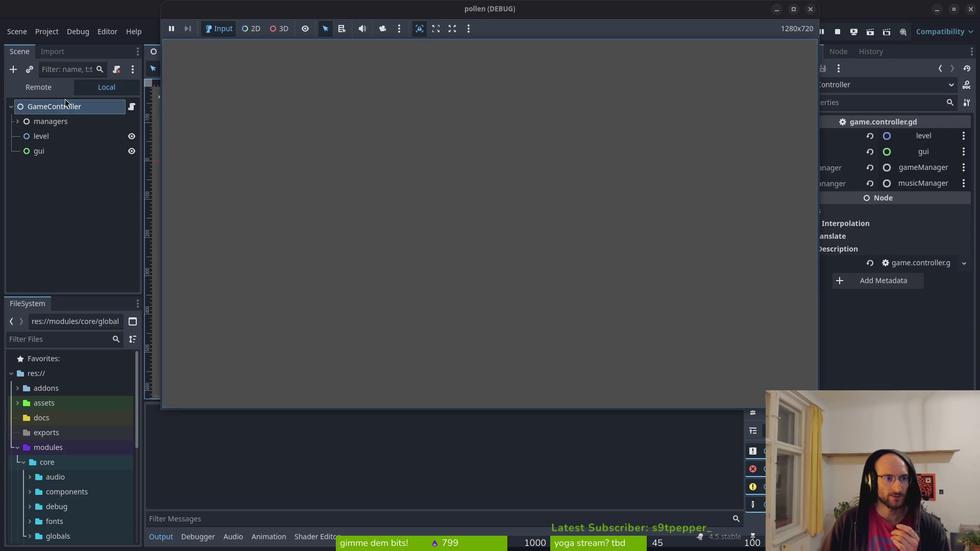
pyautogui.click(61, 91)
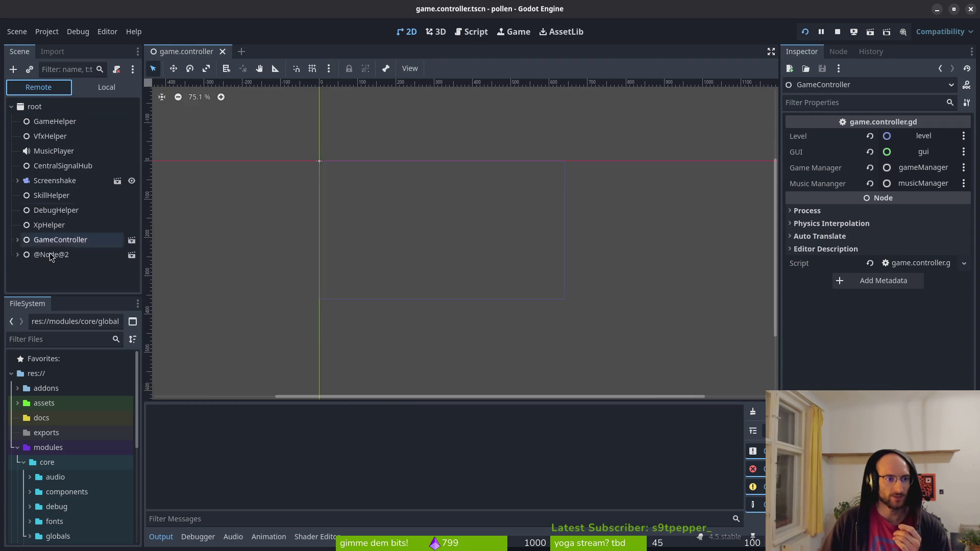
pyautogui.moveTo(47, 256)
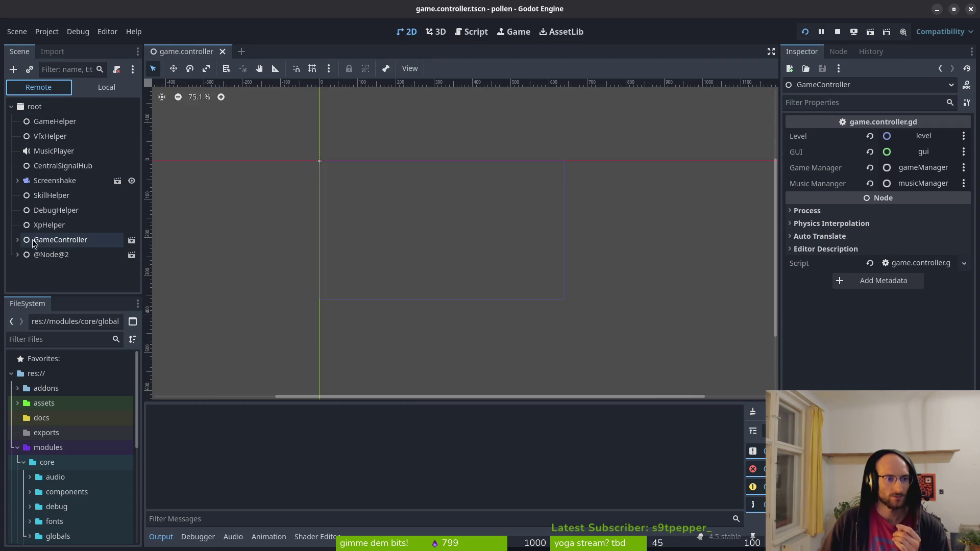
pyautogui.click(16, 241)
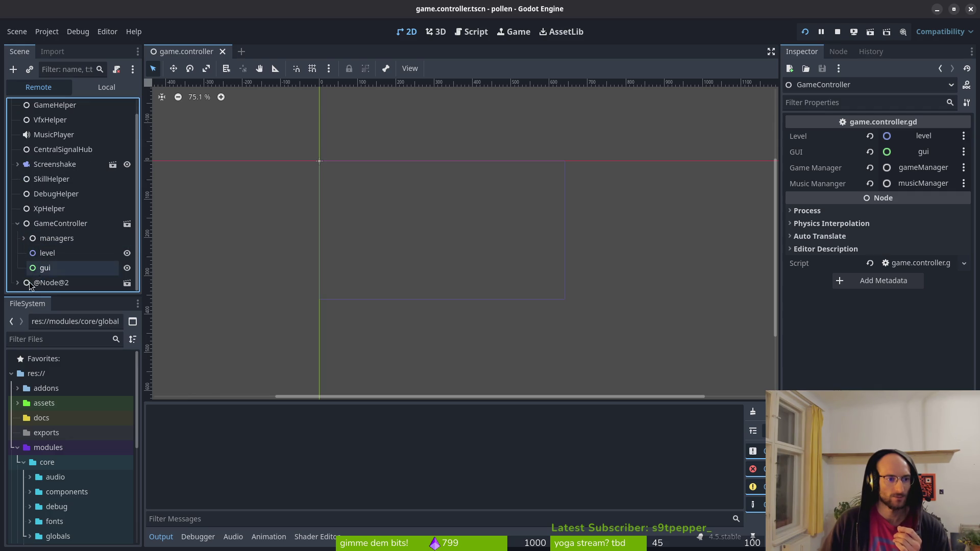
pyautogui.click(18, 282)
pyautogui.scroll(-3, 57, 276)
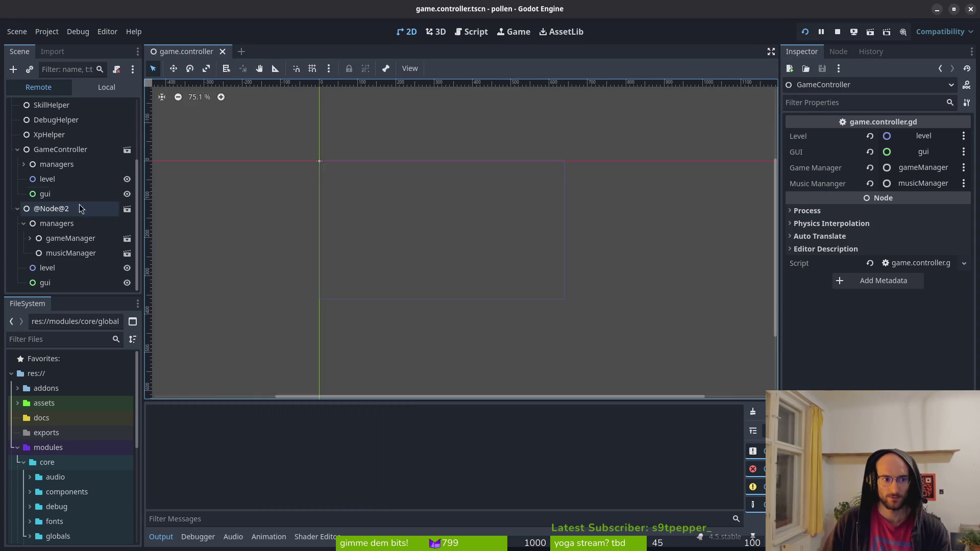
pyautogui.hotkey('alt', 'Tab')
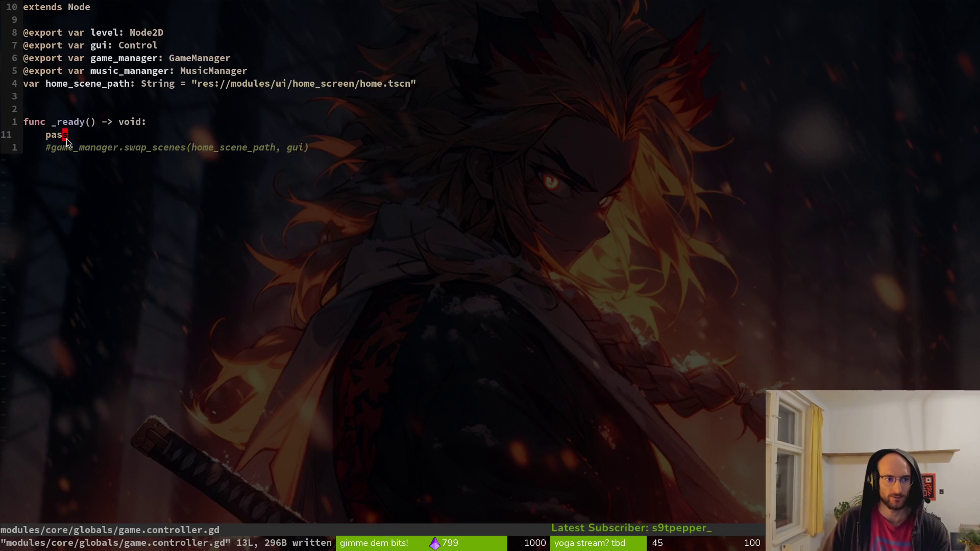
# Step: Undo the comment and pass edits to restore the swap_scenes call, and save the script
pyautogui.press('d')
pyautogui.press('d')
pyautogui.press('u')
pyautogui.write('u')
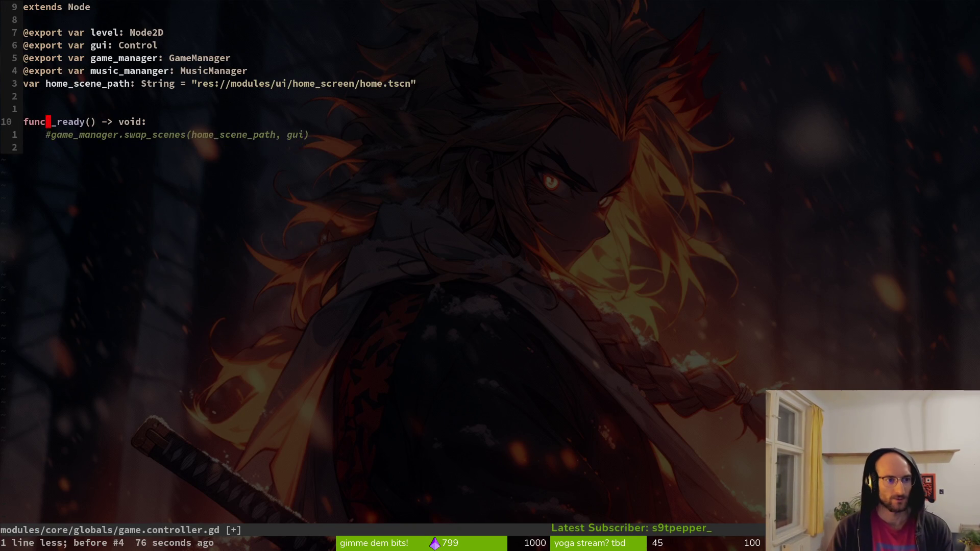
pyautogui.write('u:w')
pyautogui.press('Return')
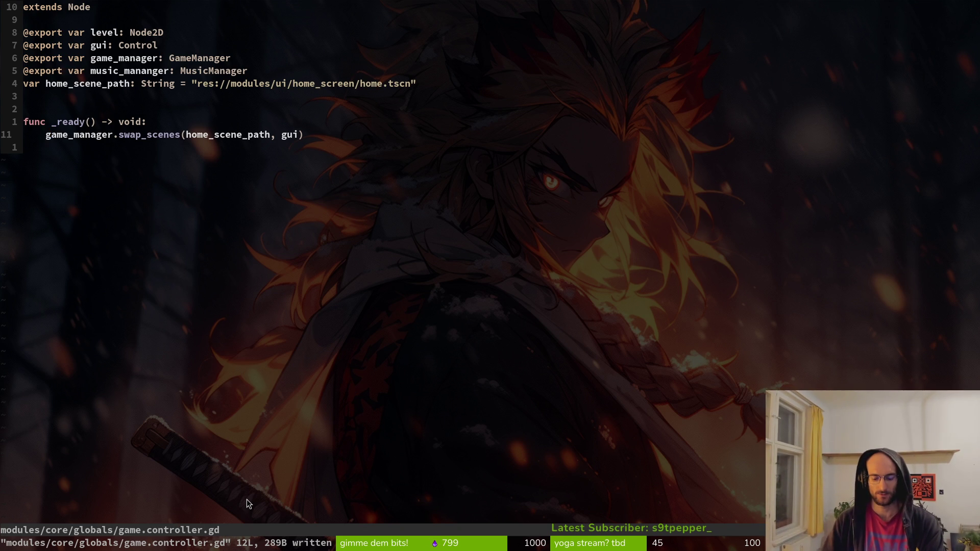
# Step: Quit Vim and run tig status to list the repository's changed files
pyautogui.write(':q')
pyautogui.press('Return')
pyautogui.write('tig status')
pyautogui.press('Return')
pyautogui.press('Down')
pyautogui.press('Down')
pyautogui.press('Down')
# Step: Browse tig's unstaged file list and view the loading.gd and project.godot diffs
pyautogui.press('Down')
pyautogui.press('Down')
pyautogui.press('Down')
pyautogui.press('Down')
pyautogui.press('Return')
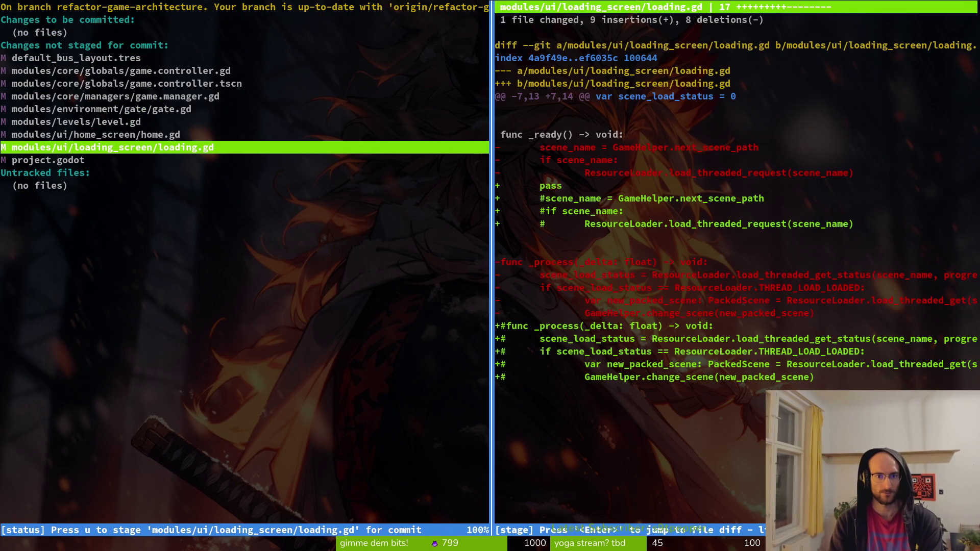
pyautogui.press('q')
pyautogui.press('Up')
pyautogui.press('Up')
pyautogui.press('Up')
pyautogui.press('Up')
pyautogui.press('Up')
pyautogui.press('Up')
pyautogui.press('Down')
pyautogui.press('Down')
pyautogui.press('Down')
pyautogui.press('Down')
pyautogui.press('Down')
pyautogui.press('Down')
pyautogui.press('Up')
pyautogui.press('Up')
pyautogui.press('Up')
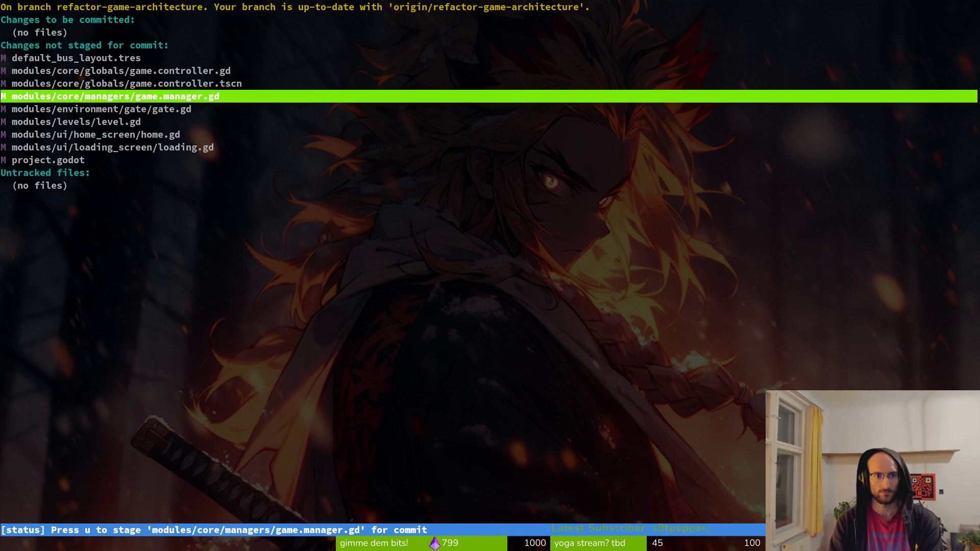
pyautogui.press('Up')
pyautogui.press('Down')
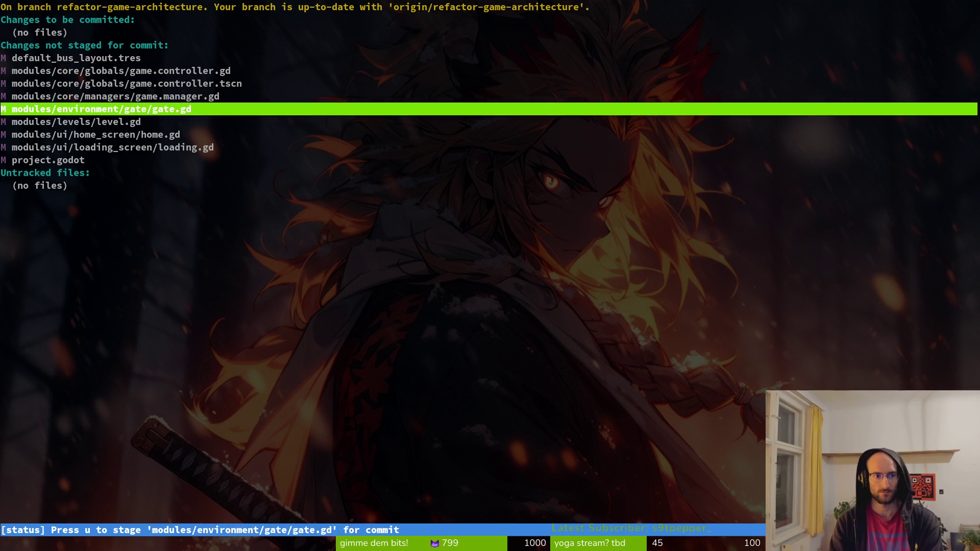
pyautogui.press('Down')
pyautogui.press('Down')
pyautogui.press('Down')
pyautogui.press('Return')
pyautogui.press('Down')
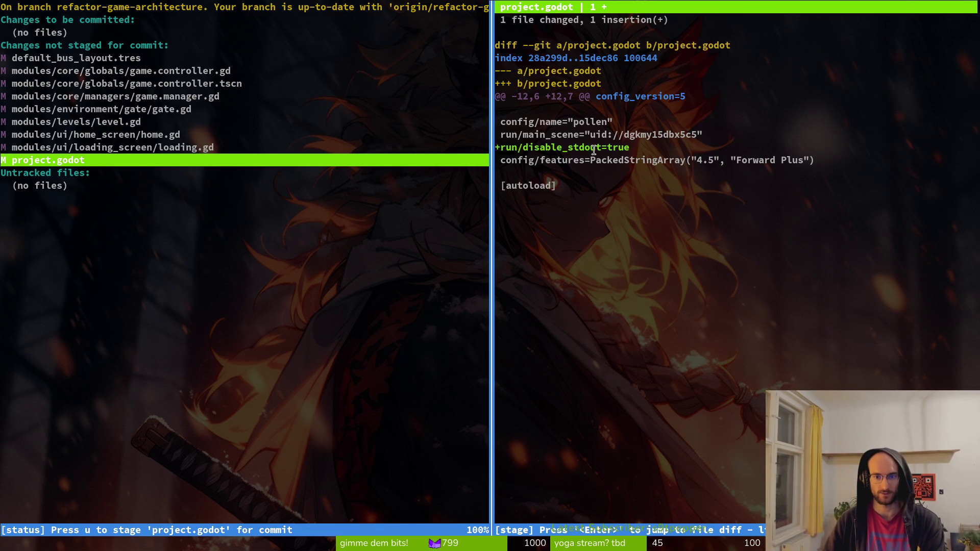
# Step: Revert the accidental disable_stdout change in project.godot and quit tig
pyautogui.press('!')
pyautogui.press('y')
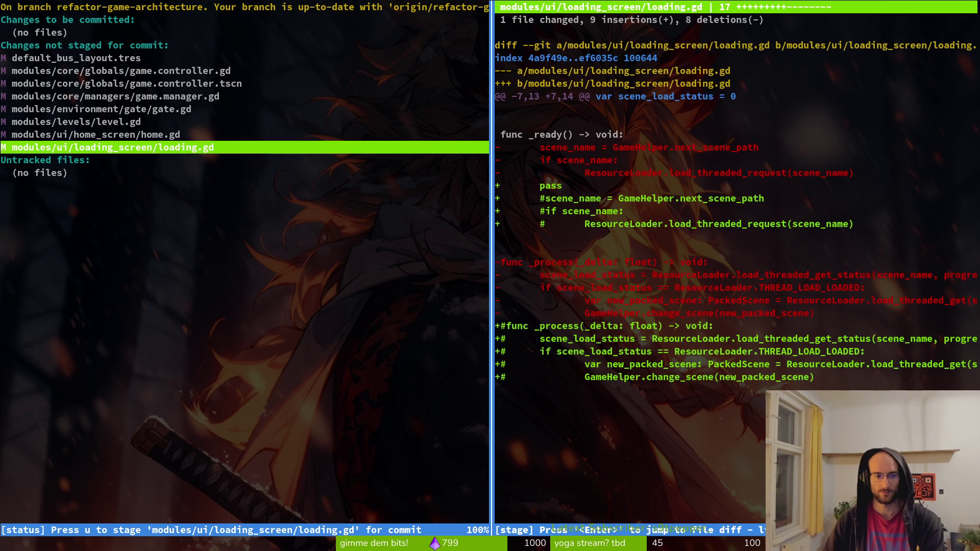
pyautogui.press('q')
pyautogui.hotkey('alt', 'Tab')
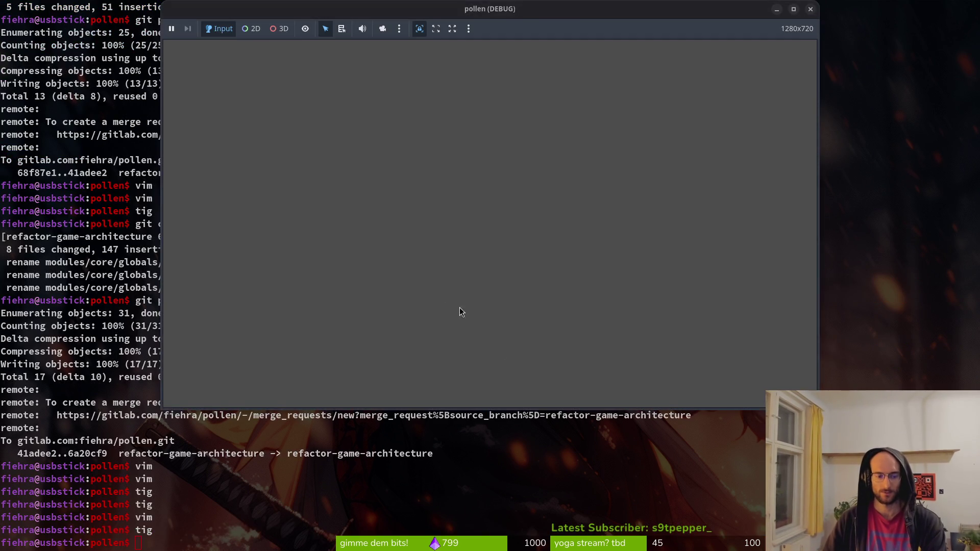
# Step: Reload the files changed on disk and launch pollen in debug mode
pyautogui.click(480, 345)
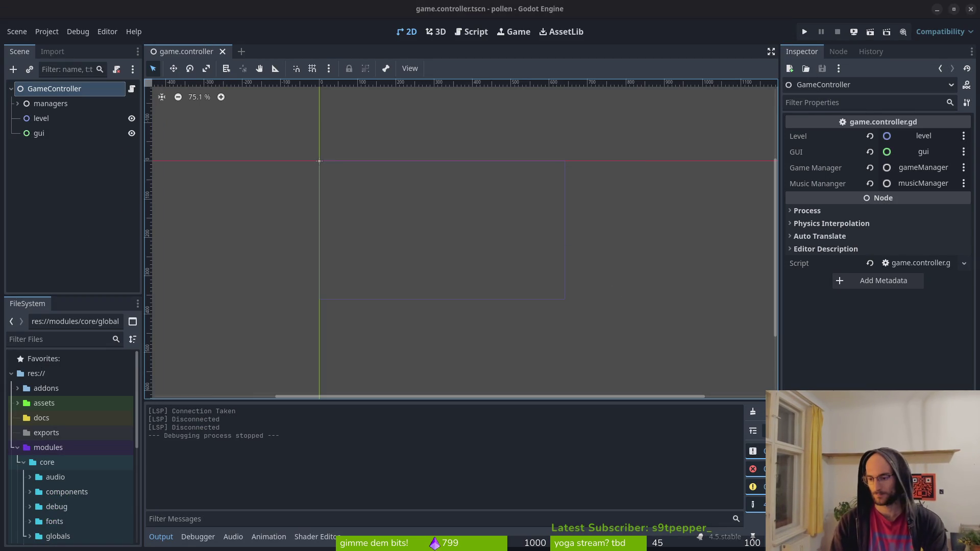
pyautogui.click(366, 324)
pyautogui.click(66, 197)
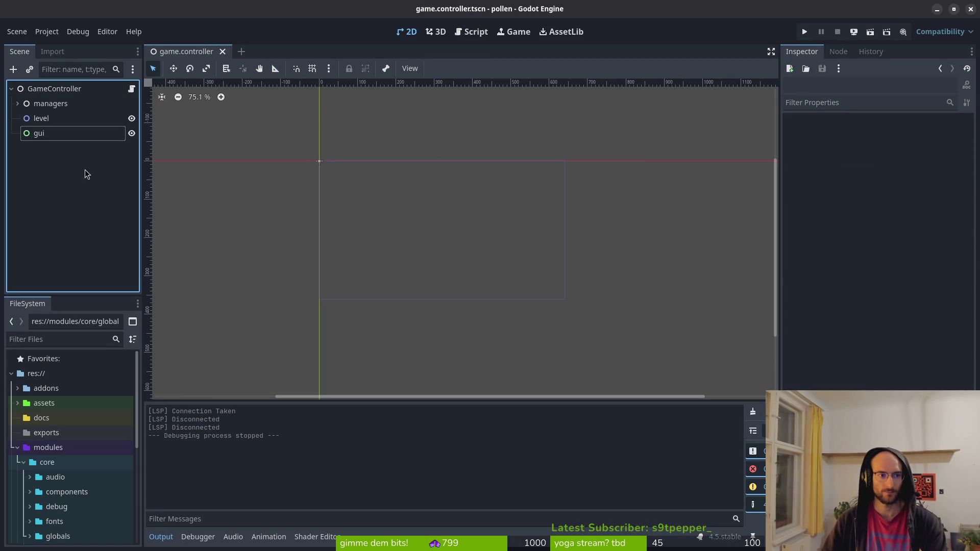
pyautogui.click(45, 32)
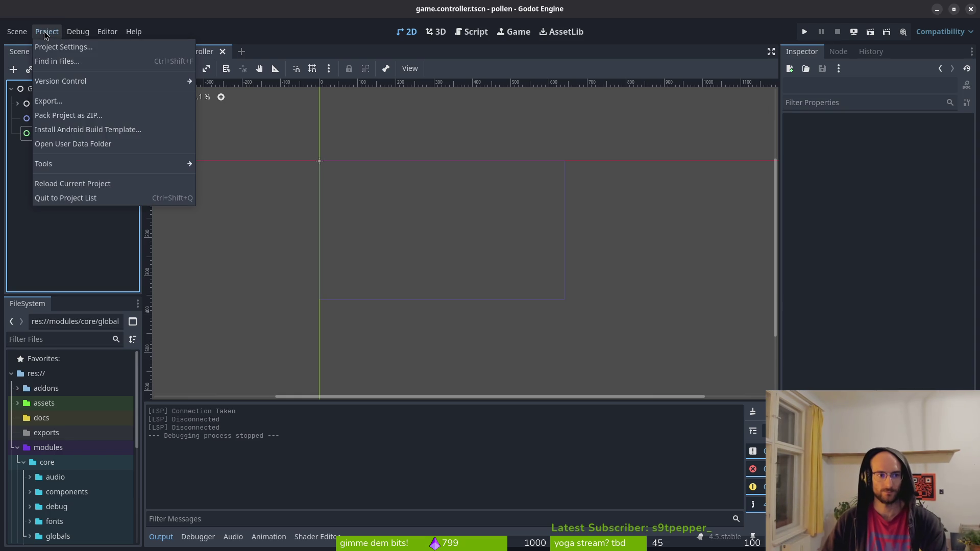
pyautogui.click(45, 32)
pyautogui.click(805, 36)
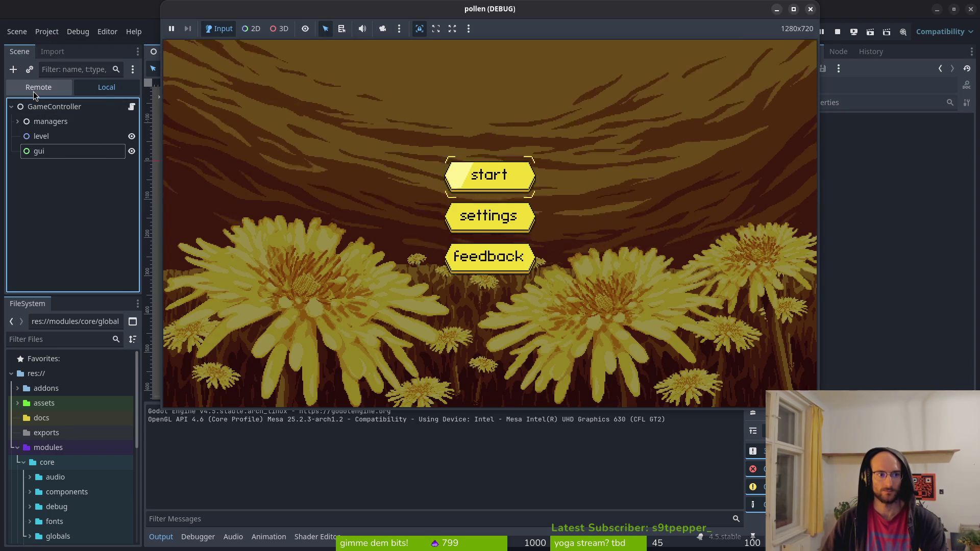
pyautogui.click(33, 90)
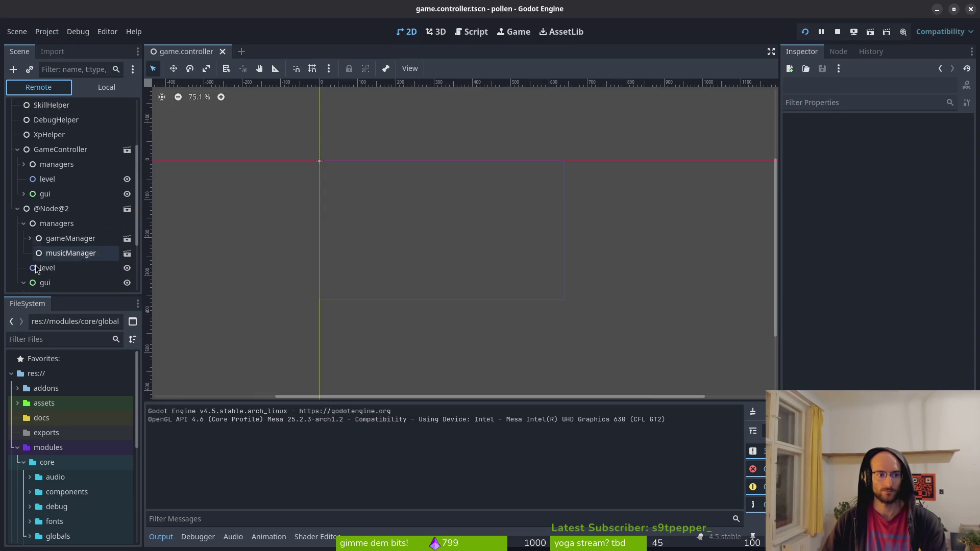
pyautogui.click(24, 284)
pyautogui.scroll(-2, 31, 275)
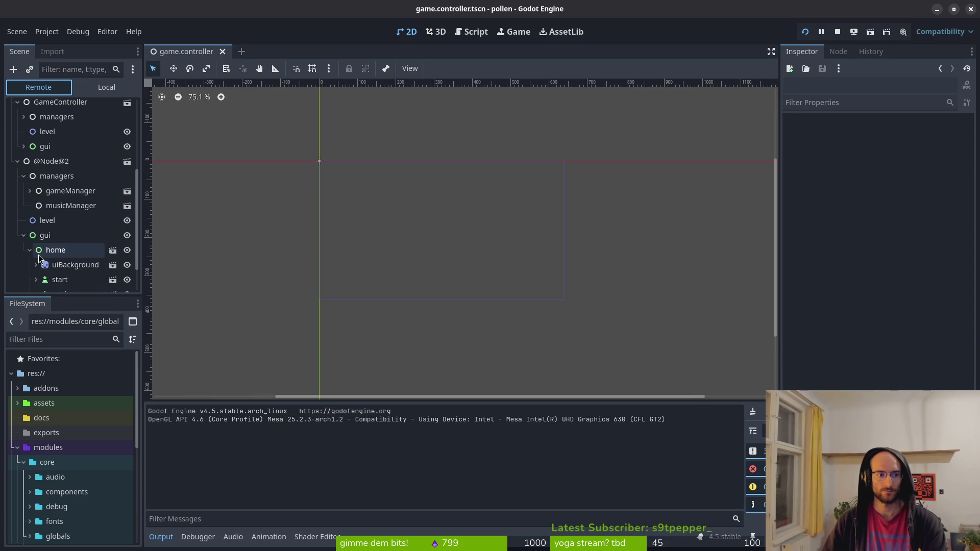
pyautogui.scroll(2, 31, 260)
pyautogui.click(24, 179)
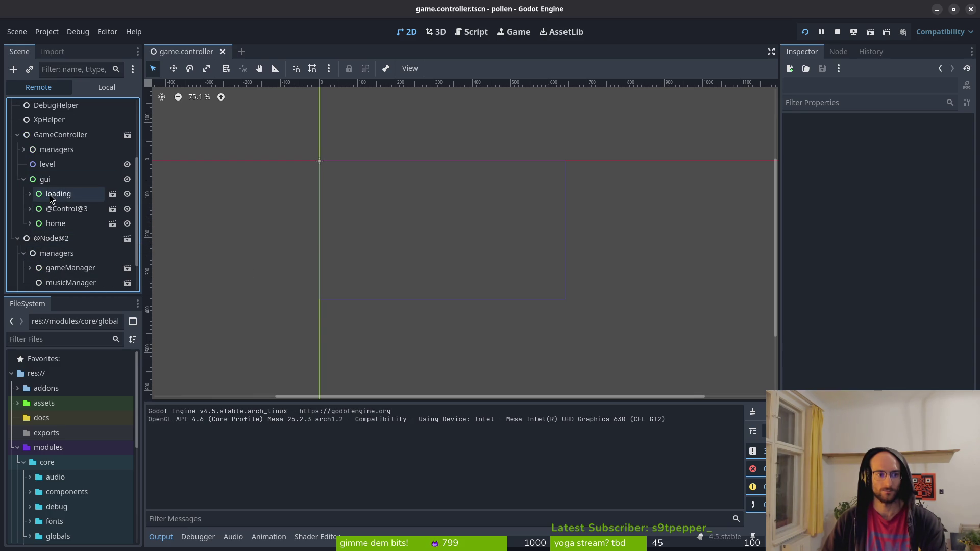
pyautogui.click(30, 209)
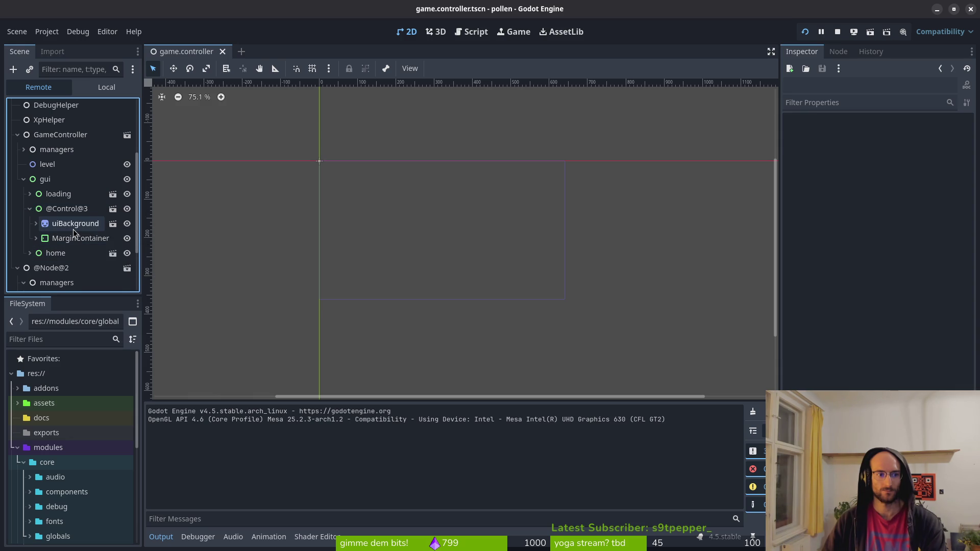
pyautogui.click(36, 238)
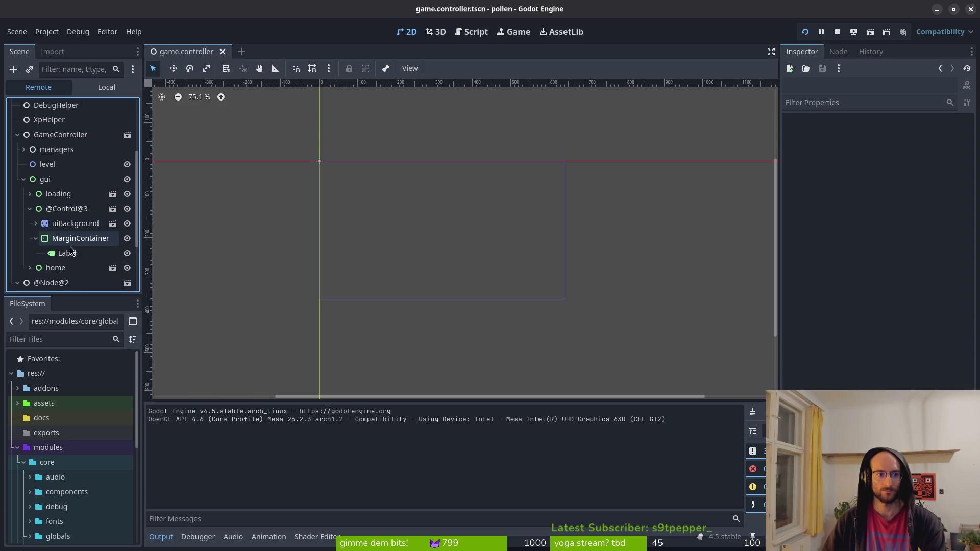
pyautogui.click(35, 238)
pyautogui.click(30, 194)
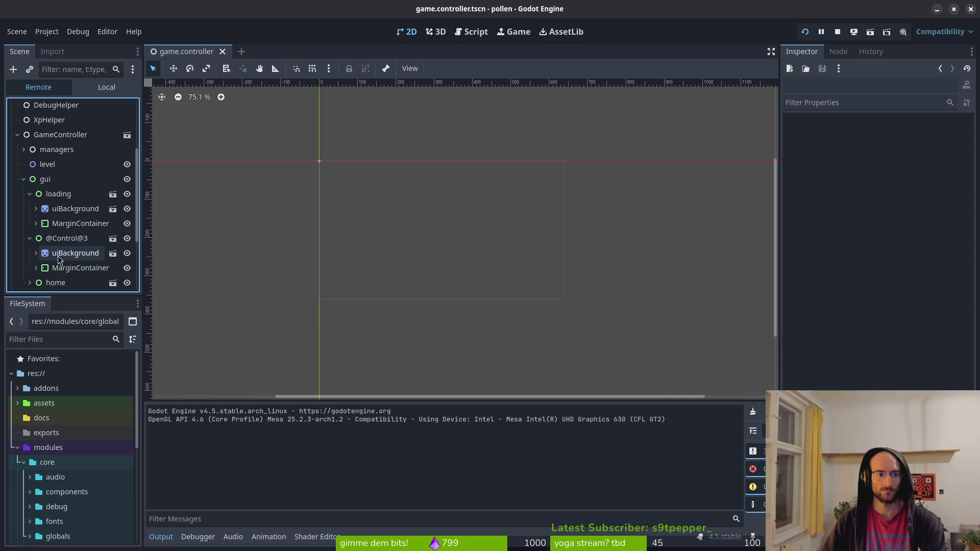
pyautogui.click(29, 238)
pyautogui.click(30, 194)
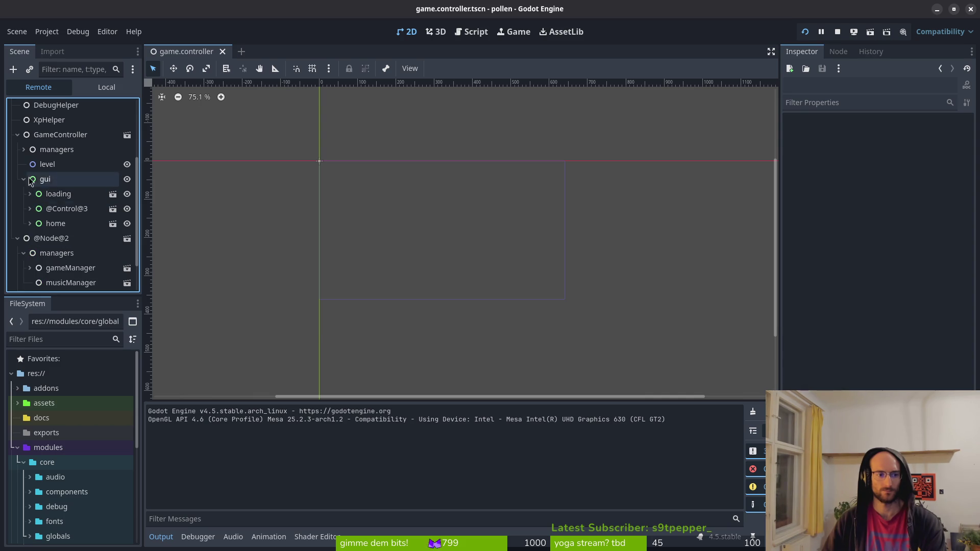
pyautogui.click(23, 179)
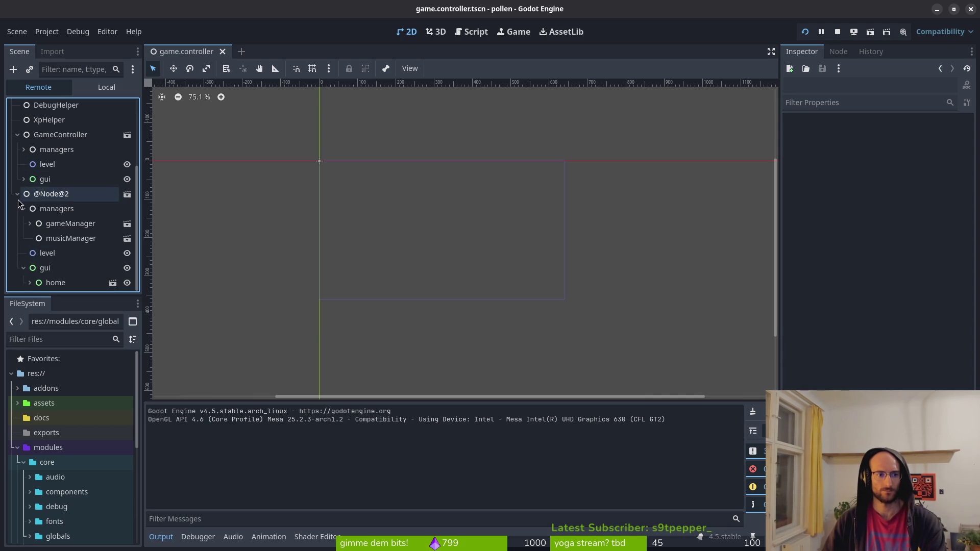
pyautogui.click(17, 195)
pyautogui.click(18, 225)
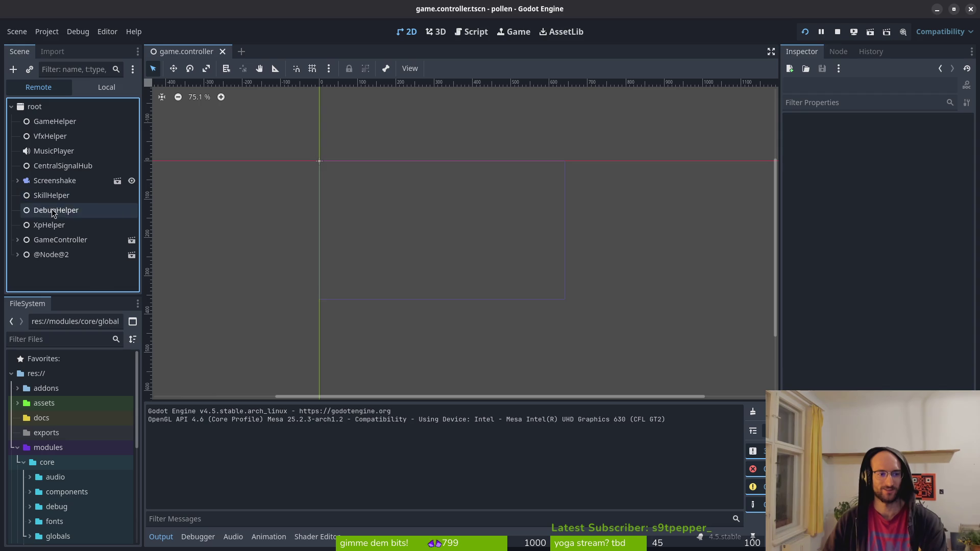
pyautogui.click(18, 241)
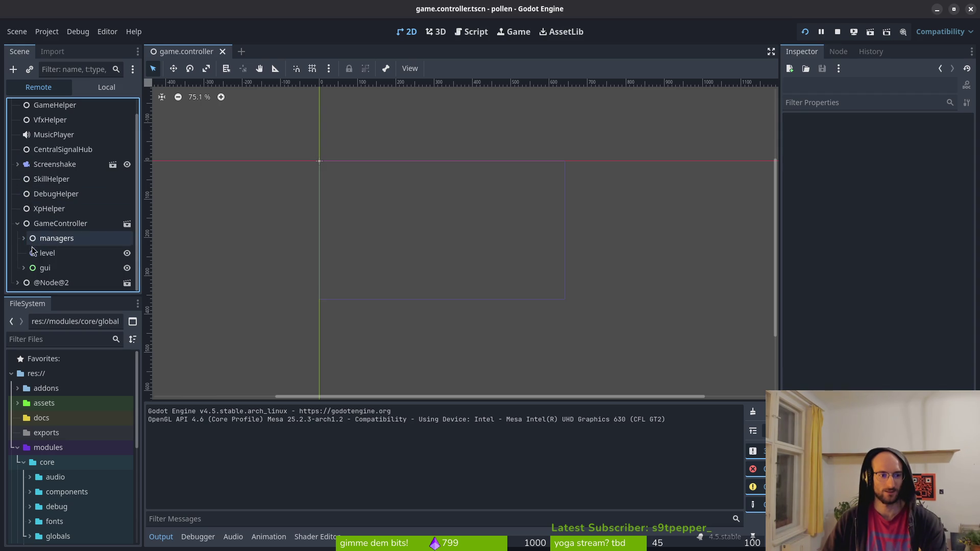
pyautogui.click(23, 267)
pyautogui.scroll(-2, 90, 237)
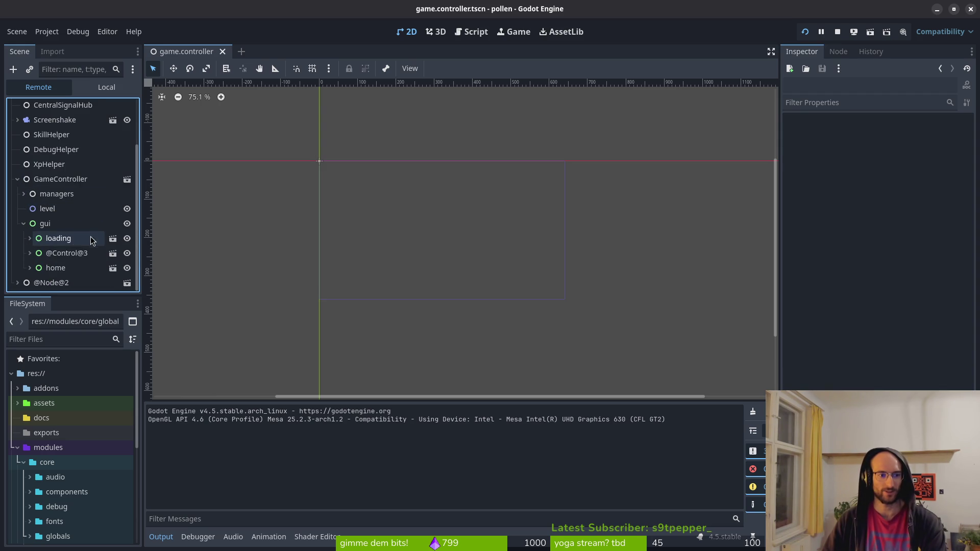
pyautogui.click(30, 253)
pyautogui.click(30, 238)
pyautogui.scroll(-3, 72, 234)
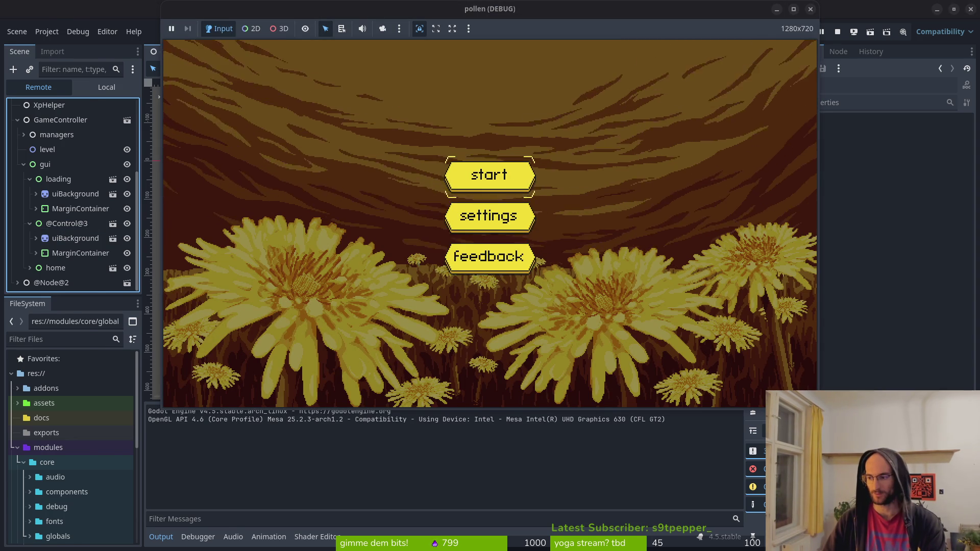
# Step: Start vim in the project folder and open game.controller.gd from the Git Files picker
pyautogui.hotkey('alt', 'Tab')
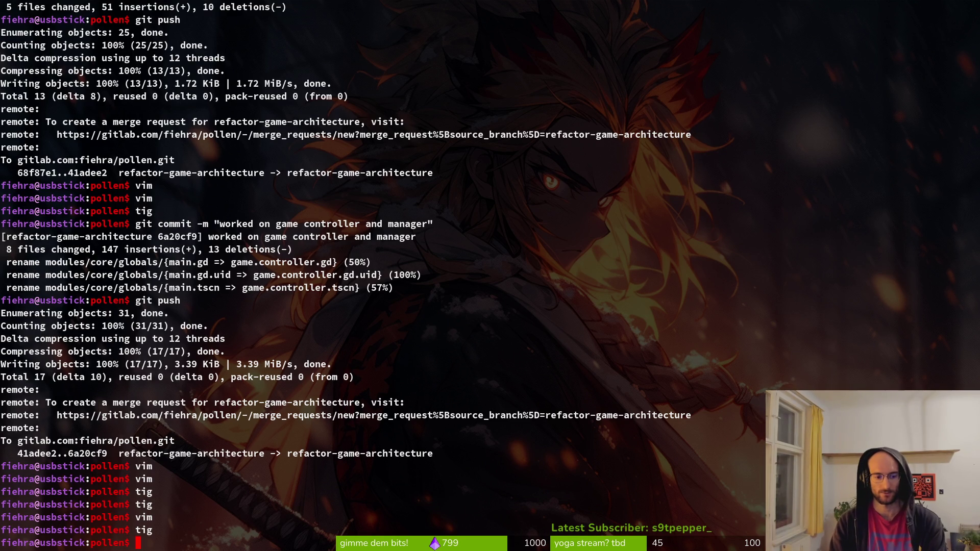
pyautogui.write('vim')
pyautogui.press('Return')
pyautogui.write('vim')
pyautogui.press('Return')
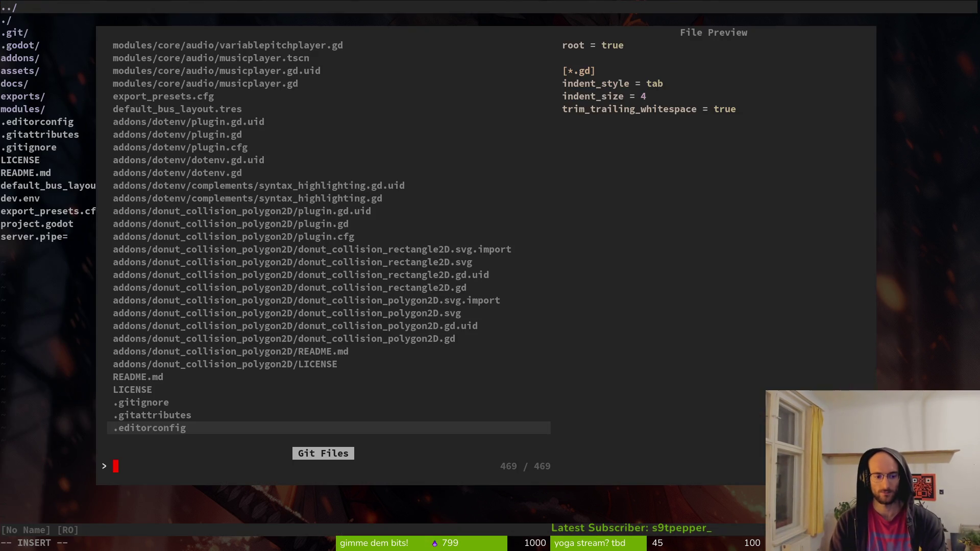
pyautogui.write('gamcontr')
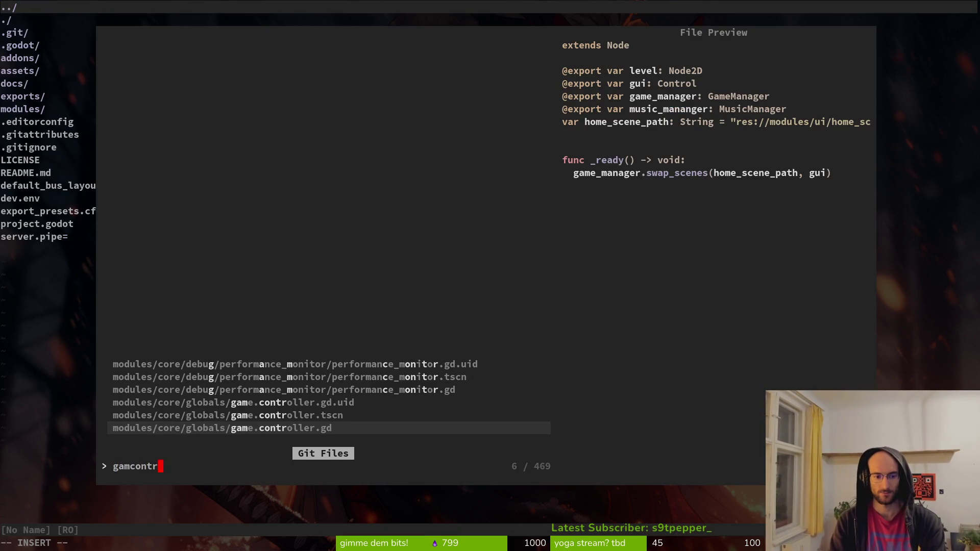
pyautogui.press('Return')
# Step: Open game.manager.gd and scroll down to on_content_finished_loading
pyautogui.hotkey('ctrl', 'p')
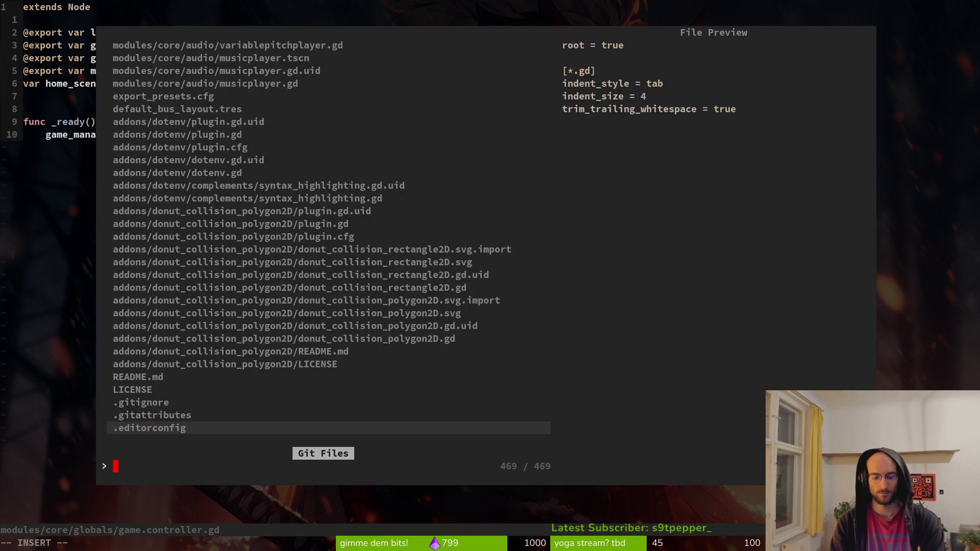
pyautogui.write('gamman')
pyautogui.press('Up')
pyautogui.press('Return')
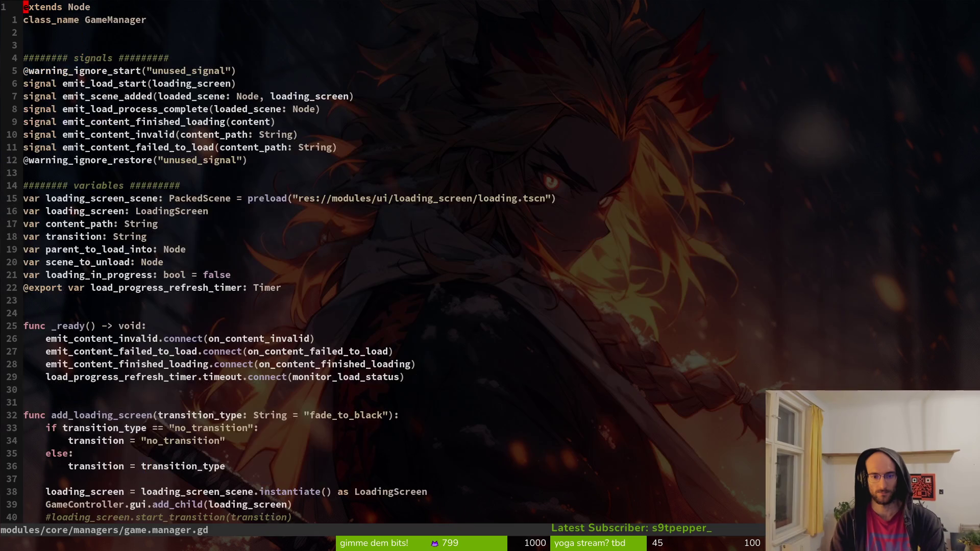
pyautogui.scroll(-6, 177, 274)
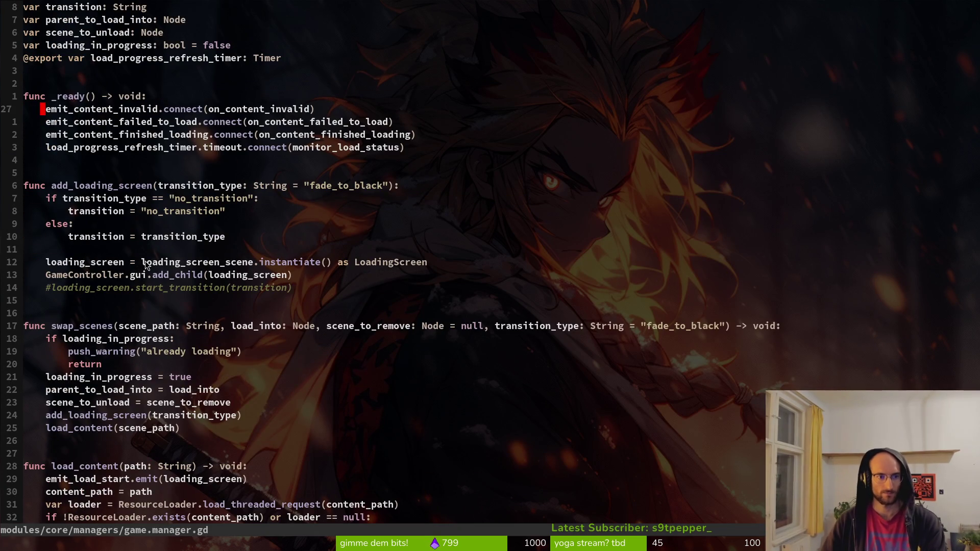
pyautogui.scroll(-8, 177, 275)
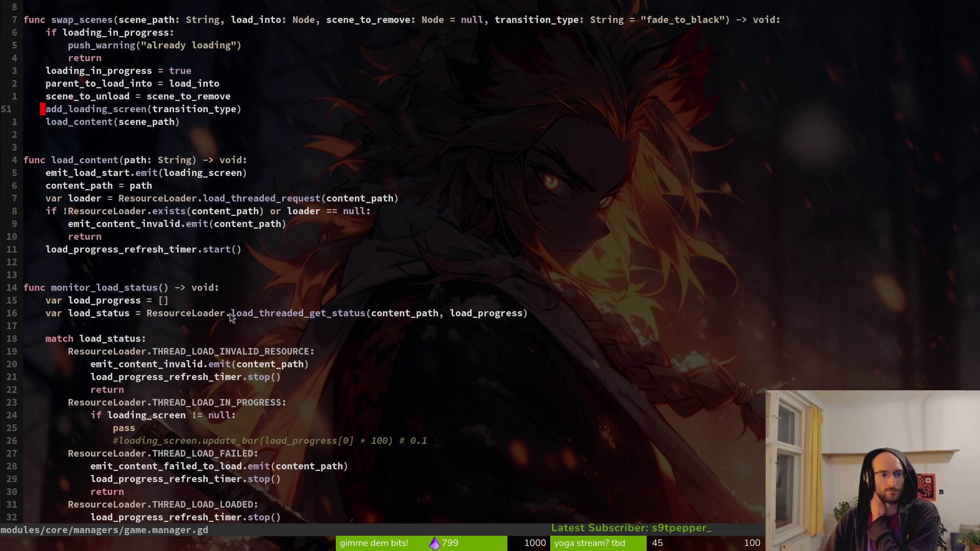
pyautogui.scroll(-14, 230, 312)
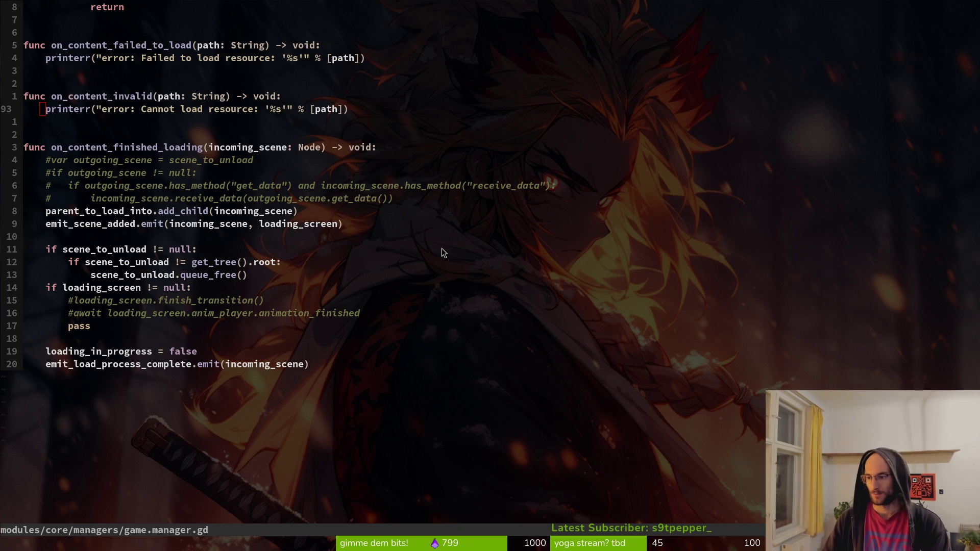
# Step: Bring up the reference repository in the browser, maximized
pyautogui.hotkey('alt', 'Tab')
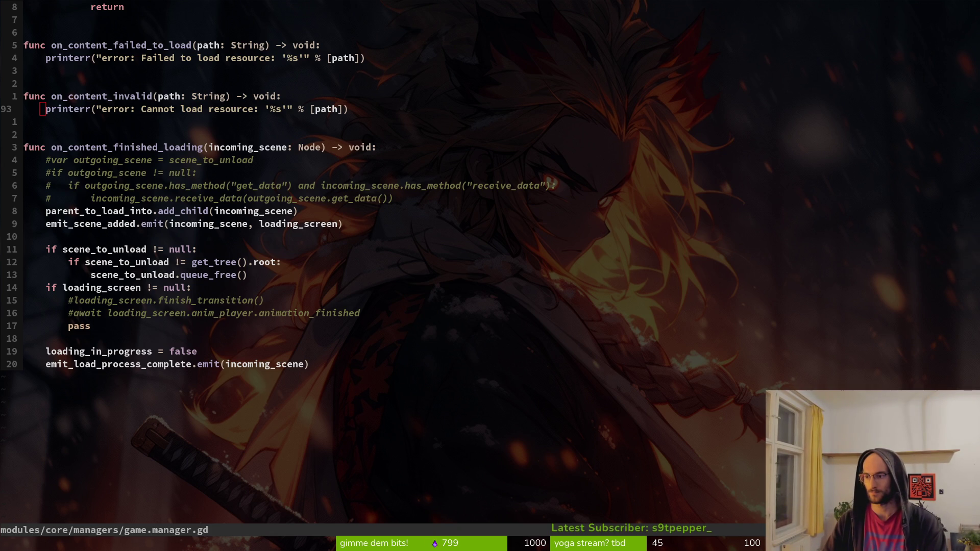
pyautogui.hotkey('alt', 'Tab')
pyautogui.doubleClick(594, 48)
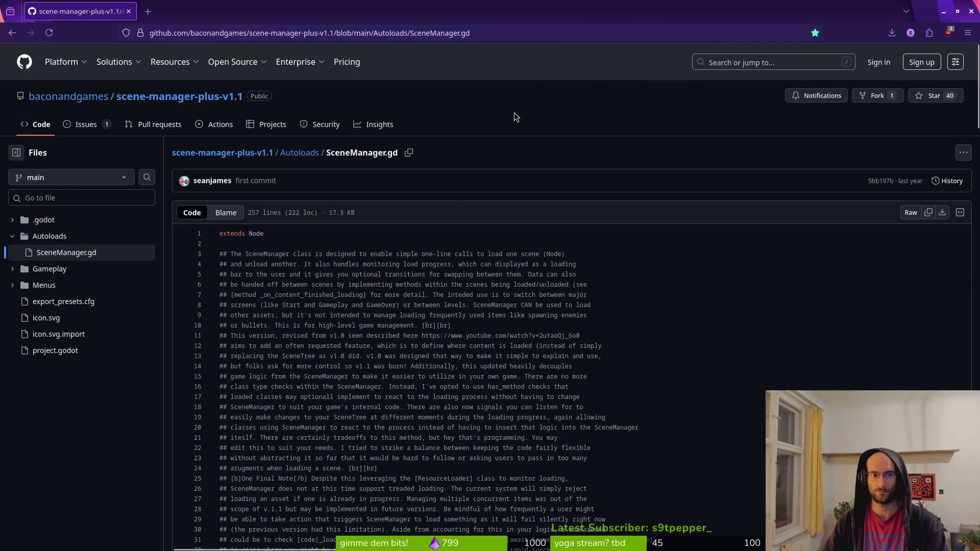
# Step: Open Menus/loading_screen.gd in the scene-manager-plus-v1.1 repository
pyautogui.click(15, 287)
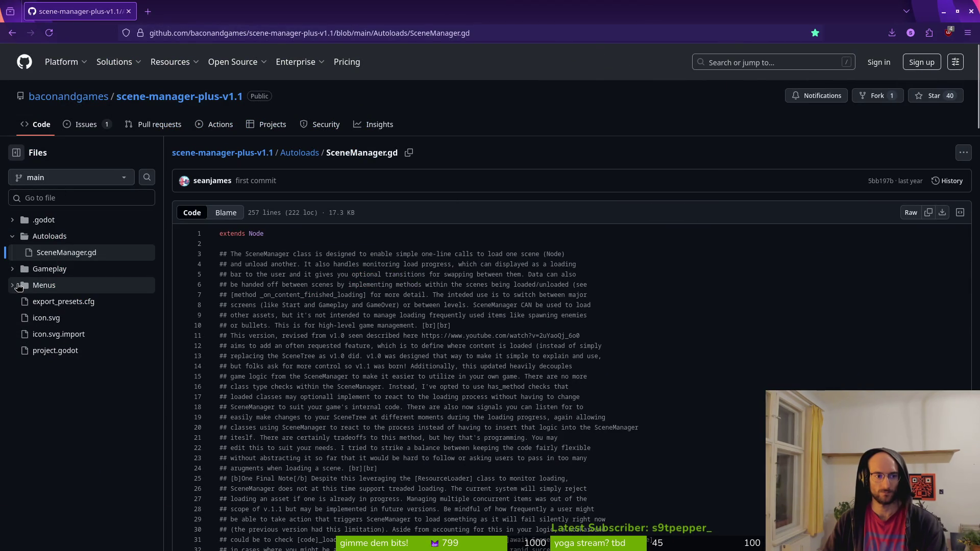
pyautogui.click(16, 287)
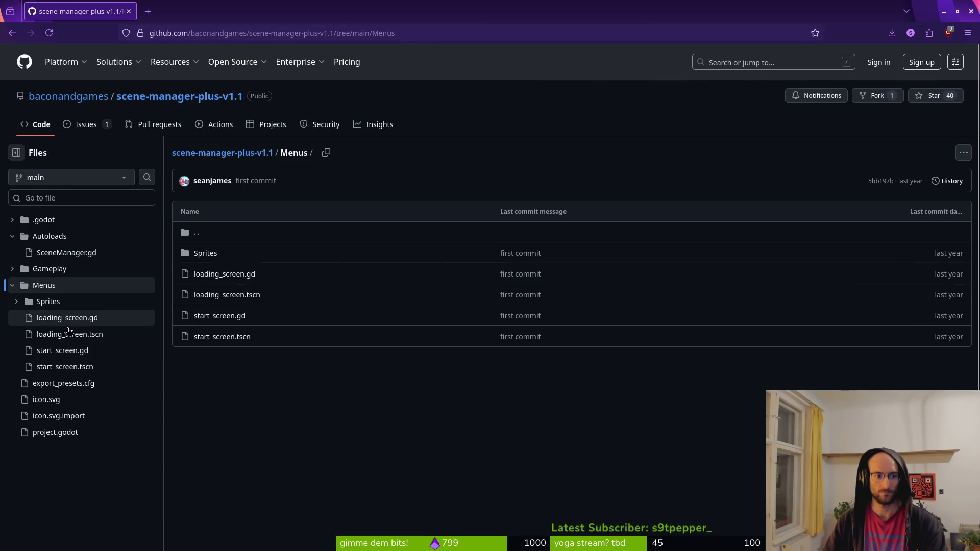
pyautogui.click(85, 318)
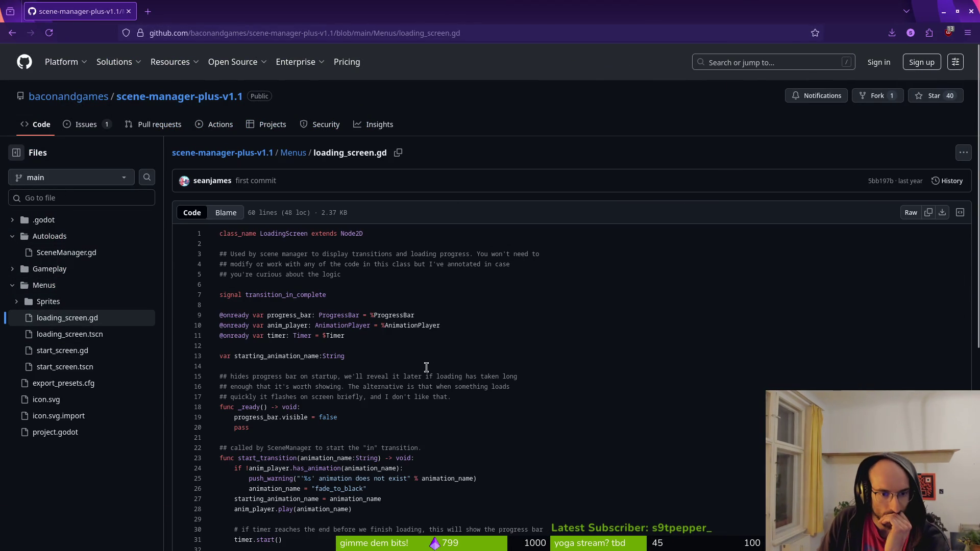
pyautogui.scroll(-2, 408, 357)
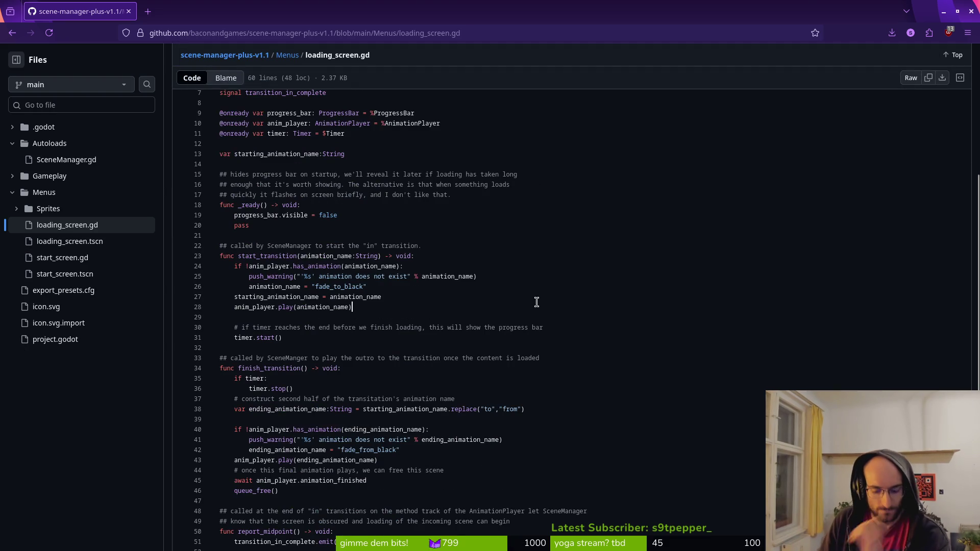
# Step: Search the page for 'que' to locate the queue_free() call on line 46
pyautogui.hotkey('ctrl', 'f')
pyautogui.write('que')
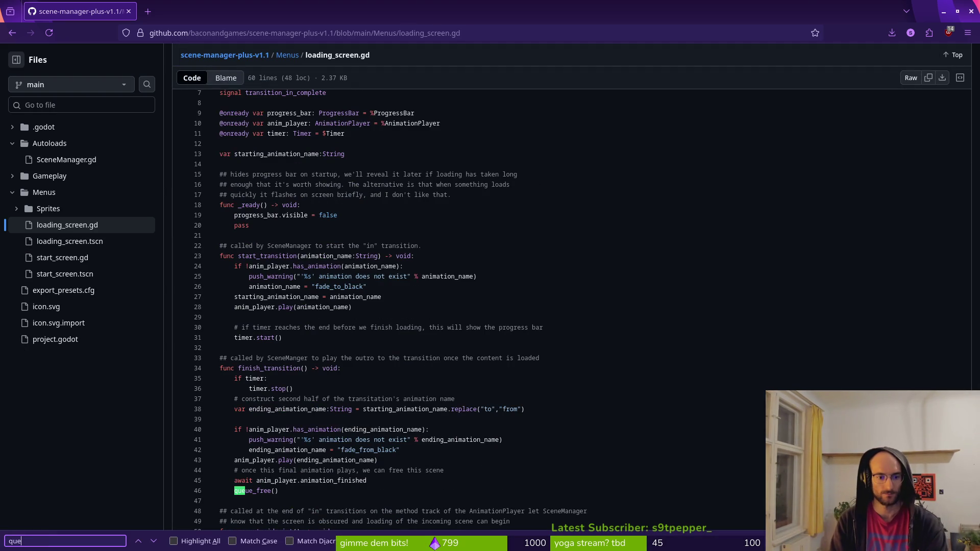
pyautogui.scroll(-3, 276, 459)
pyautogui.moveTo(285, 358); pyautogui.dragTo(232, 360)
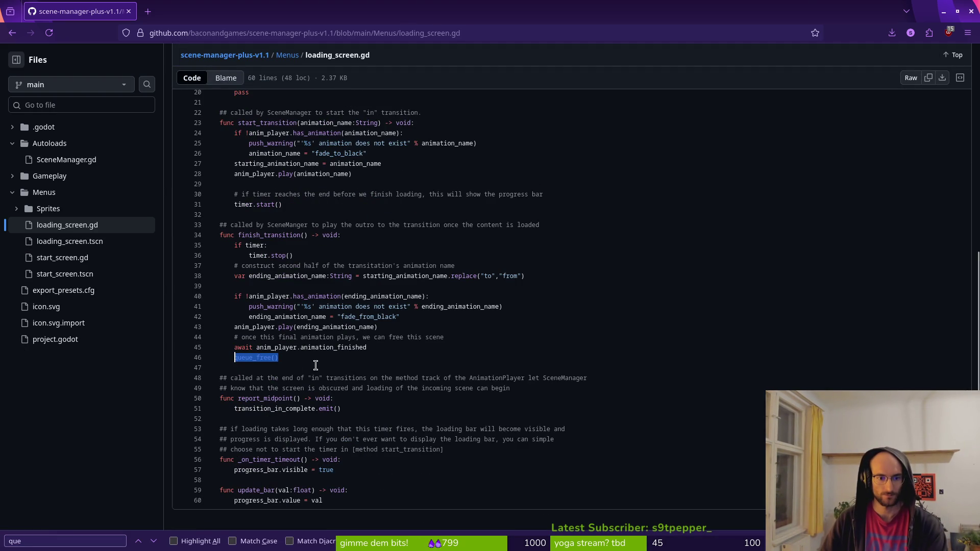
pyautogui.click(315, 362)
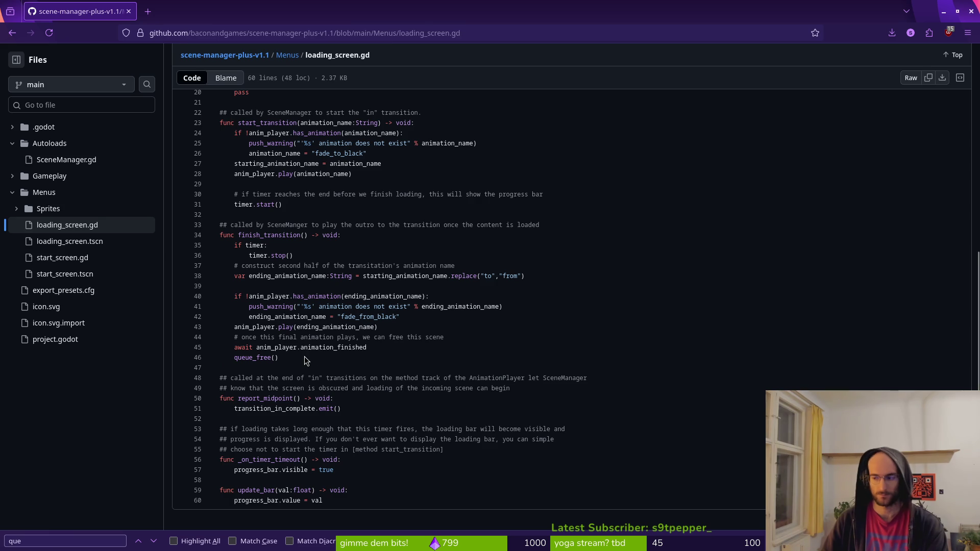
pyautogui.hotkey('alt', 'Tab')
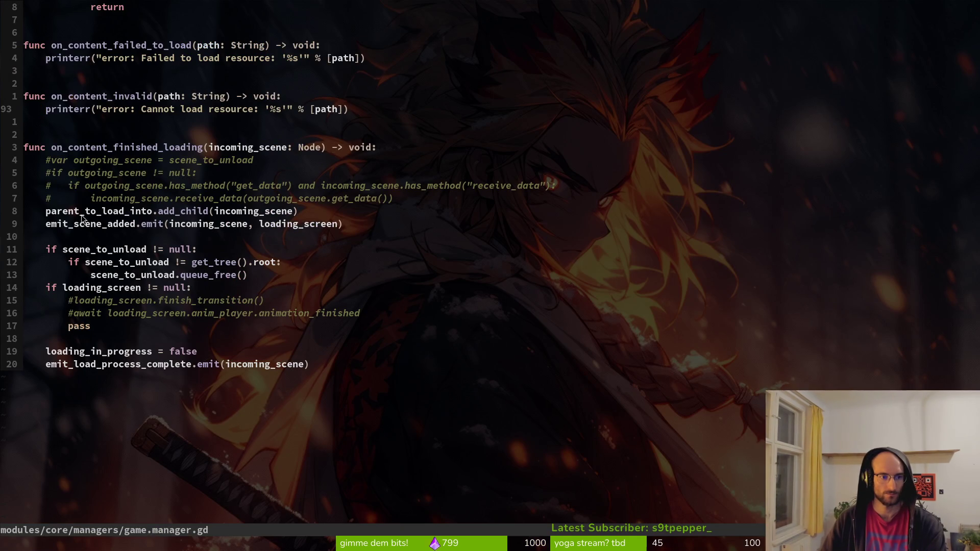
# Step: Replace pass under the loading_screen check with an indented queue_free() and save game.manager.gd
pyautogui.click(124, 329)
pyautogui.write('oqueue_free()')
pyautogui.hotkey('shift', 'v')
pyautogui.press('>')
pyautogui.press('k')
pyautogui.hotkey('shift', 'v')
pyautogui.press('Escape')
pyautogui.hotkey('shift', 'v')
pyautogui.write('d')
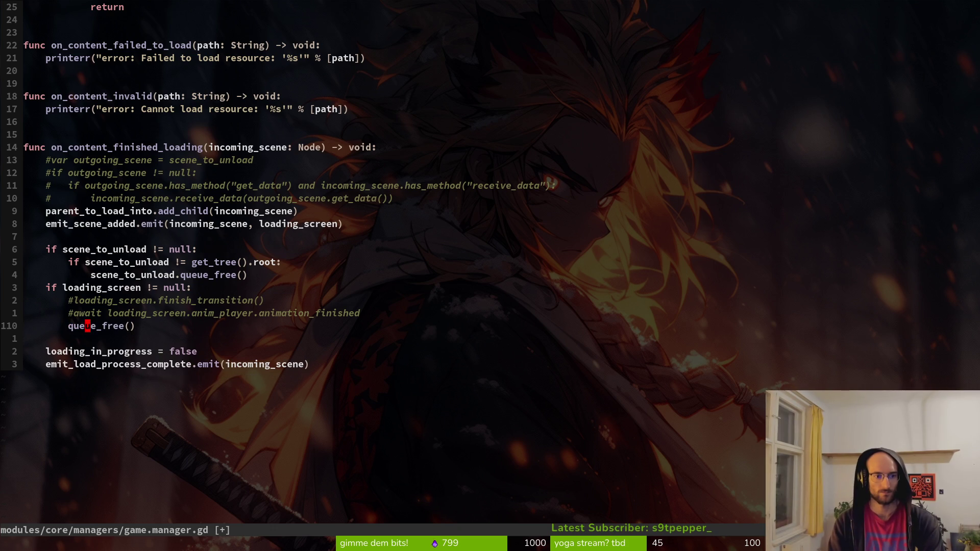
pyautogui.write(':w')
pyautogui.press('Return')
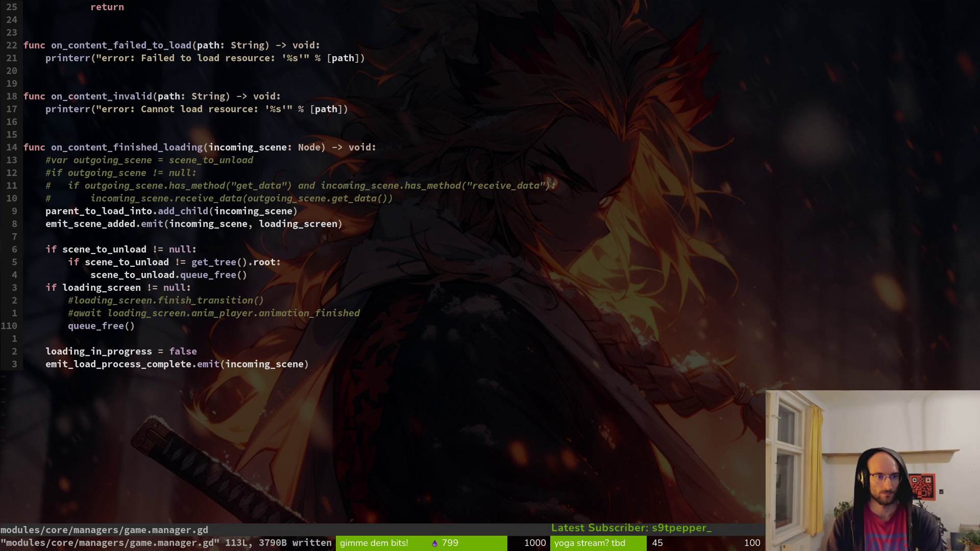
# Step: Search the project for the word parent_to_load_into
pyautogui.click(49, 211)
pyautogui.press('space')
pyautogui.press('f')
pyautogui.press('w')
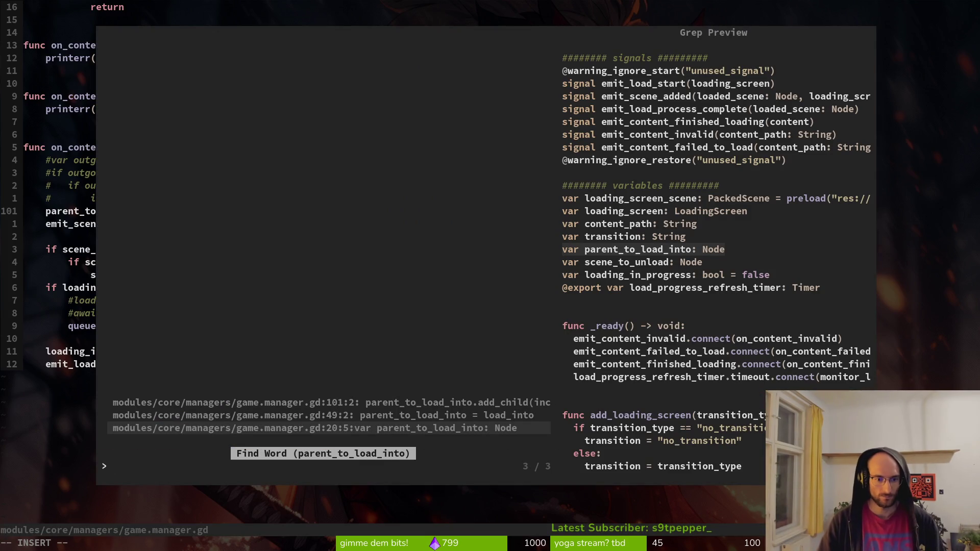
# Step: Preview the three parent_to_load_into matches and jump to the swap_scenes assignment on line 49
pyautogui.press('Up')
pyautogui.press('Up')
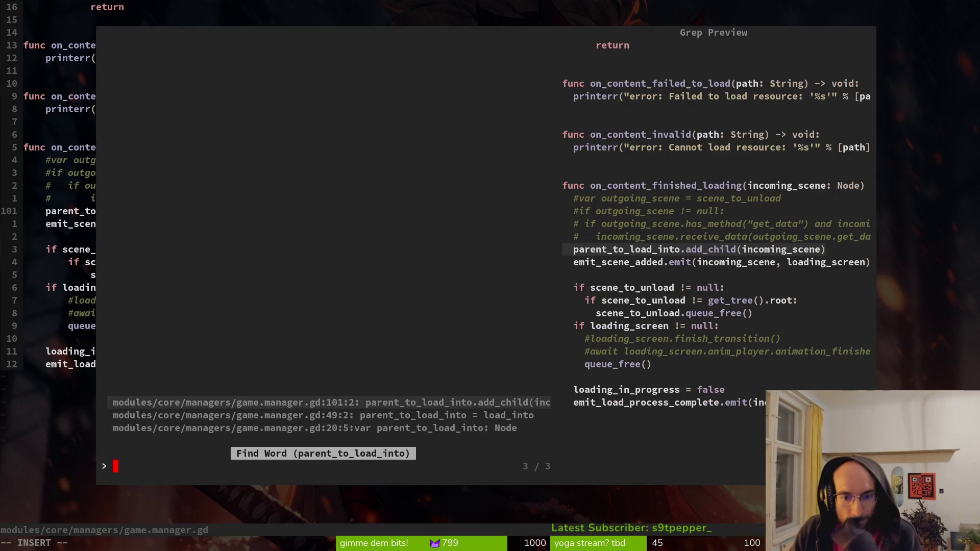
pyautogui.press('Down')
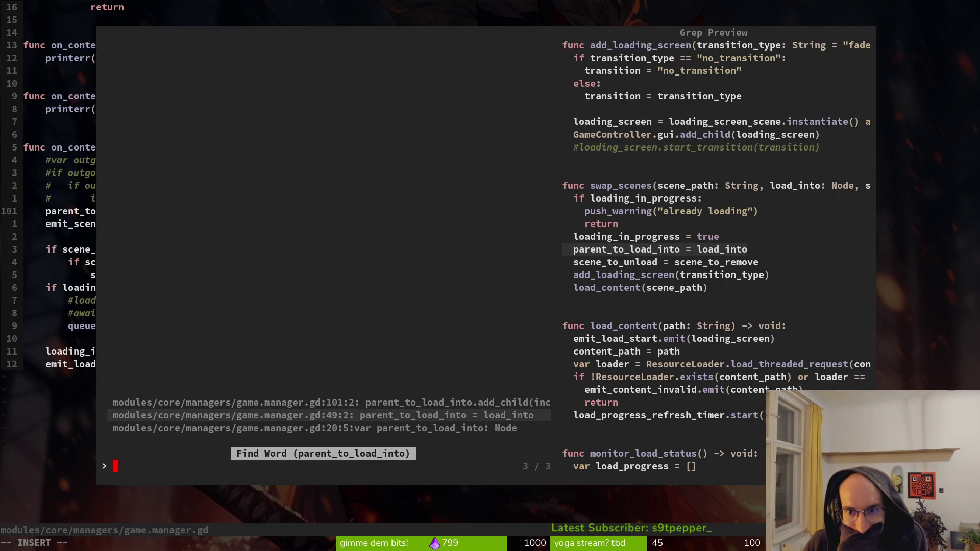
pyautogui.press('Up')
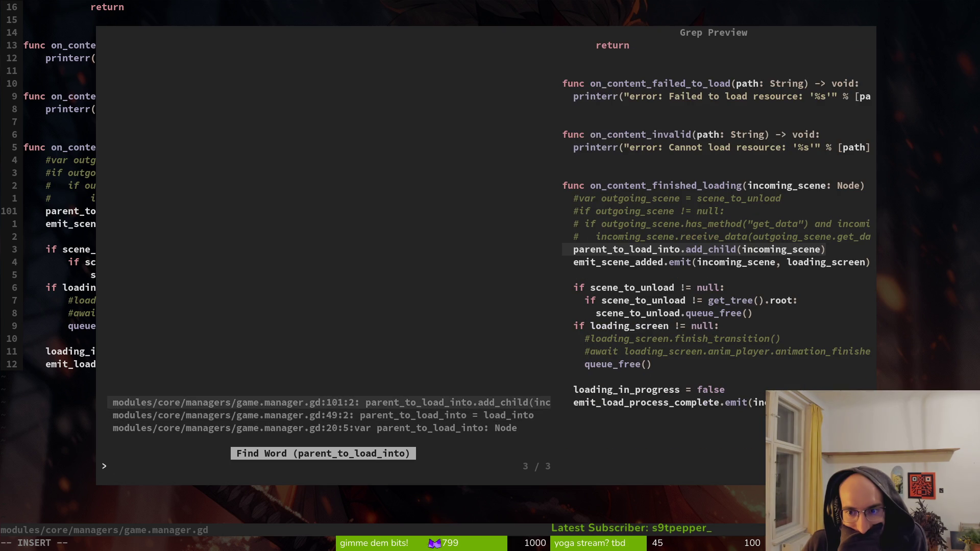
pyautogui.press('Down')
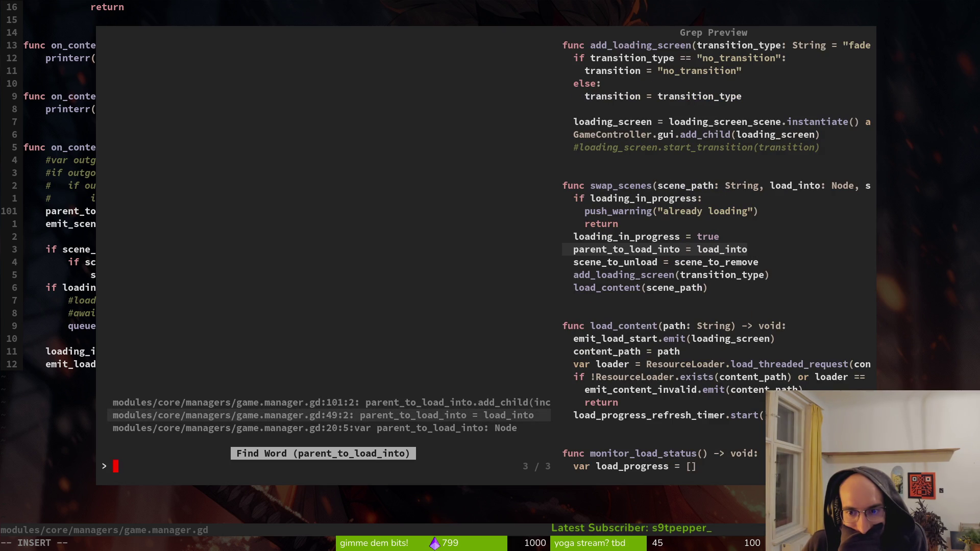
pyautogui.press('Down')
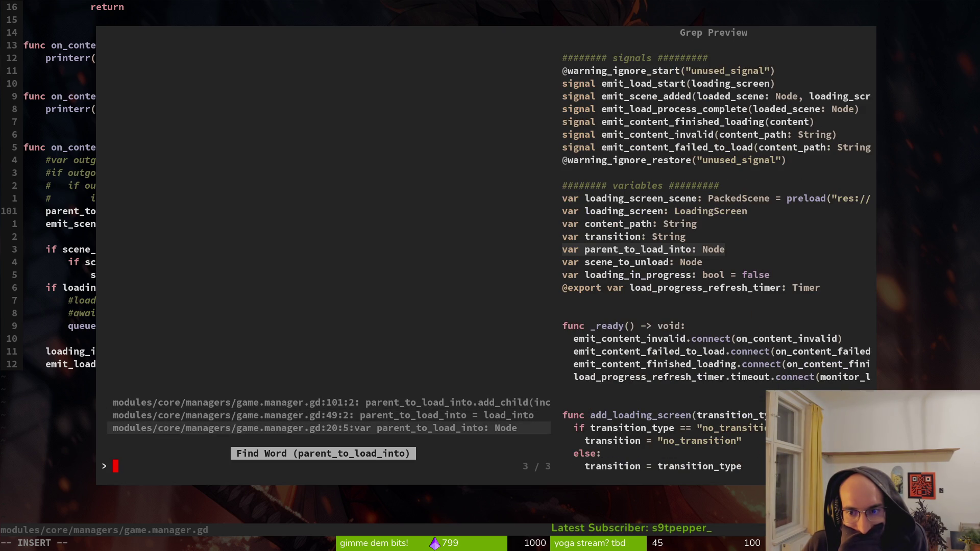
pyautogui.press('Up')
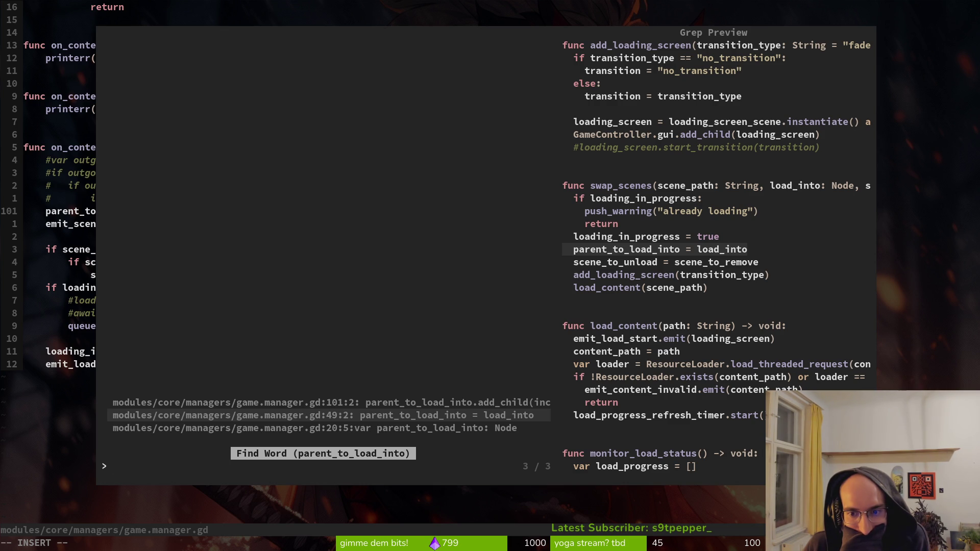
pyautogui.press('Return')
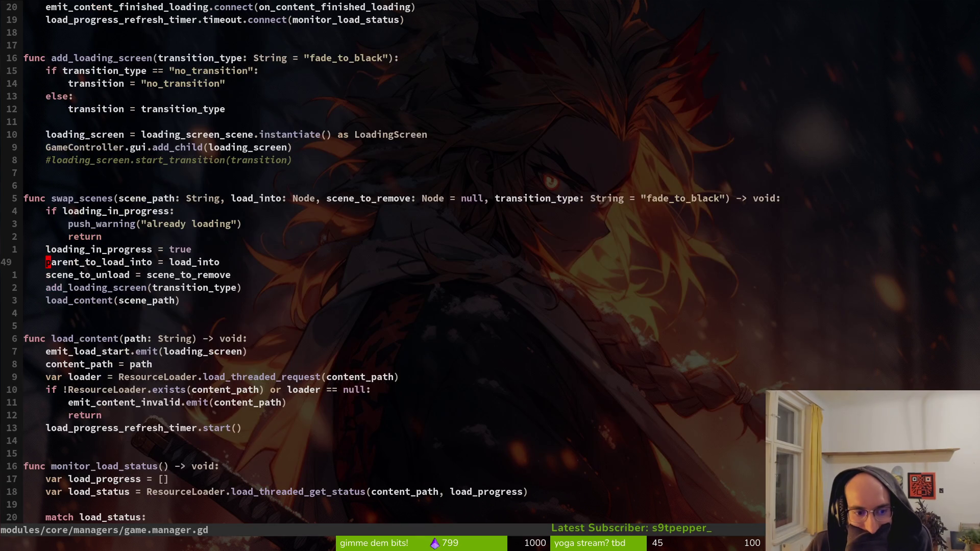
# Step: Page down game.manager.gd and search /scene_to_unload, stepping back to its line-50 assignment
pyautogui.hotkey('ctrl', 'd')
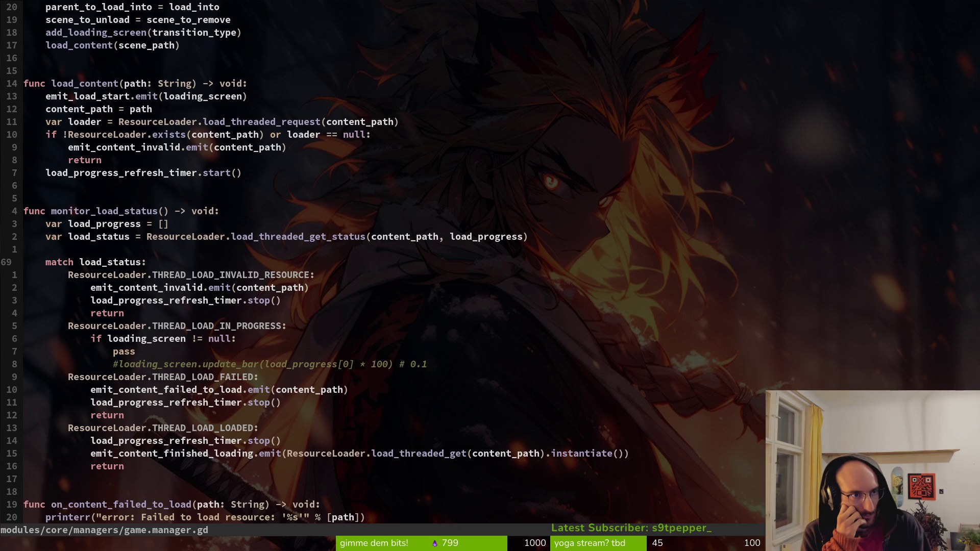
pyautogui.hotkey('ctrl', 'd')
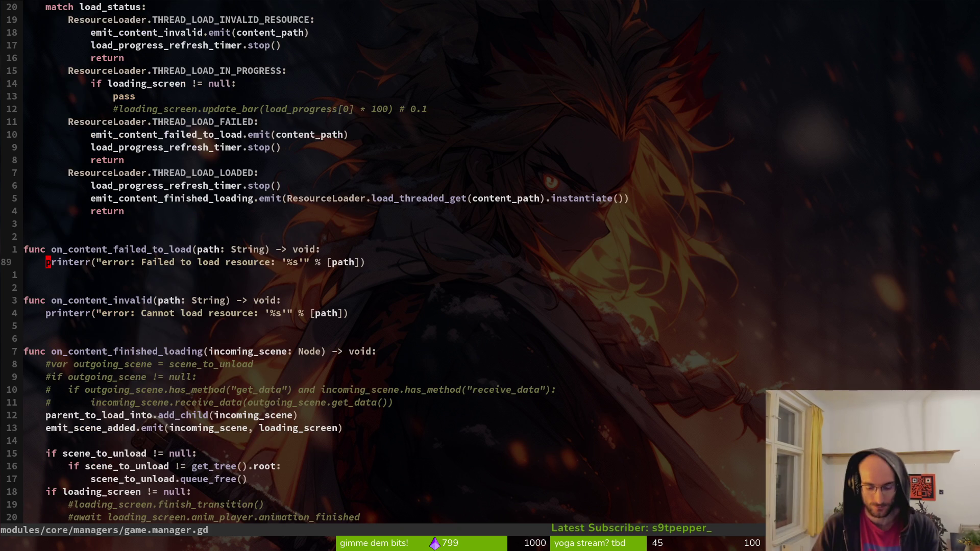
pyautogui.write('/scene_too_')
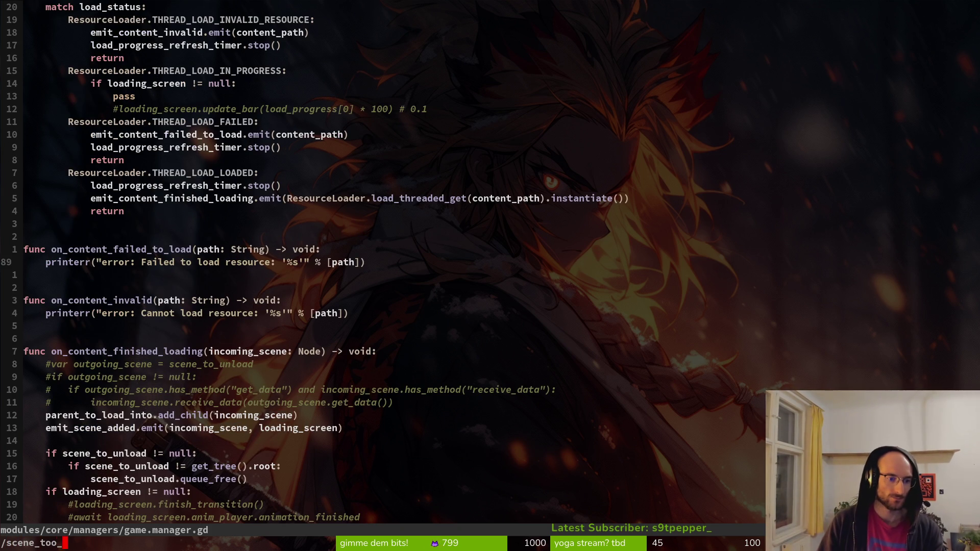
pyautogui.press('BackSpace')
pyautogui.press('BackSpace')
pyautogui.write('_unlo')
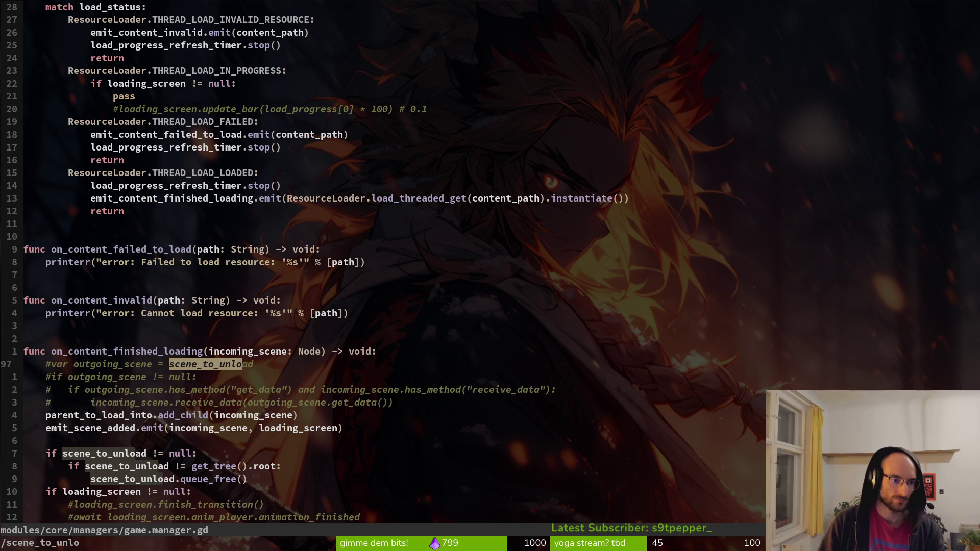
pyautogui.write('ad')
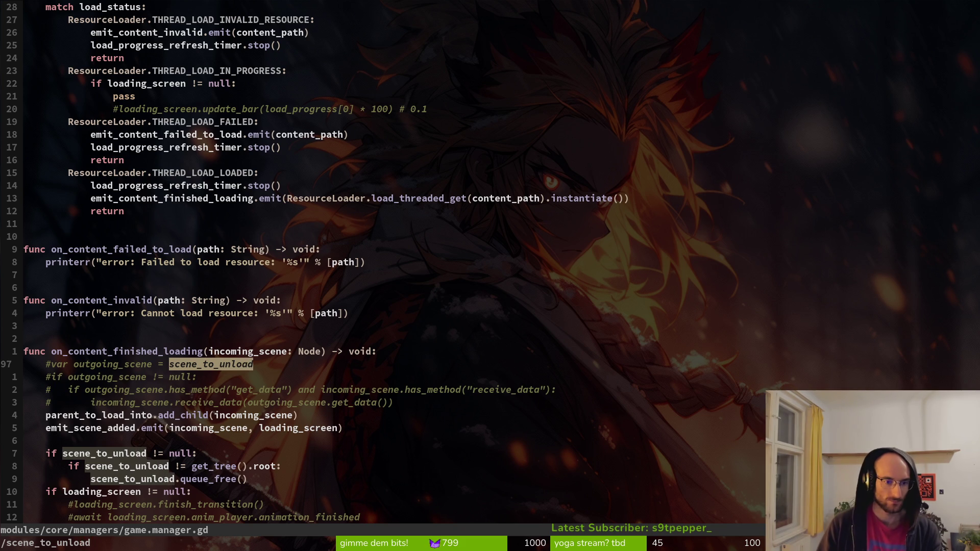
pyautogui.hotkey('ctrl', 't')
pyautogui.hotkey('ctrl', 't')
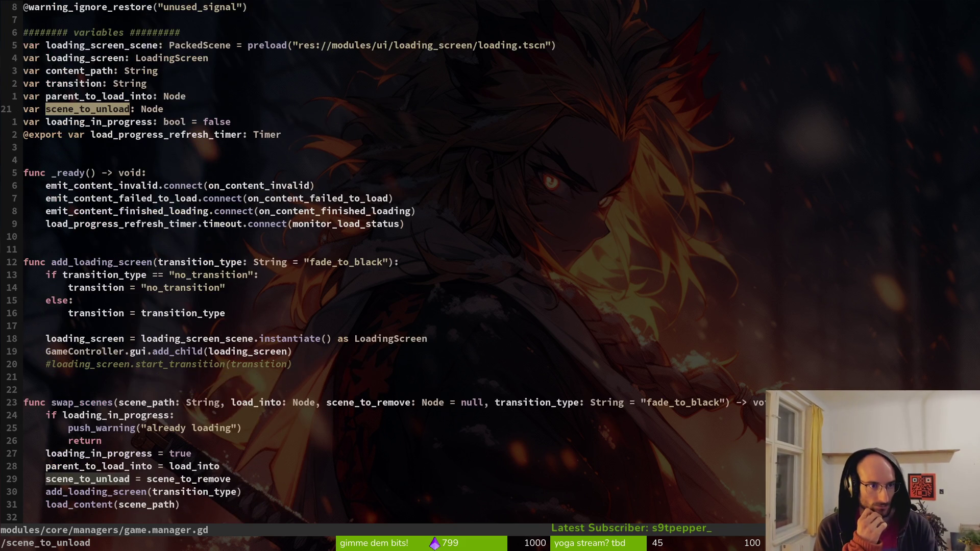
pyautogui.hotkey('ctrl', 't')
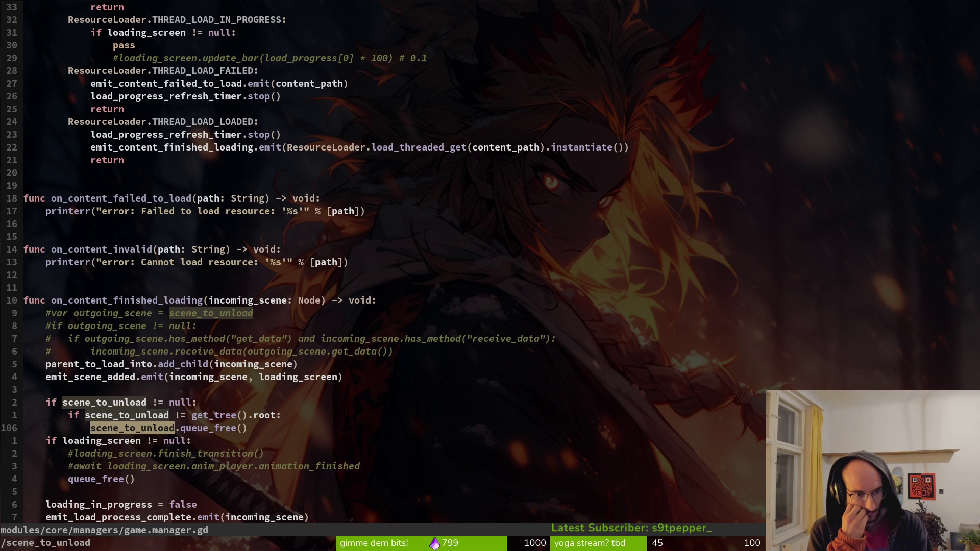
pyautogui.hotkey('ctrl', 't')
pyautogui.hotkey('ctrl', 't')
pyautogui.hotkey('ctrl', 't')
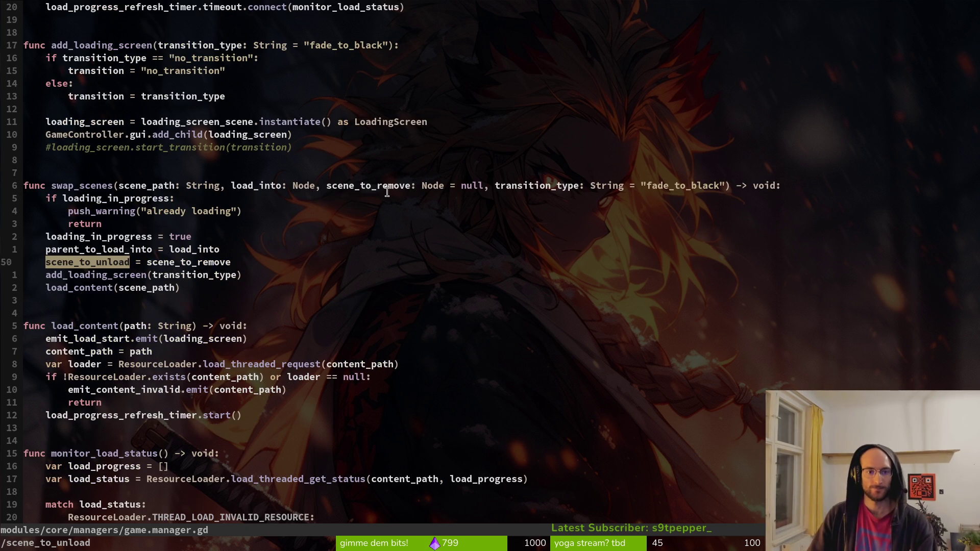
pyautogui.press('Return')
pyautogui.hotkey('ctrl', 'd')
# Step: Open game.controller.gd and move to the end of its swap_scenes call
pyautogui.hotkey('ctrl', 'p')
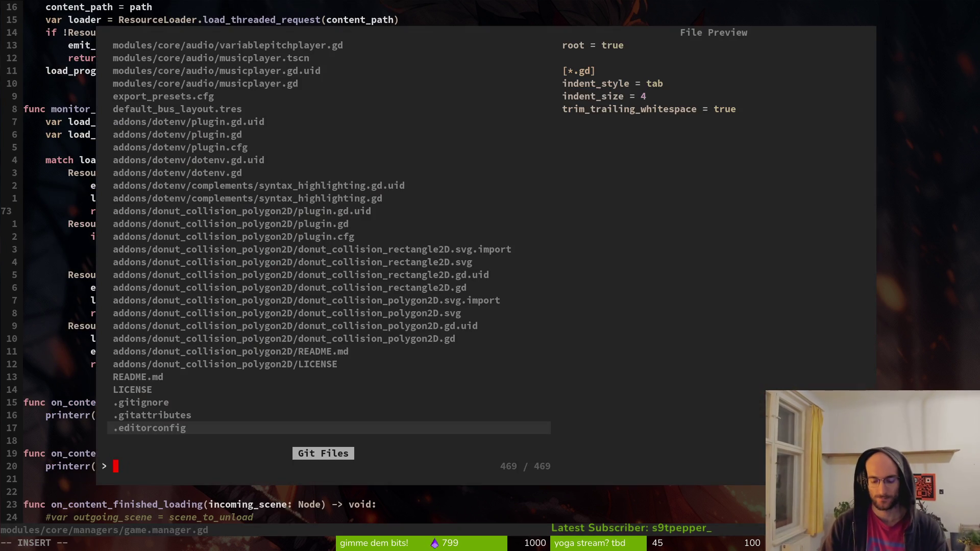
pyautogui.write('ga')
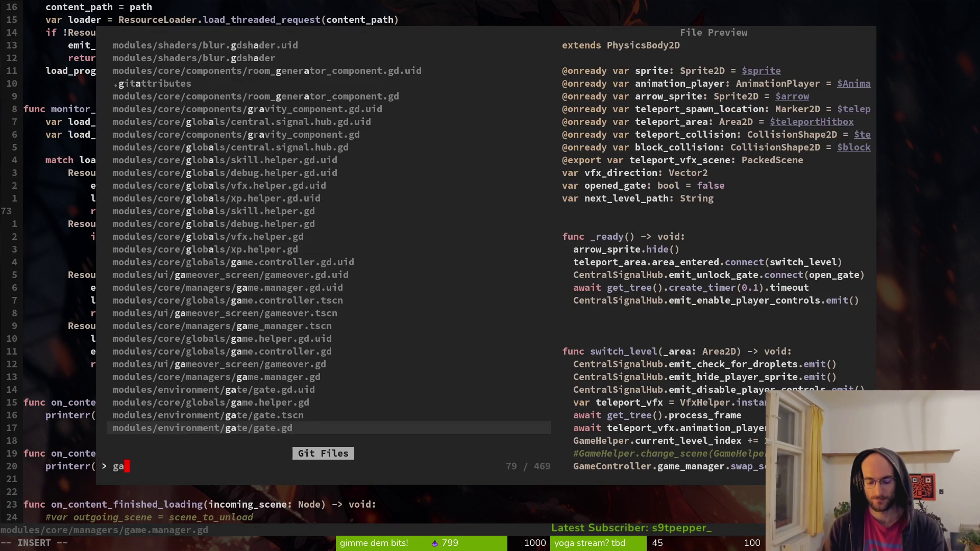
pyautogui.write('con')
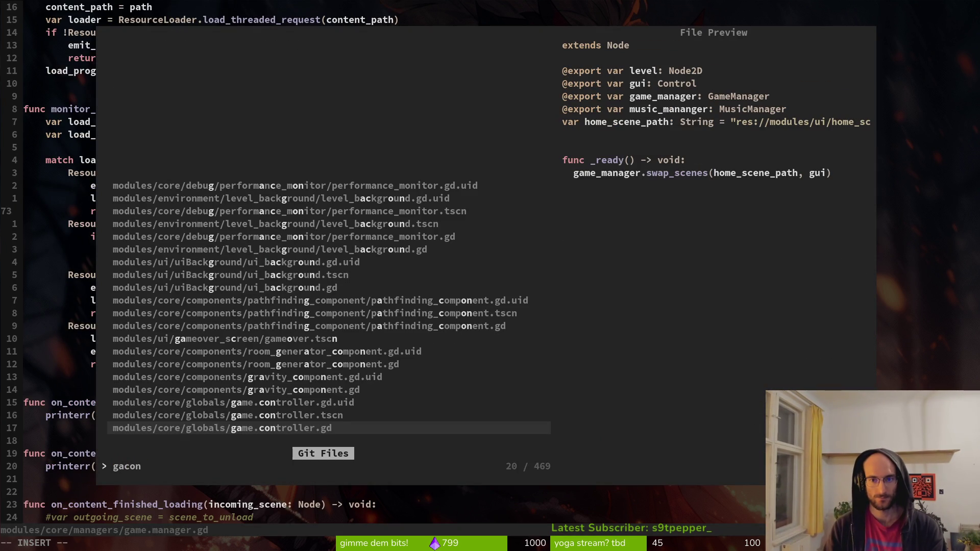
pyautogui.press('Return')
pyautogui.press('j')
pyautogui.press('j')
pyautogui.press('j')
pyautogui.press('j')
pyautogui.press('j')
pyautogui.press('j')
pyautogui.press('w')
pyautogui.press('w')
pyautogui.press('w')
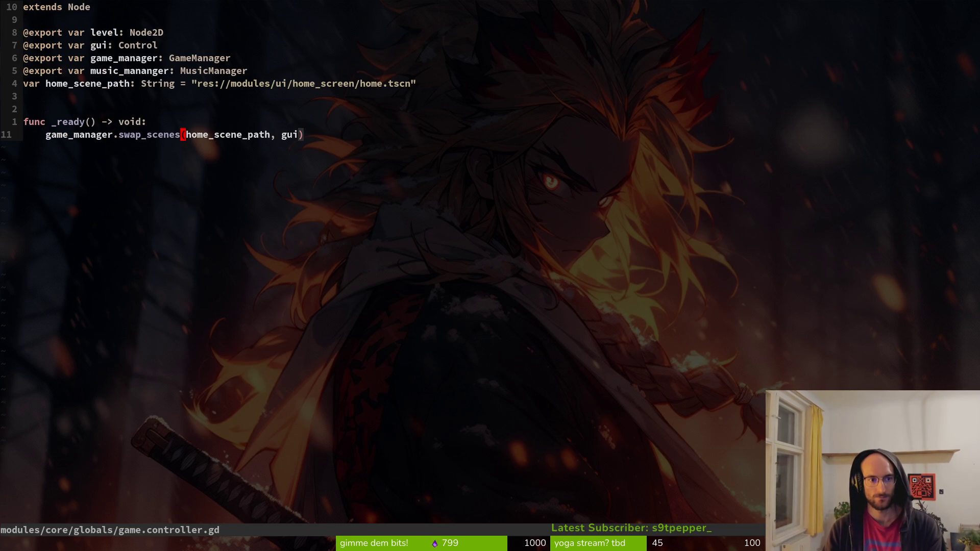
# Step: Try adding an argument after gui, remove it again, and save swap_scenes(home_scene_path, gui) unchanged
pyautogui.write('i,')
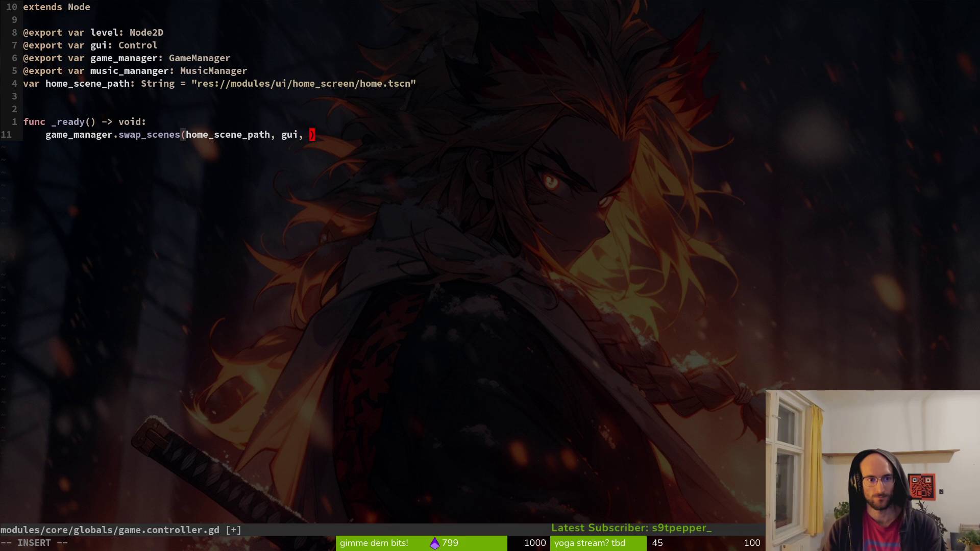
pyautogui.press('Escape')
pyautogui.press('s')
pyautogui.press('Escape')
pyautogui.press('x')
pyautogui.press('i')
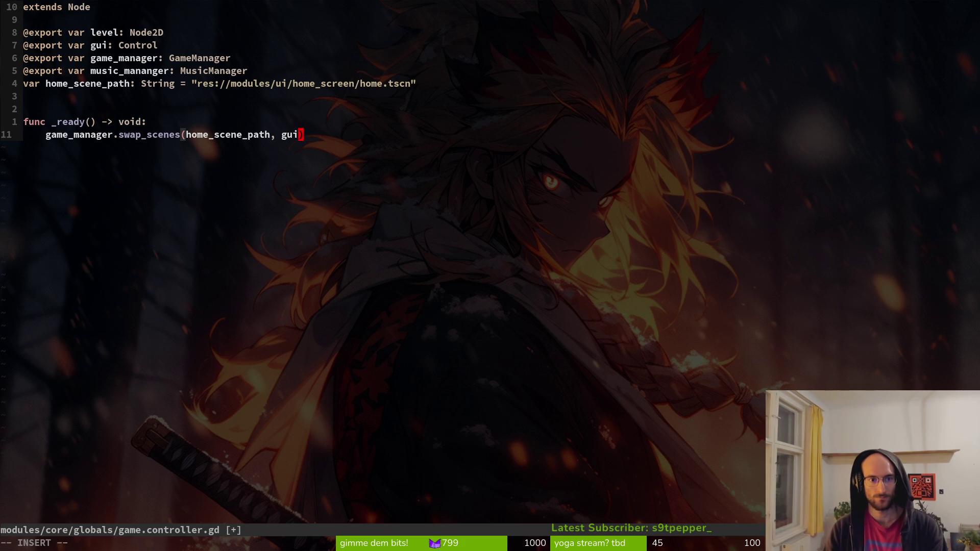
pyautogui.press('Escape')
pyautogui.write(':w')
pyautogui.press('Return')
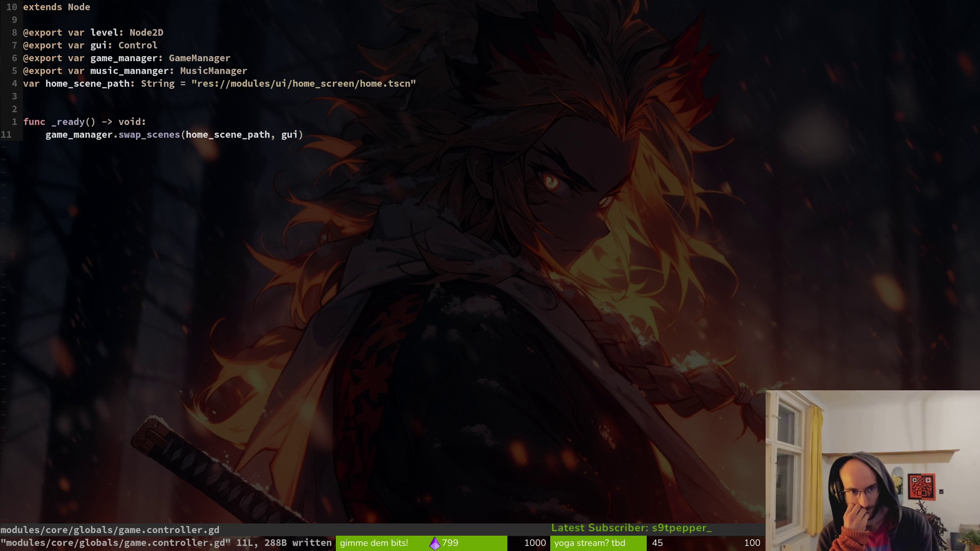
pyautogui.hotkey('alt', 'Tab')
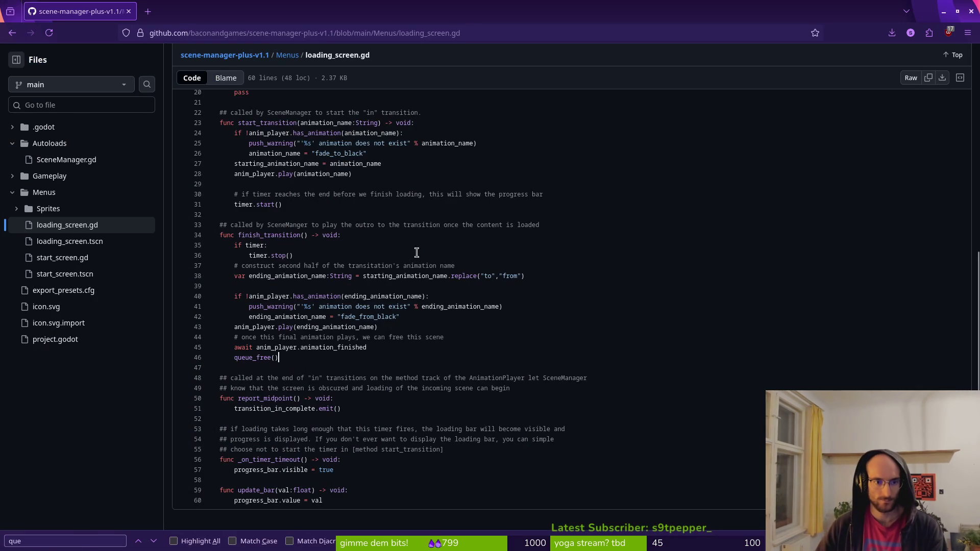
# Step: Open Menus/start_screen.gd and select the null argument in its no-unload swap_scenes example
pyautogui.click(293, 59)
pyautogui.hotkey('alt', 'Left')
pyautogui.hotkey('alt', 'Right')
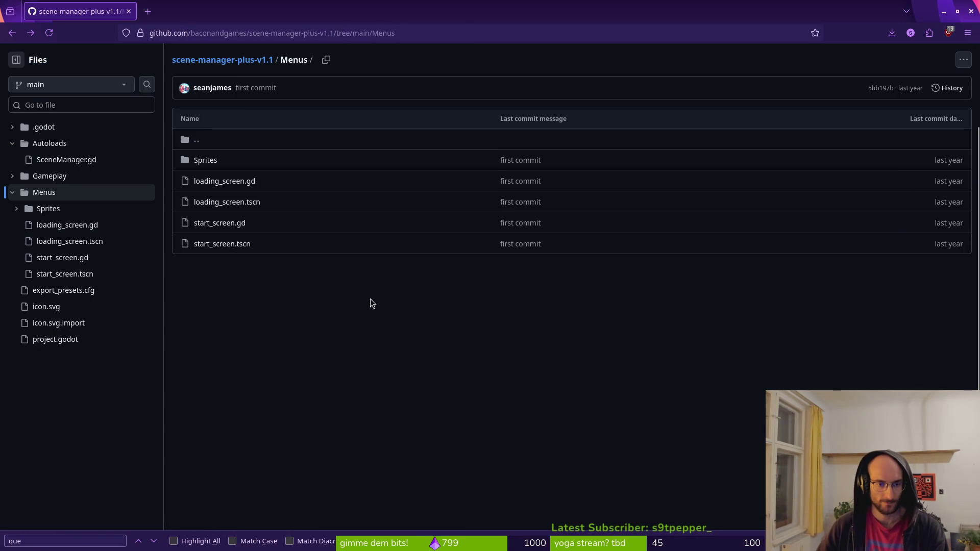
pyautogui.click(226, 225)
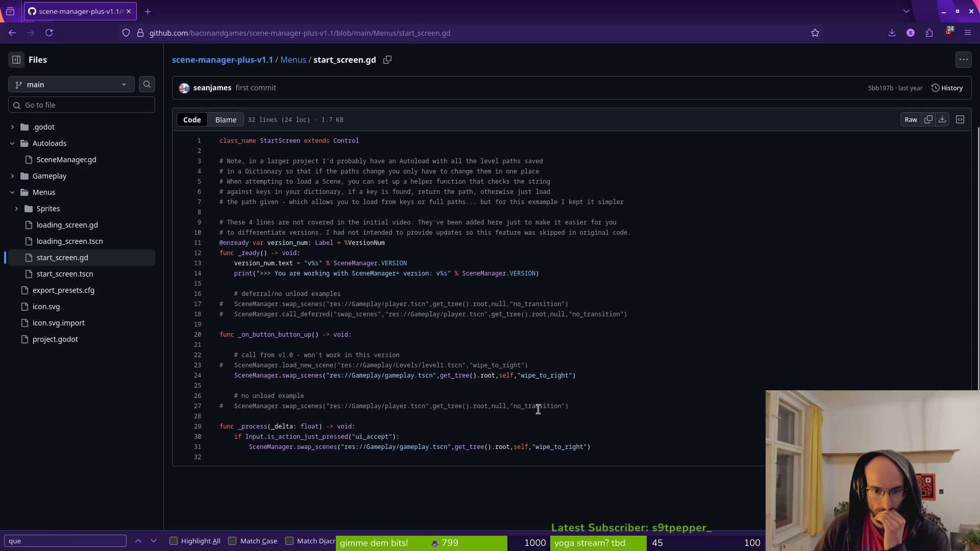
pyautogui.click(492, 419)
pyautogui.hotkey('alt', 'Tab')
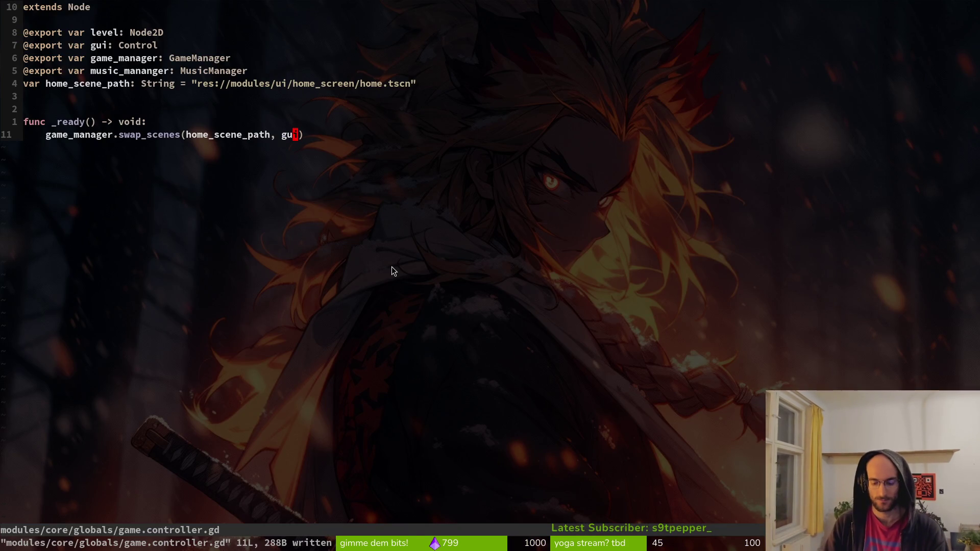
# Step: Open game.manager.gd and scroll through its swap_scenes function
pyautogui.hotkey('ctrl', 'p')
pyautogui.write('gammanager')
pyautogui.press('Up')
pyautogui.press('Return')
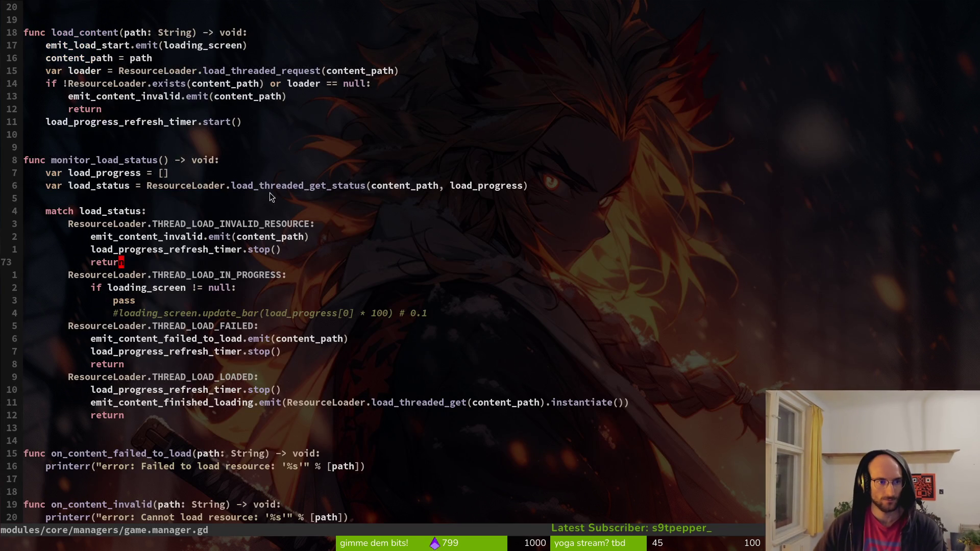
pyautogui.scroll(10, 176, 320)
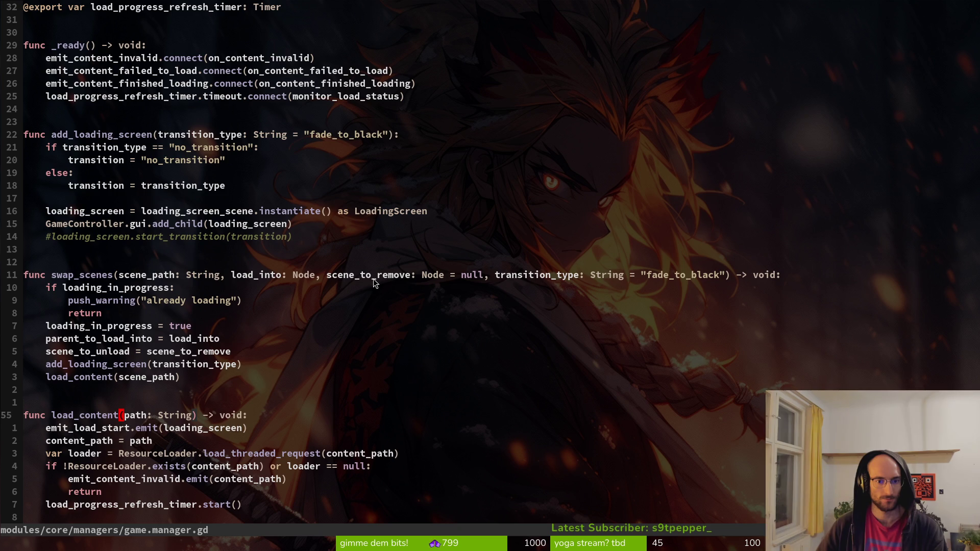
pyautogui.scroll(8, 322, 283)
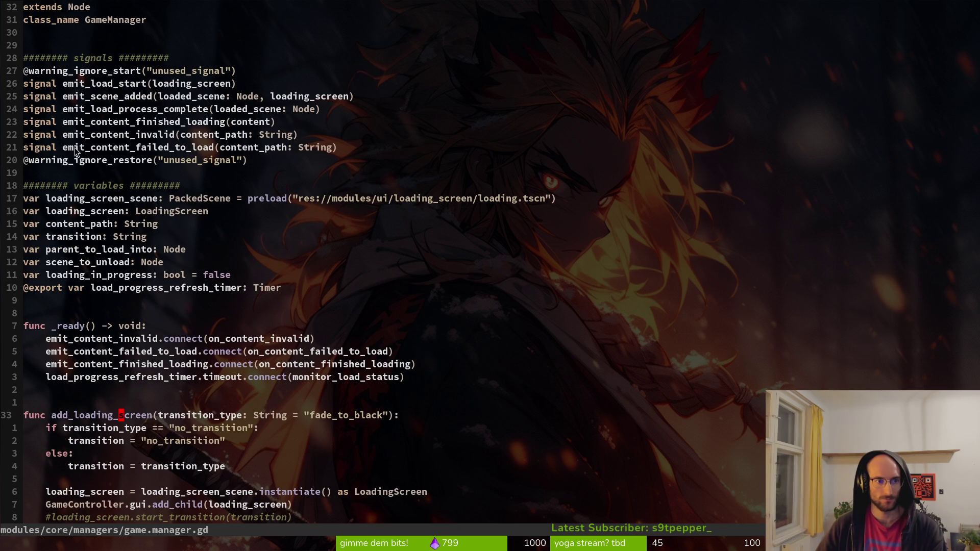
pyautogui.scroll(-9, 245, 314)
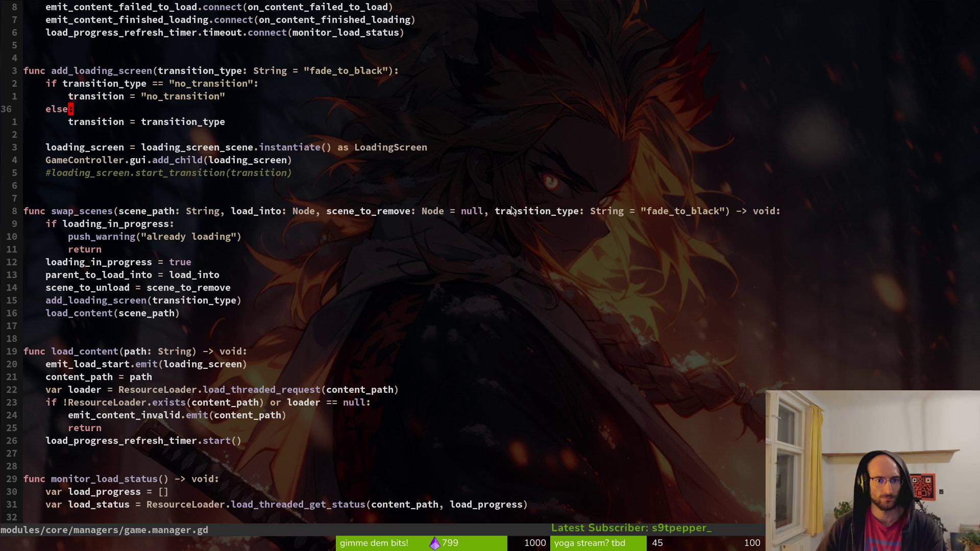
pyautogui.hotkey('alt', 'Tab')
pyautogui.hotkey('alt', 'Tab')
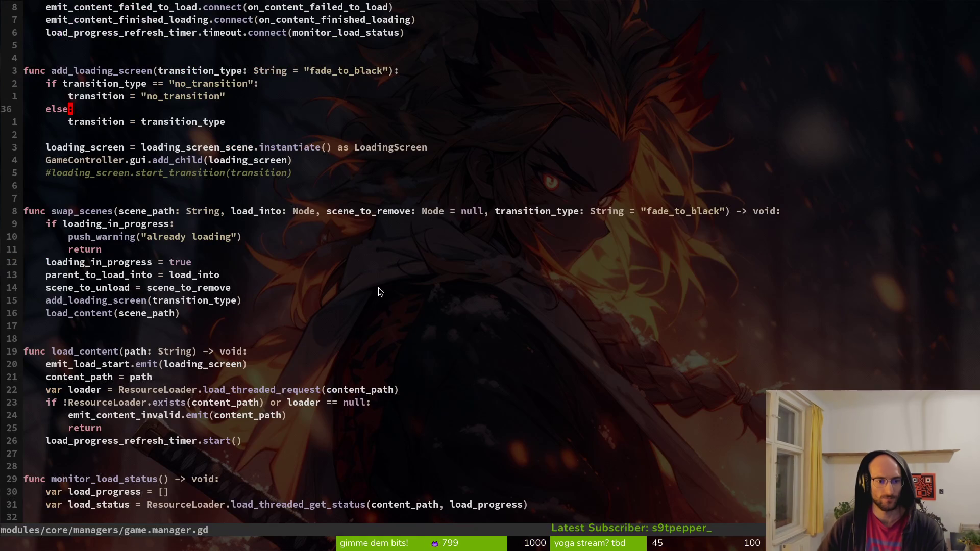
# Step: Open game.controller.gd, check the swap_scenes call line and save it unchanged
pyautogui.hotkey('ctrl', 'p')
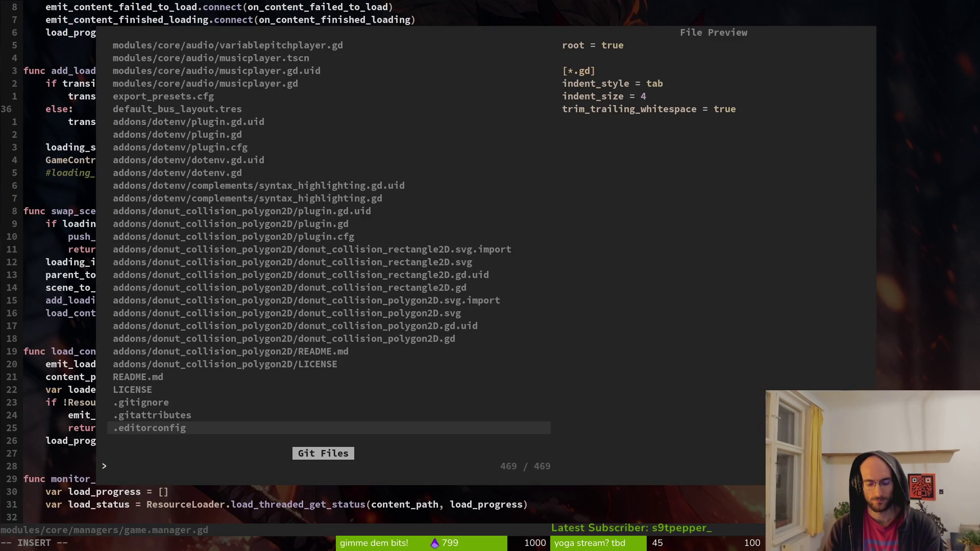
pyautogui.write('gamcon')
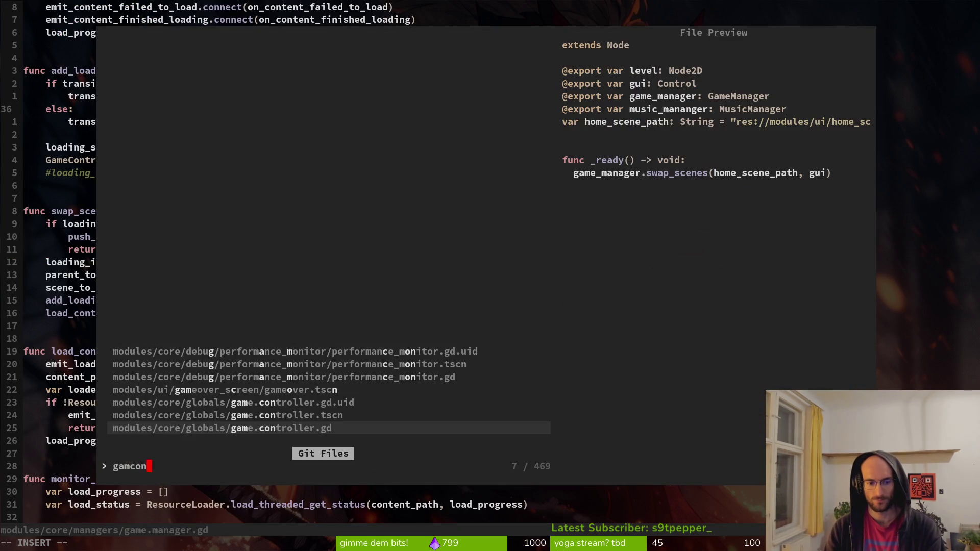
pyautogui.press('Return')
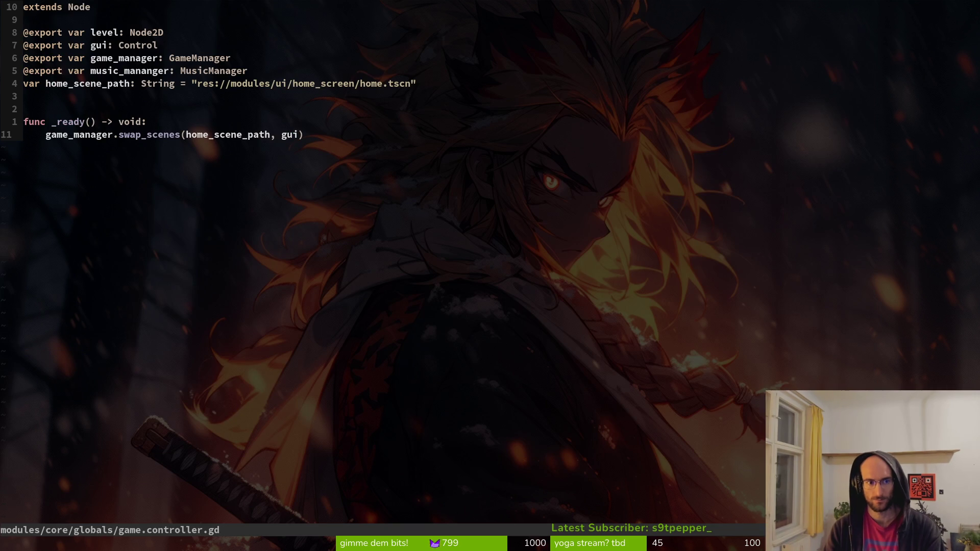
pyautogui.hotkey('shift', 'v')
pyautogui.press('Escape')
pyautogui.press('$')
pyautogui.hotkey('ctrl', 's')
# Step: Run the pollen project from Godot with F5
pyautogui.hotkey('alt', 'Tab')
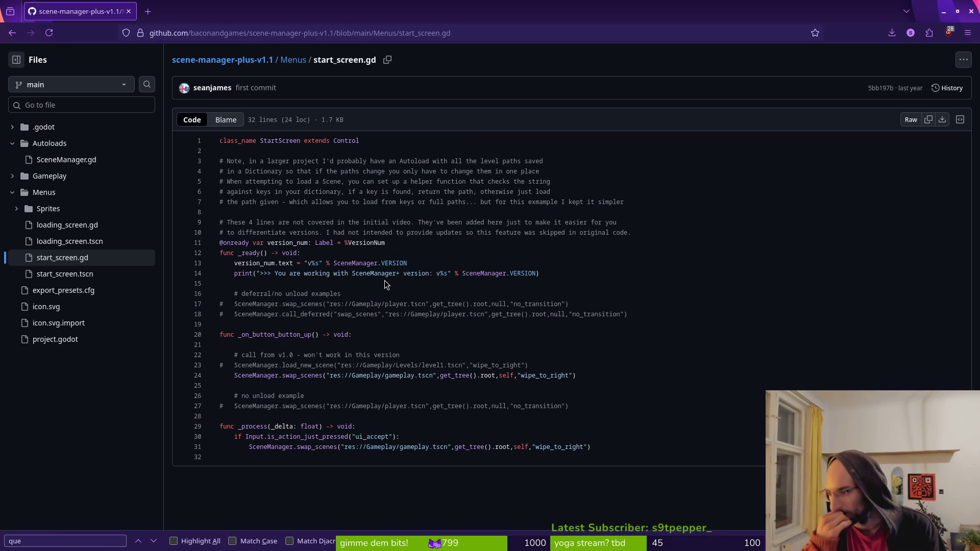
pyautogui.hotkey('alt', 'Tab')
pyautogui.press('F5')
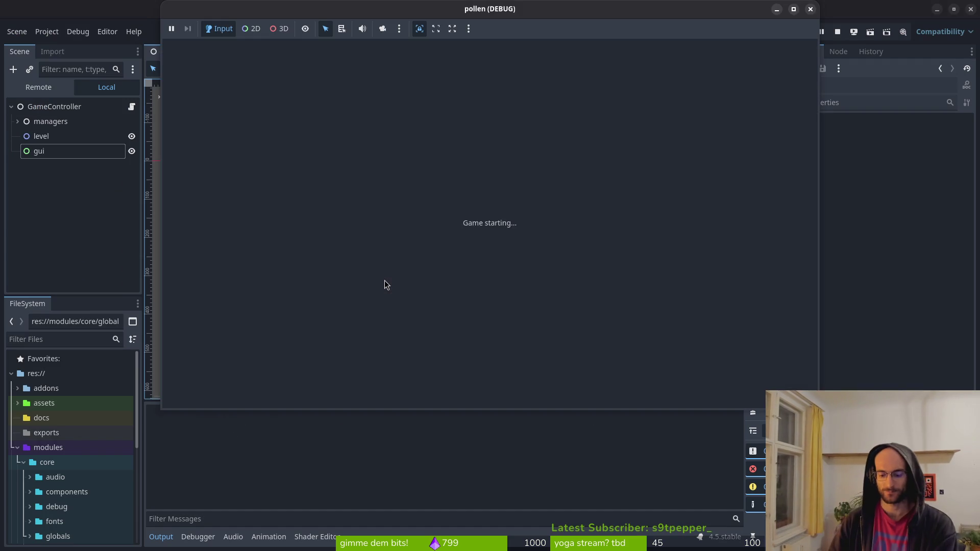
# Step: Read the debugger's 'previously freed' swap_scenes error at home.gd:24, then switch to the reference code
pyautogui.press('Return')
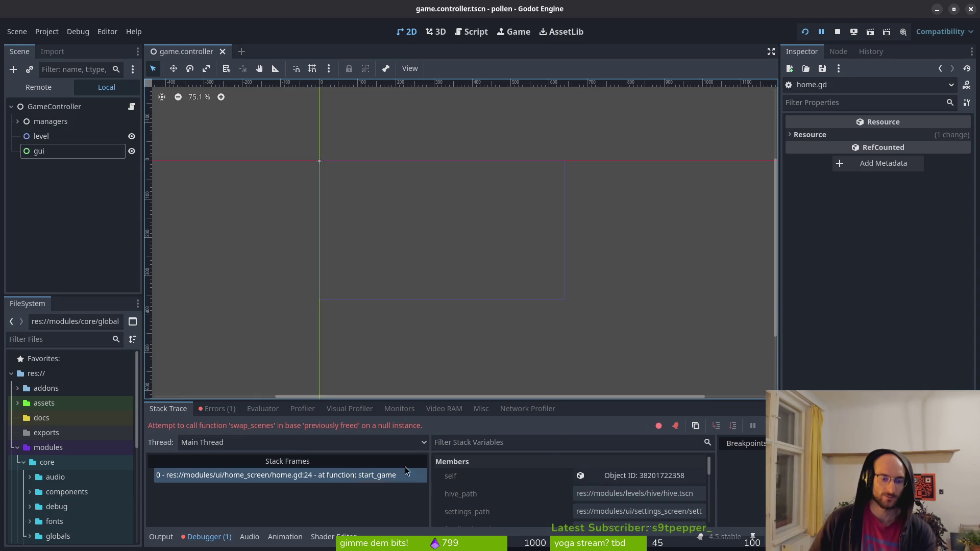
pyautogui.hotkey('alt', 'Tab')
pyautogui.hotkey('alt', 'Tab')
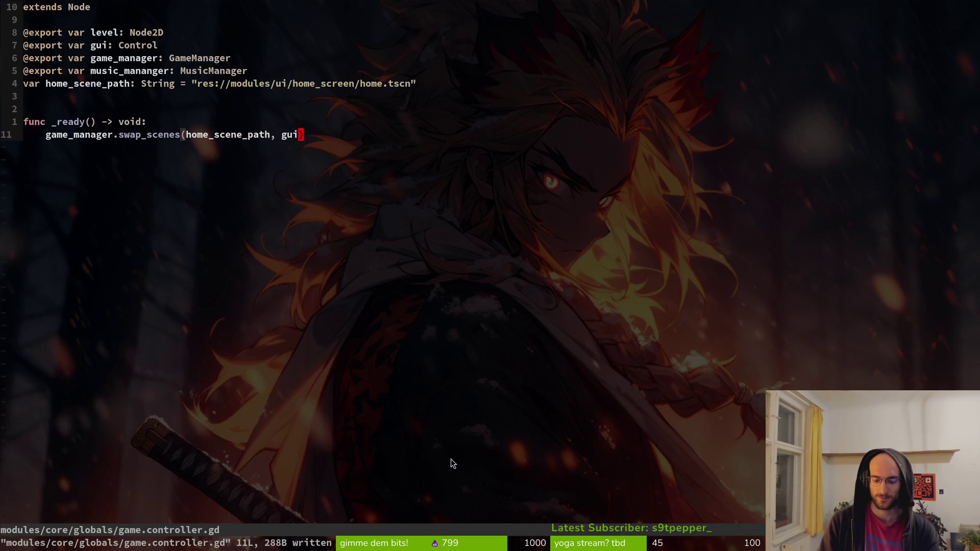
# Step: Return to game.manager.gd and undo then redo the last edit
pyautogui.hotkey('ctrl', '6')
pyautogui.press('u')
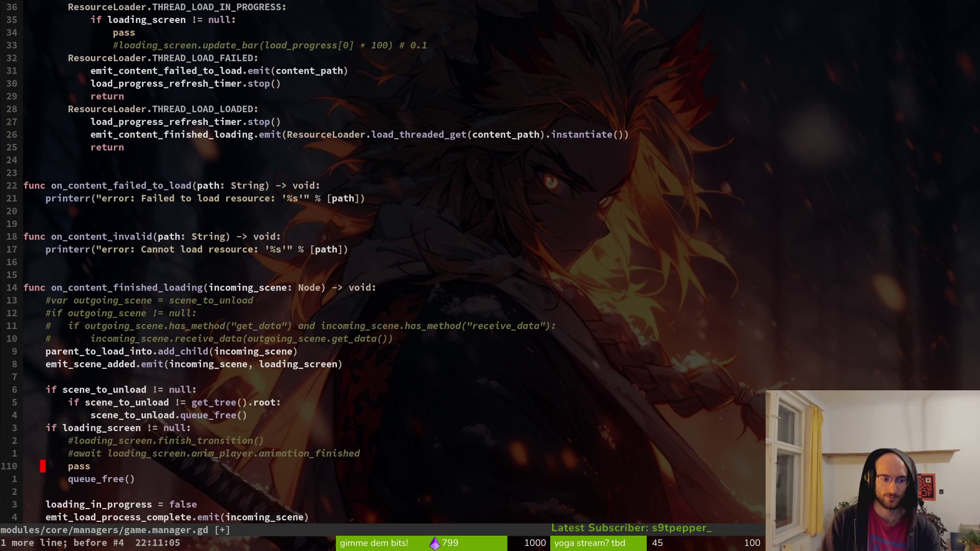
pyautogui.press('u')
pyautogui.hotkey('ctrl', 'r')
pyautogui.hotkey('ctrl', 'r')
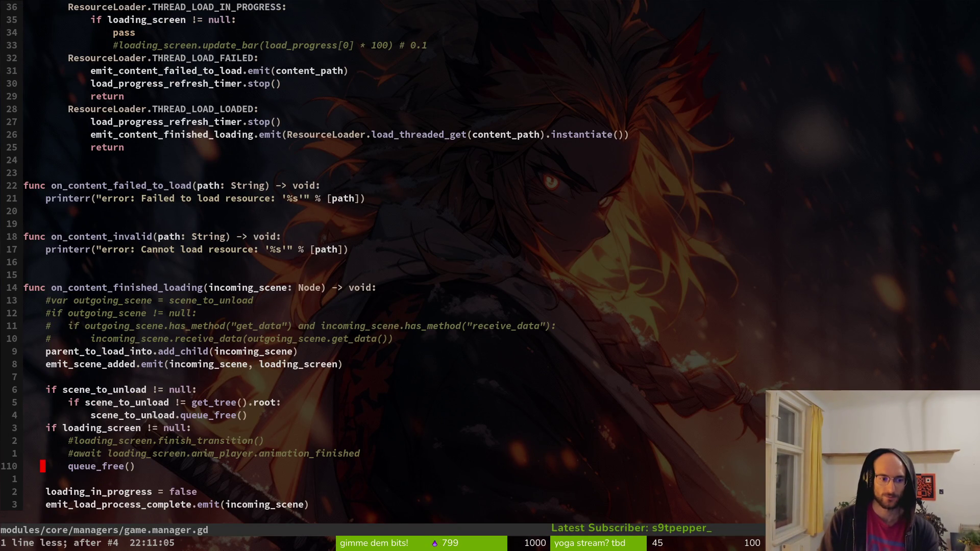
# Step: Open home.gd through the file finder and jump to line 24
pyautogui.hotkey('ctrl', 'p')
pyautogui.write('home')
pyautogui.press('Return')
pyautogui.write('4')
pyautogui.press('Return')
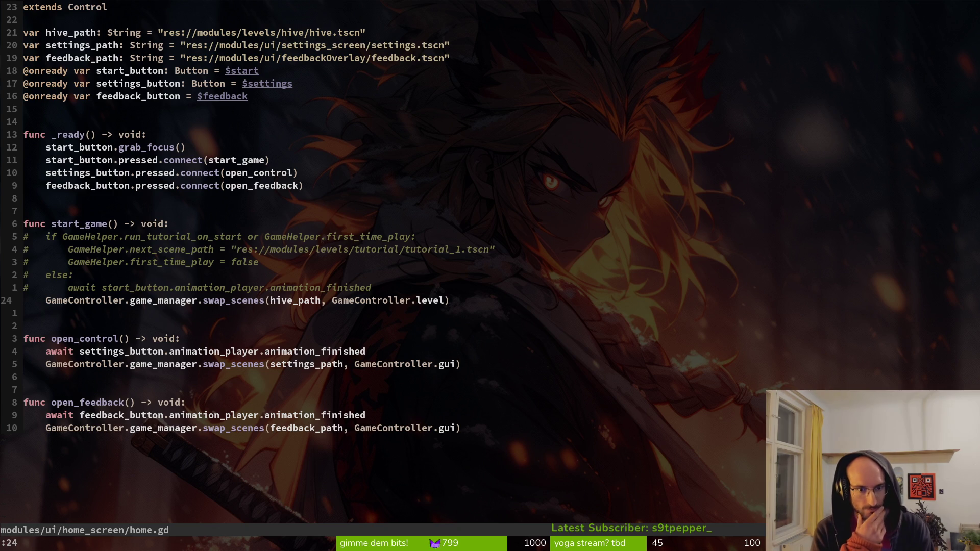
# Step: Compare against the GitHub reference, stop the game, and inspect the swap_scenes null-instance error in Errors
pyautogui.hotkey('alt', 'Tab')
pyautogui.hotkey('alt', 'Tab')
pyautogui.hotkey('alt', 'Tab')
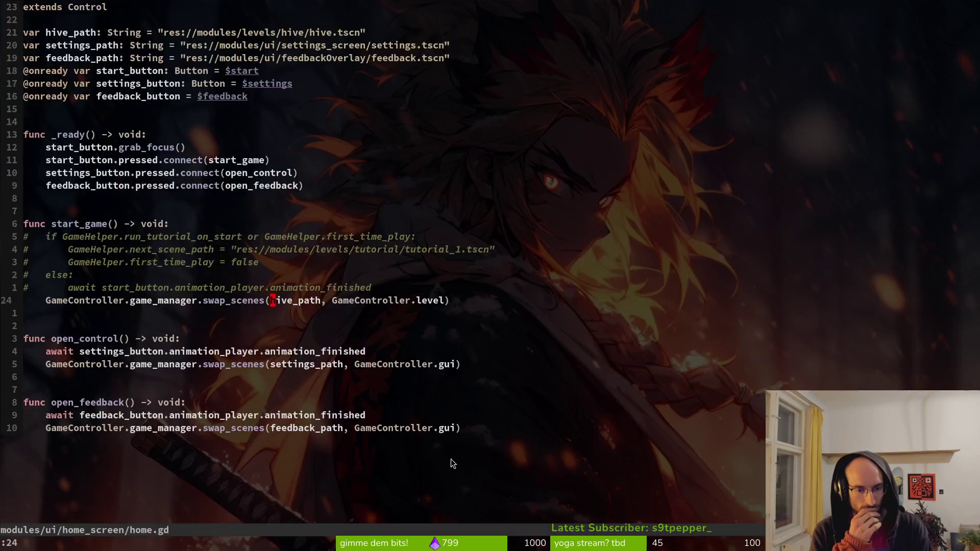
pyautogui.hotkey('alt', 'Tab')
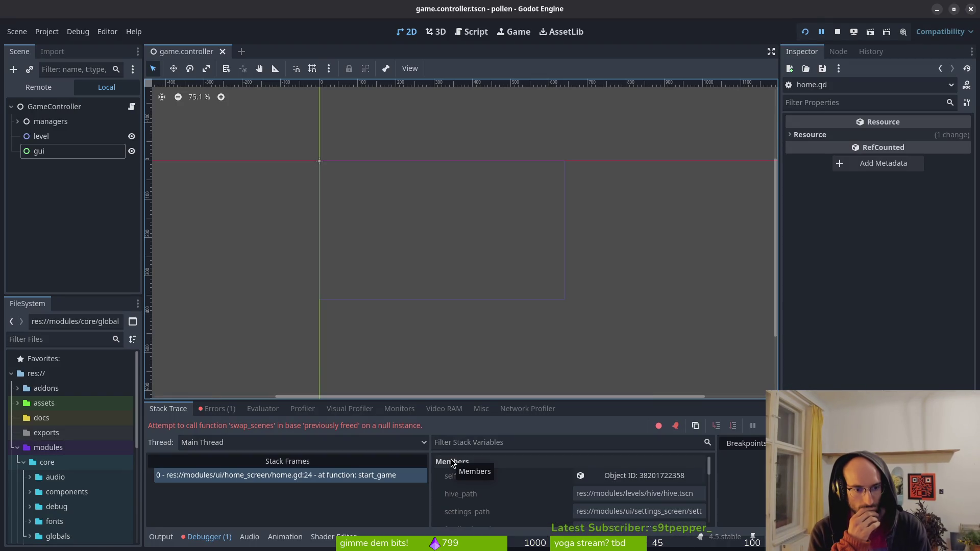
pyautogui.hotkey('alt', 'Tab')
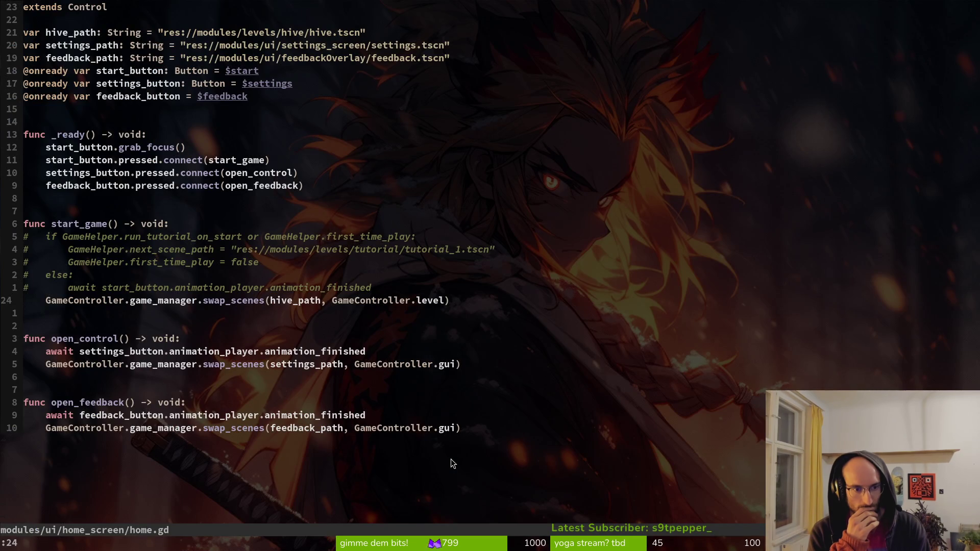
pyautogui.hotkey('alt', 'Tab')
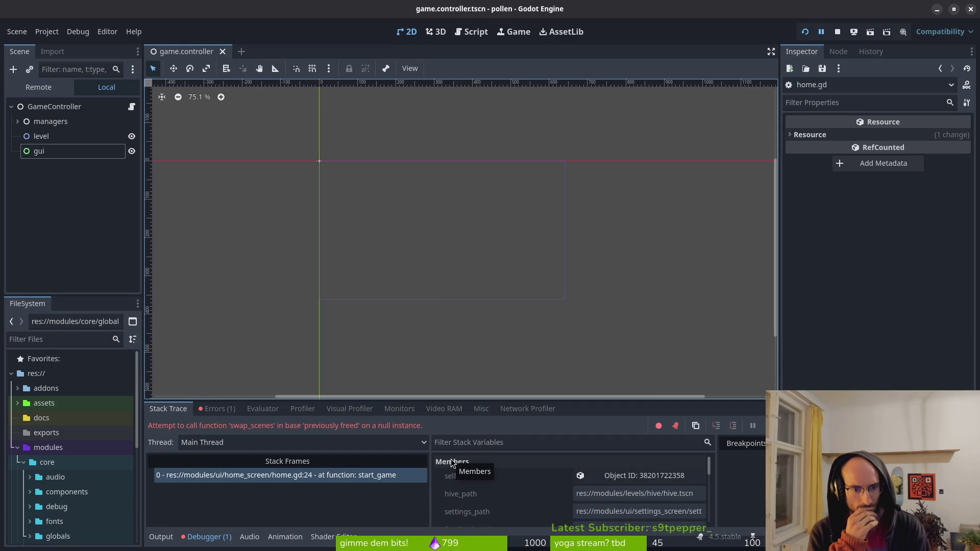
pyautogui.press('F8')
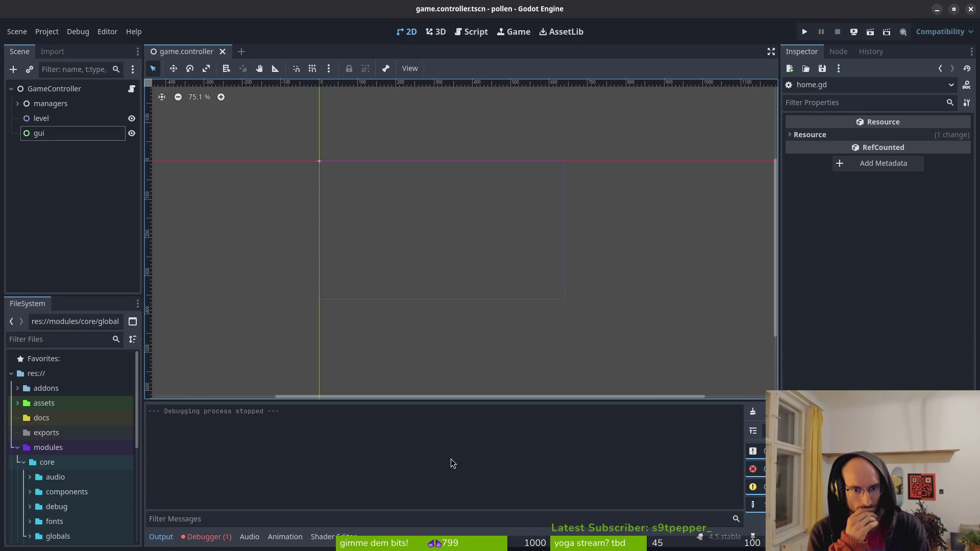
pyautogui.click(207, 537)
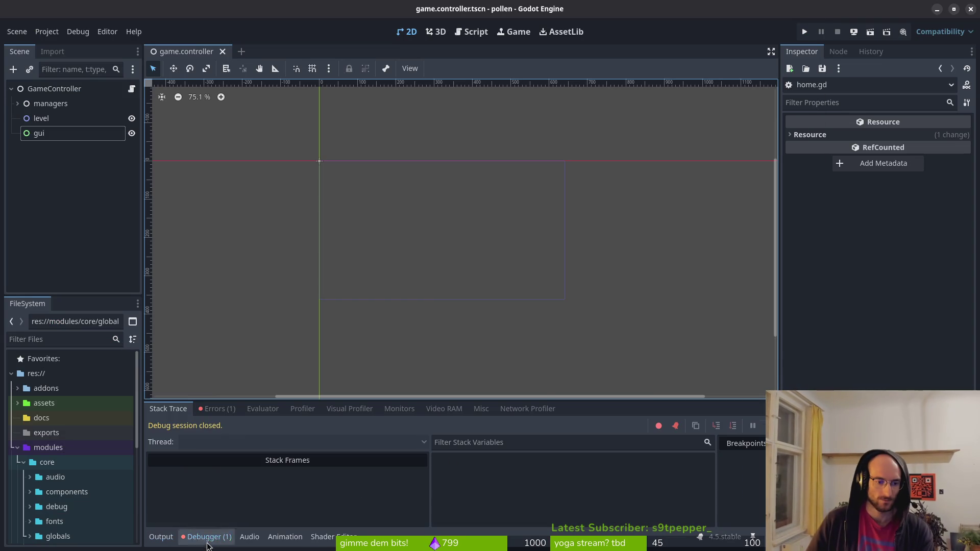
pyautogui.click(217, 409)
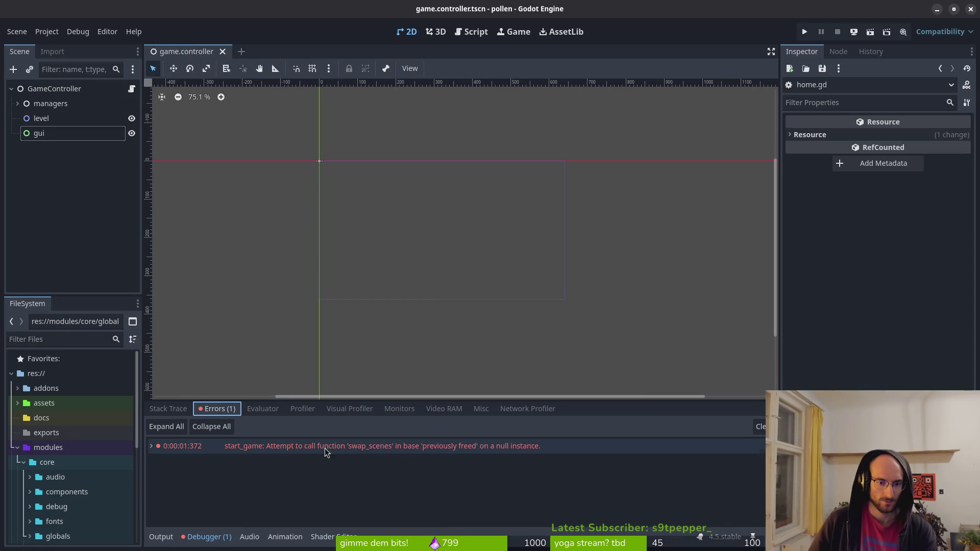
pyautogui.click(484, 455)
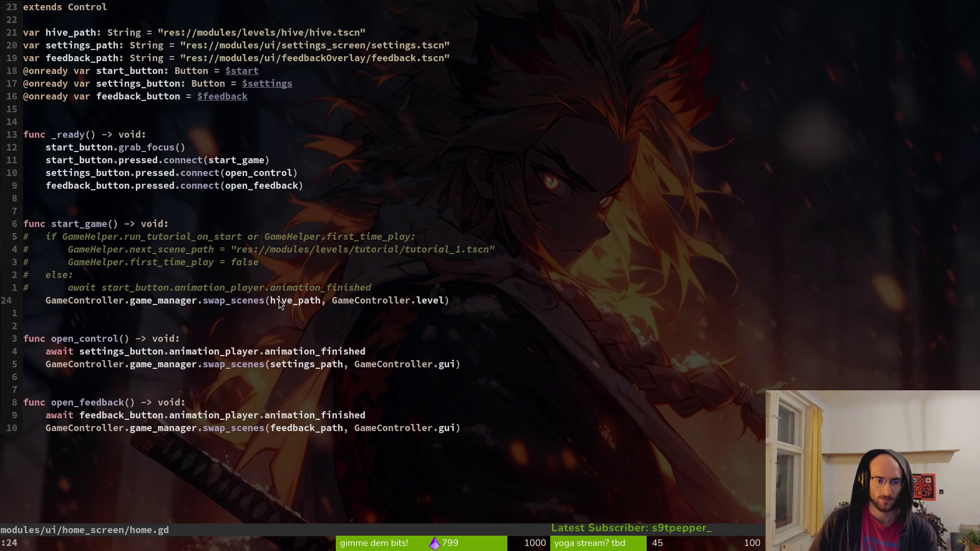
# Step: Replace queue_free() with pass in game.manager.gd, save, and relaunch pollen
pyautogui.press('c')
pyautogui.press('c')
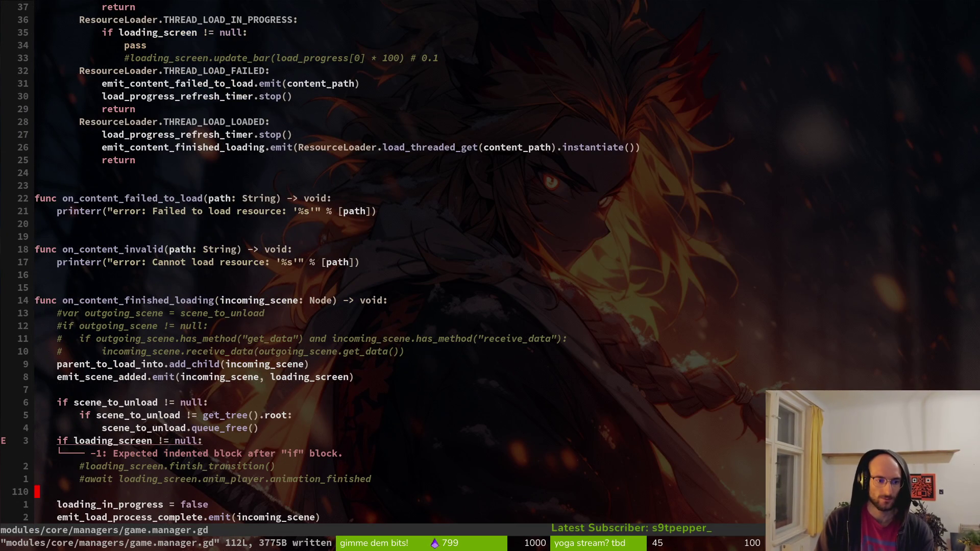
pyautogui.write('pass')
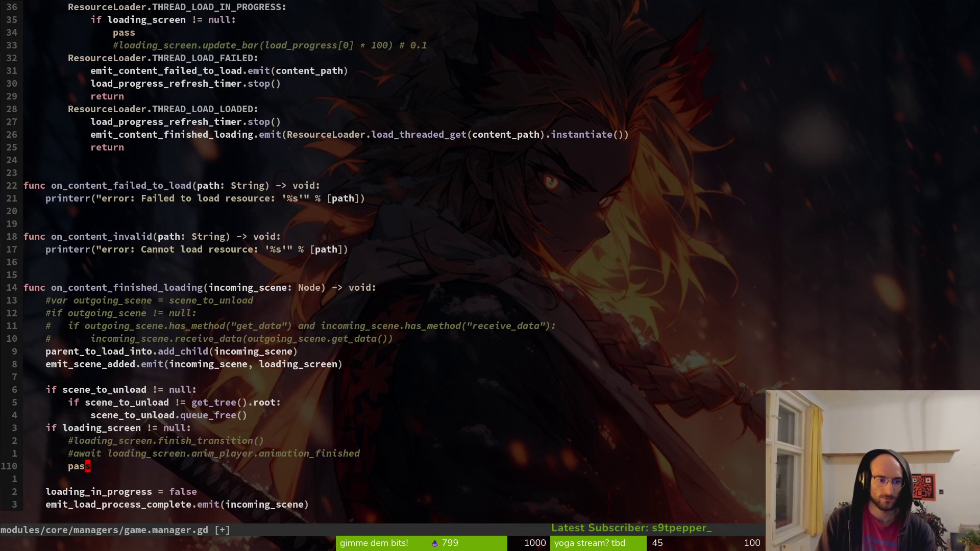
pyautogui.press('Escape')
pyautogui.hotkey('alt', 'Tab')
pyautogui.press('F5')
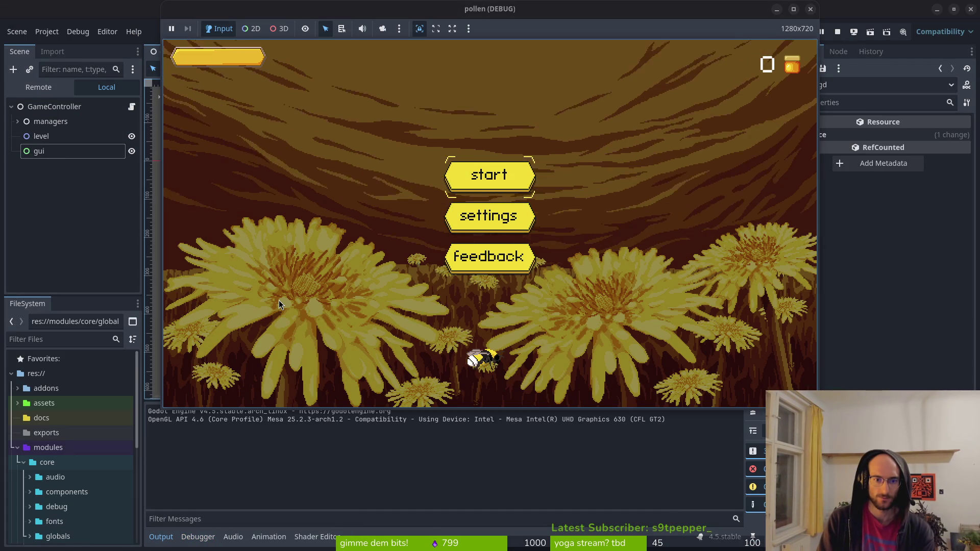
# Step: Add self to the swap_scenes call in home.gd and save the file
pyautogui.hotkey('alt', 'Tab')
pyautogui.hotkey('alt', 'Tab')
pyautogui.hotkey('alt', 'Tab')
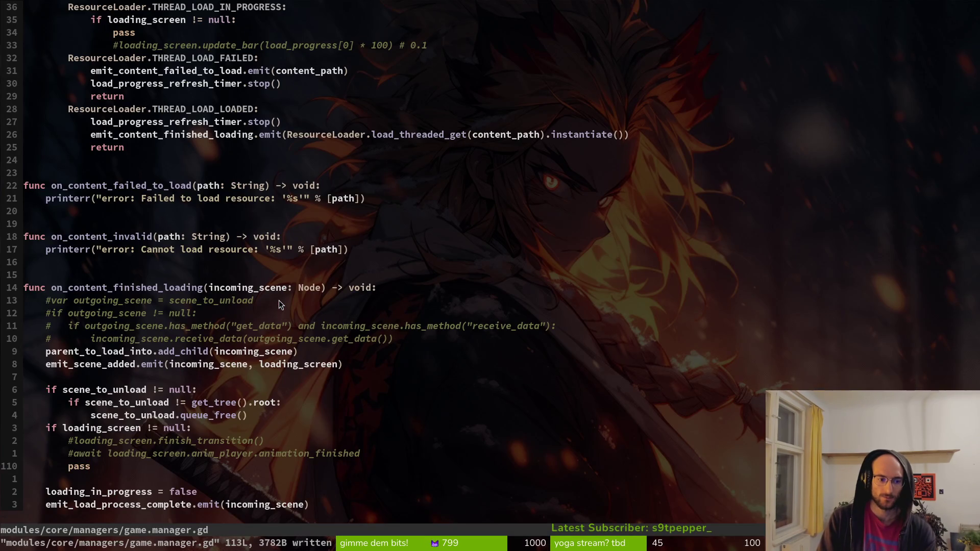
pyautogui.hotkey('ctrl', '6')
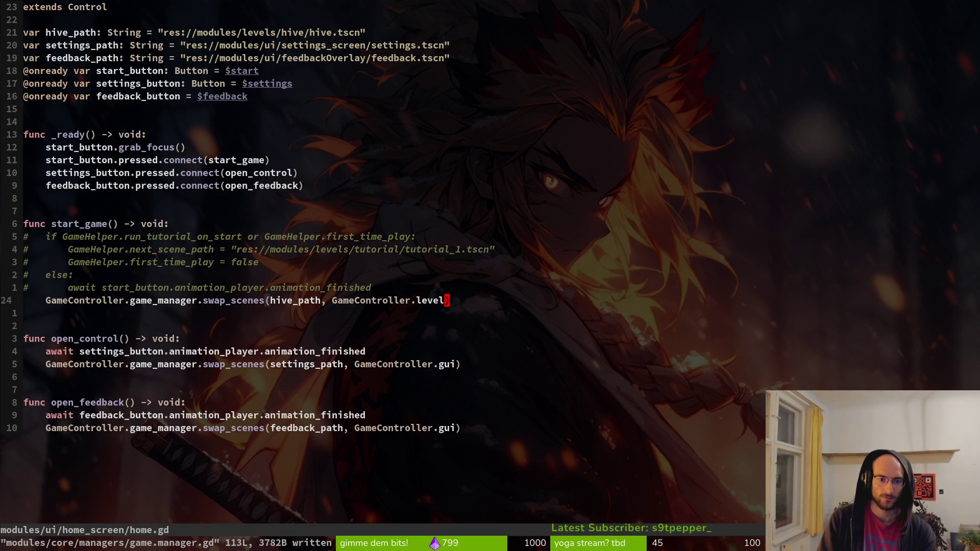
pyautogui.write('i')
pyautogui.write('self')
pyautogui.press('Escape')
pyautogui.write(':w')
pyautogui.press('Return')
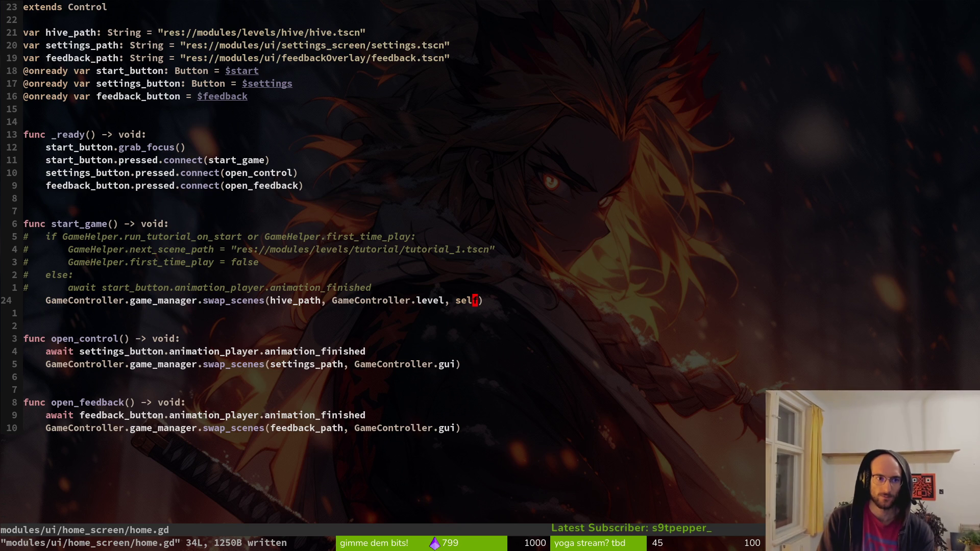
# Step: Rerun pollen, choose start on the home menu, and view the live Remote tree during loading
pyautogui.press('F5')
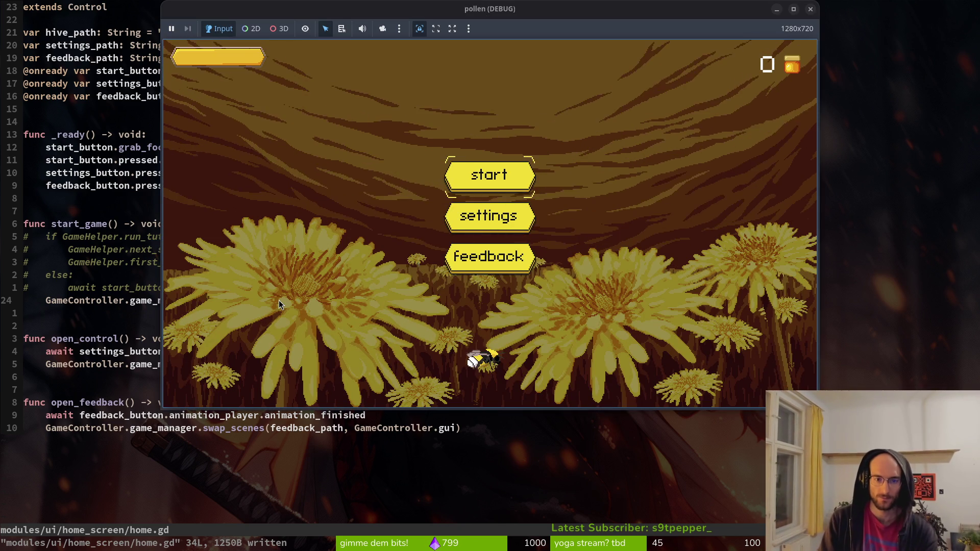
pyautogui.press('F8')
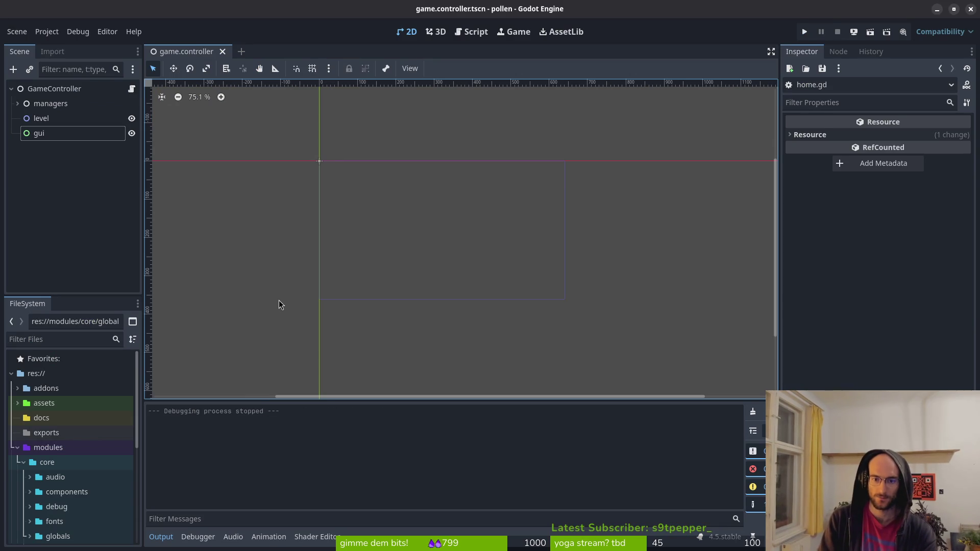
pyautogui.press('F5')
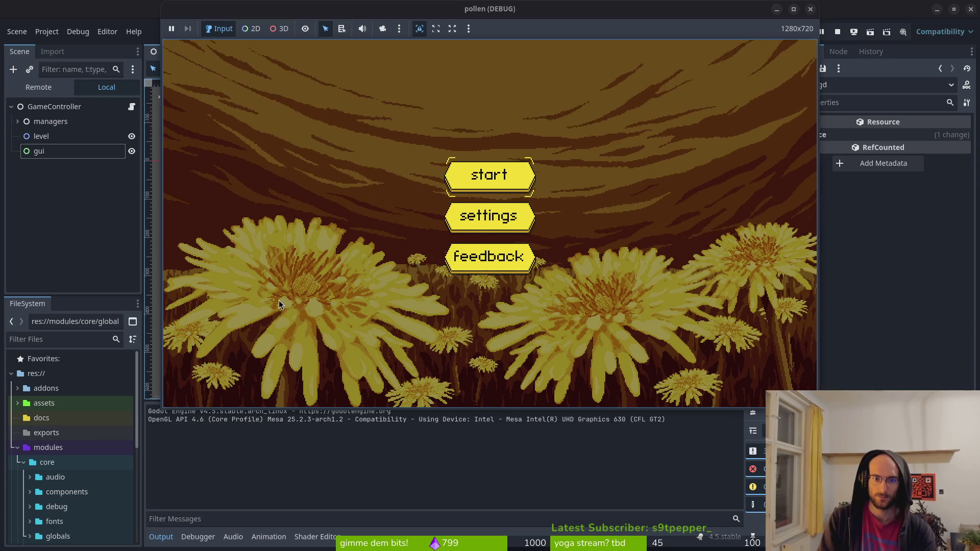
pyautogui.press('Return')
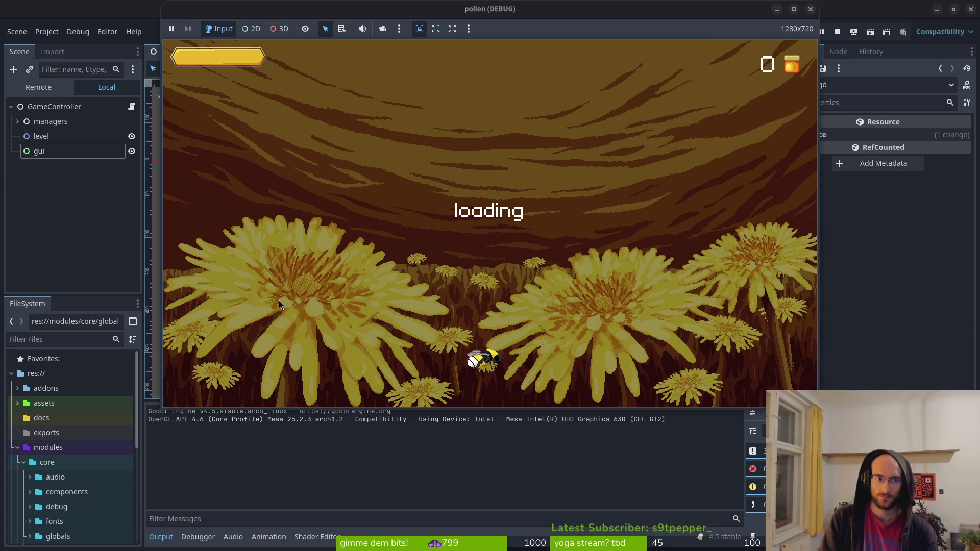
pyautogui.click(29, 89)
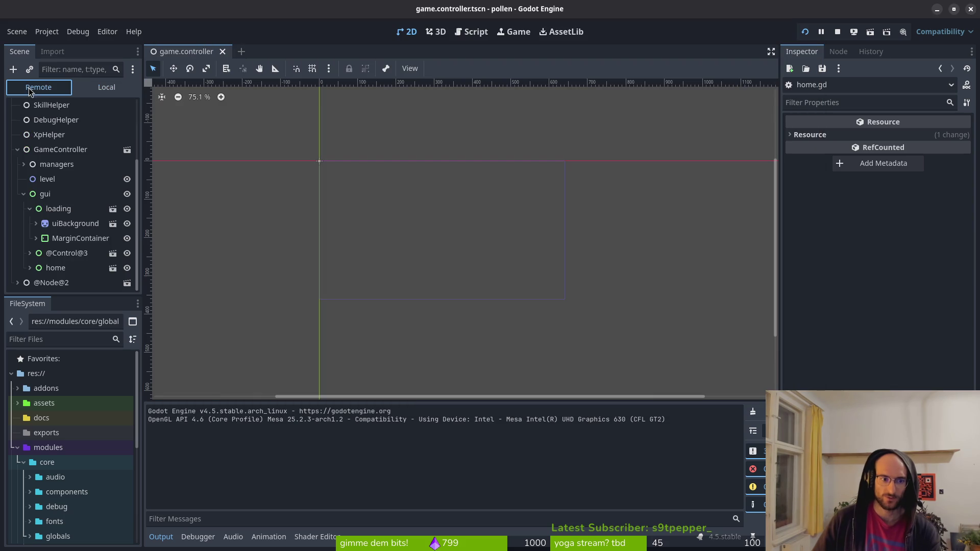
pyautogui.click(91, 88)
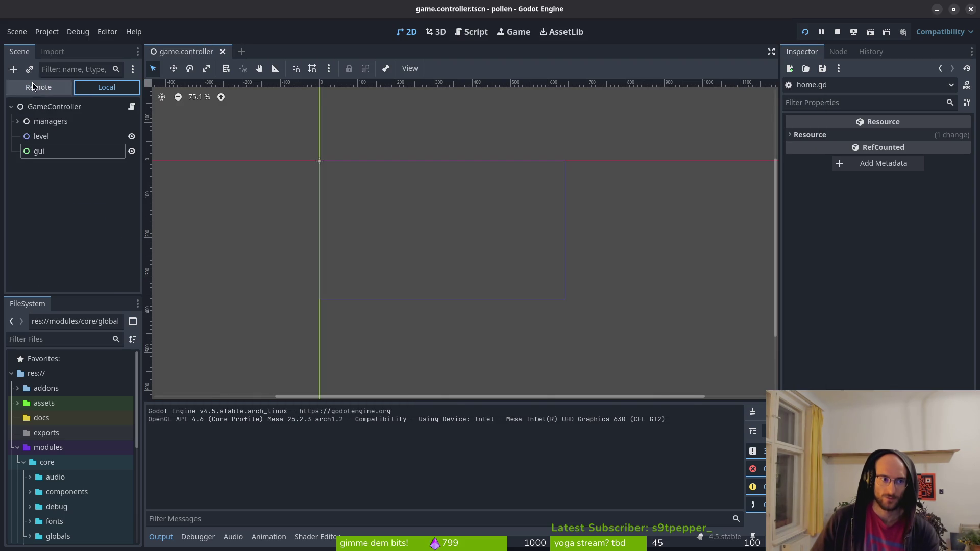
pyautogui.click(32, 85)
pyautogui.hotkey('alt', 'Tab')
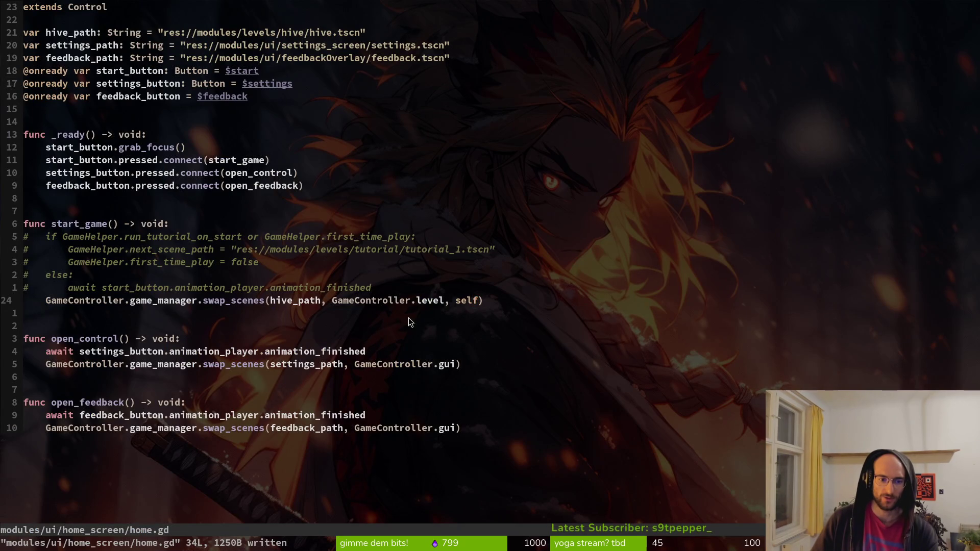
# Step: Open loading.gd, then game.manager.gd, through the project file finder
pyautogui.hotkey('ctrl', 'p')
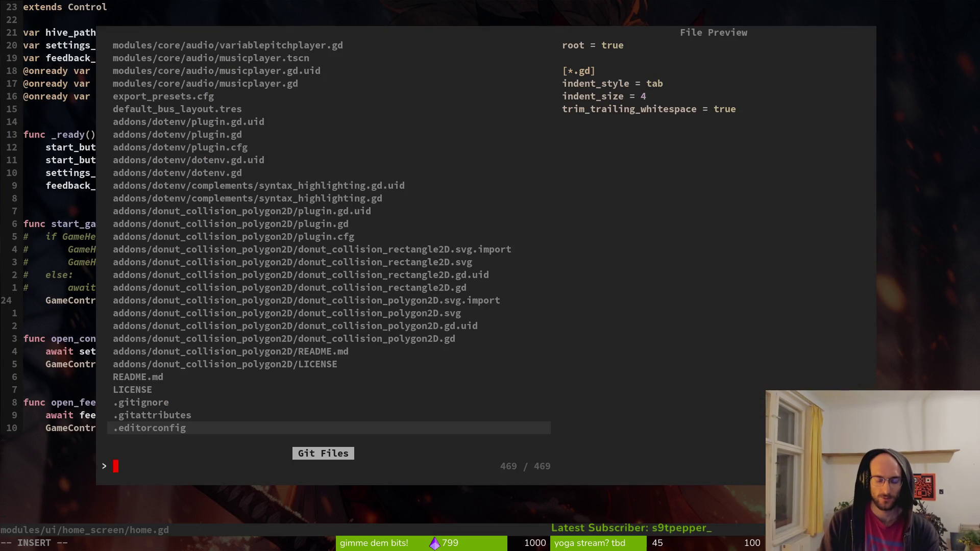
pyautogui.write('laod')
pyautogui.press('BackSpace')
pyautogui.press('BackSpace')
pyautogui.press('BackSpace')
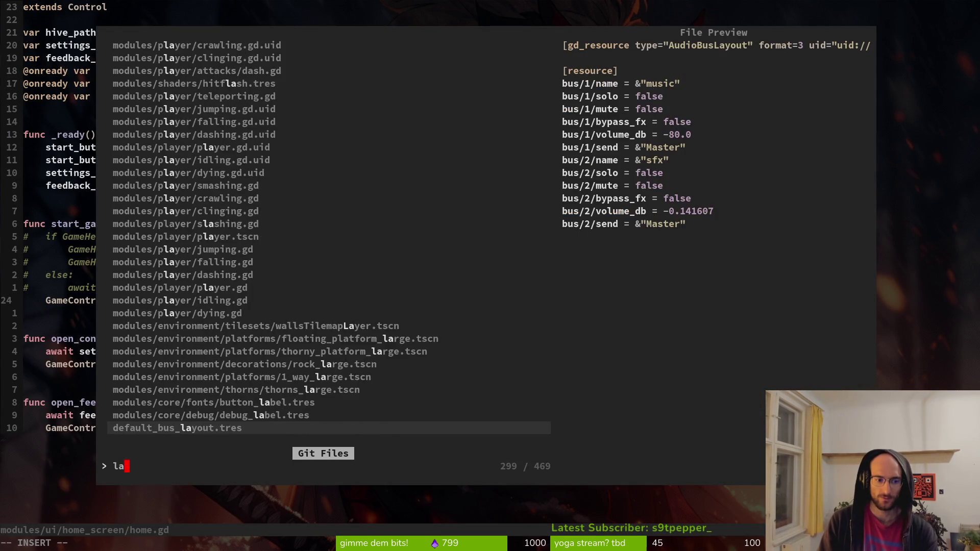
pyautogui.write('oading')
pyautogui.press('Return')
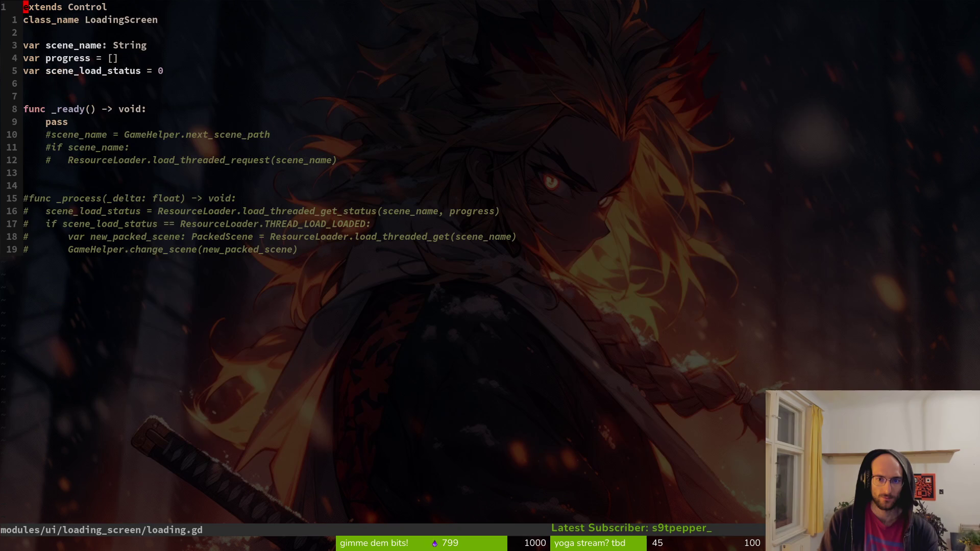
pyautogui.hotkey('ctrl', 'o')
pyautogui.hotkey('ctrl', 'p')
pyautogui.write('gammanage')
pyautogui.press('Up')
pyautogui.press('Return')
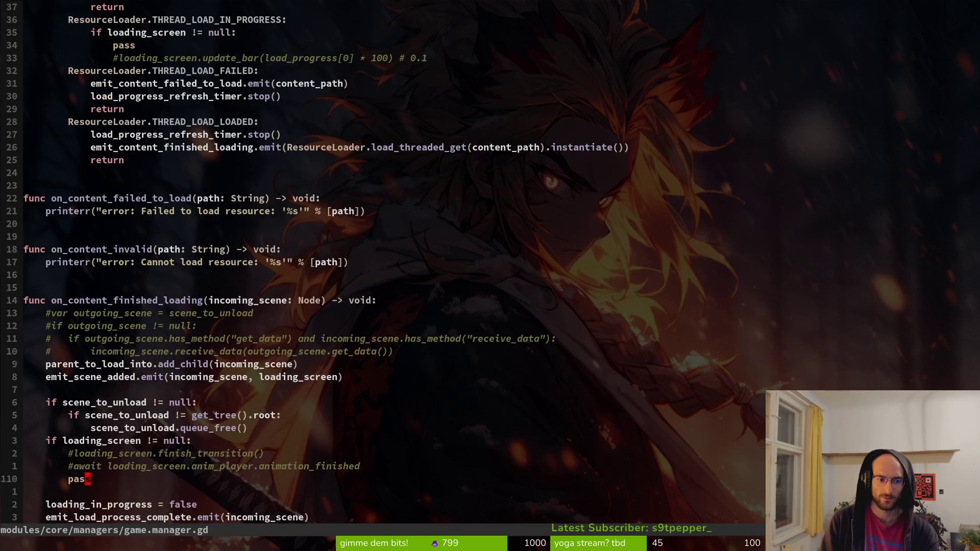
# Step: Insert loading_screen.queue_free() in place of pass in on_content_finished_loading, save, and relaunch
pyautogui.press('k')
pyautogui.press('k')
pyautogui.press('k')
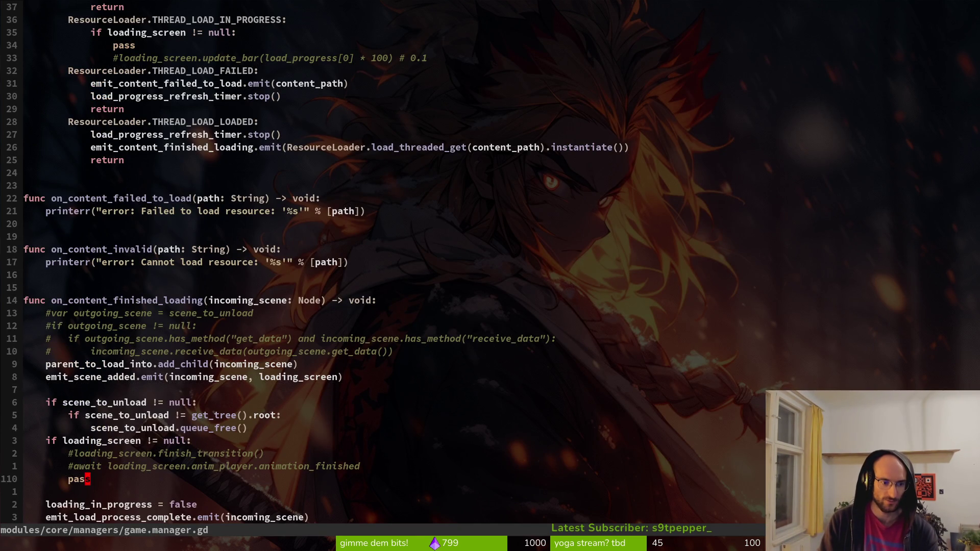
pyautogui.write('Oload')
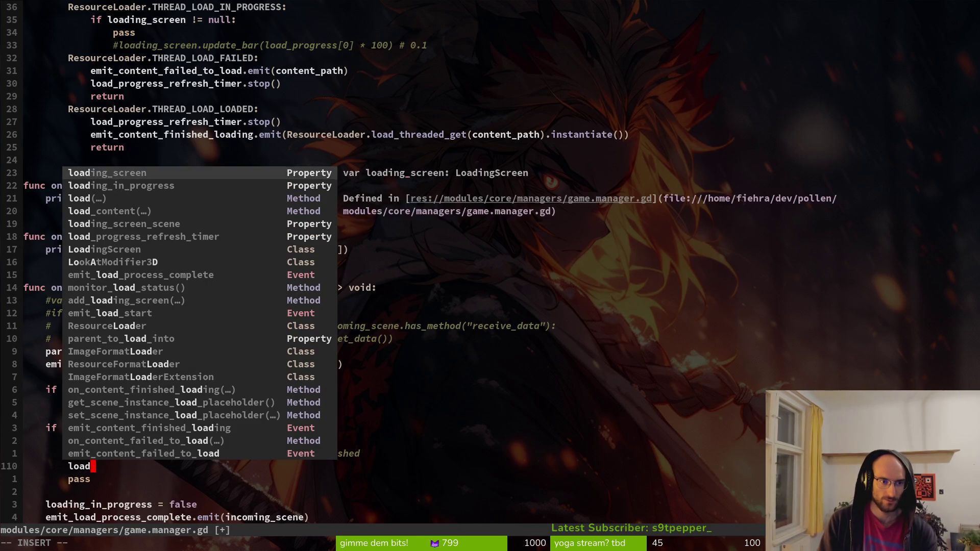
pyautogui.press('Return')
pyautogui.write('.qu')
pyautogui.press('Return')
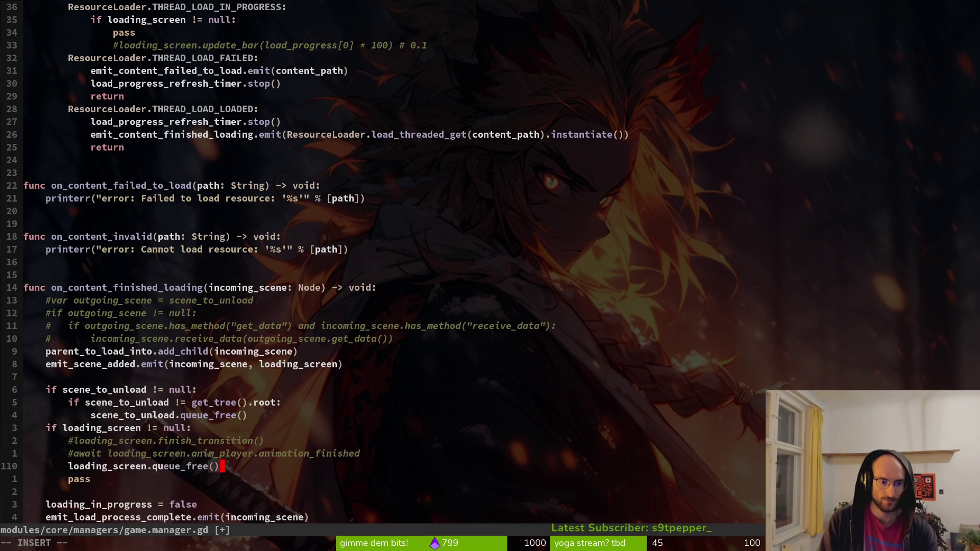
pyautogui.press('Escape')
pyautogui.write(':w j')
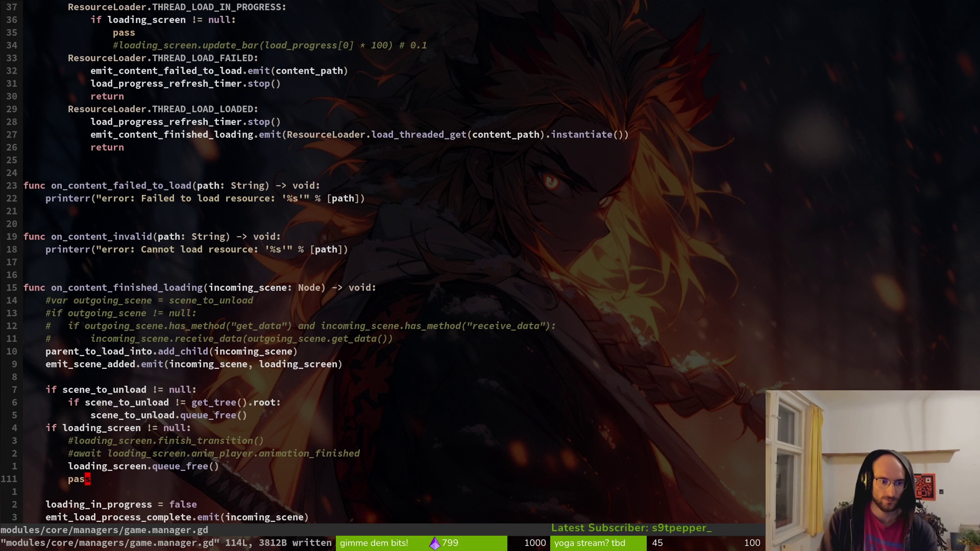
pyautogui.press('d')
pyautogui.press('d')
pyautogui.write(':w')
pyautogui.press('F5')
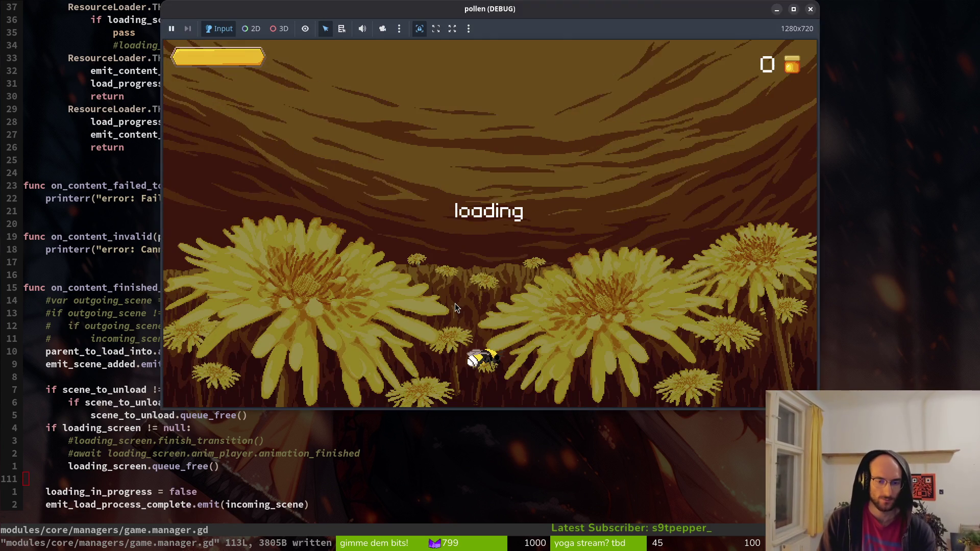
# Step: Save home.gd and rerun pollen so Godot picks up the updated scripts
pyautogui.hotkey('alt', 'Tab')
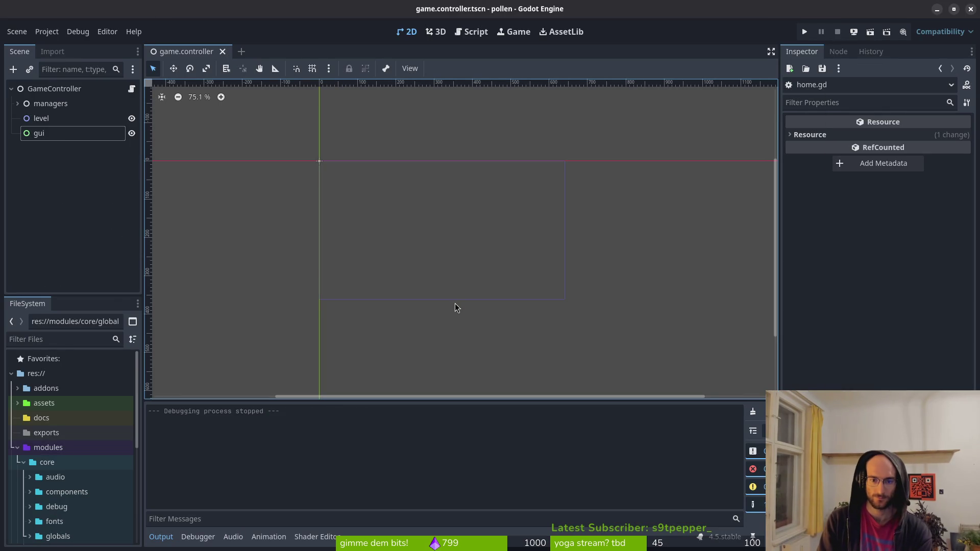
pyautogui.press('F5')
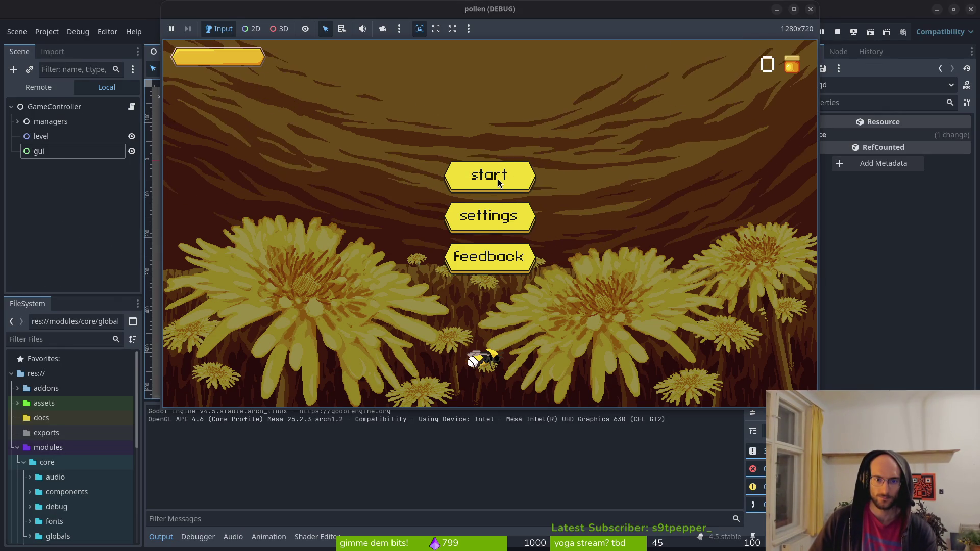
pyautogui.press('F8')
pyautogui.hotkey('alt', 'Tab')
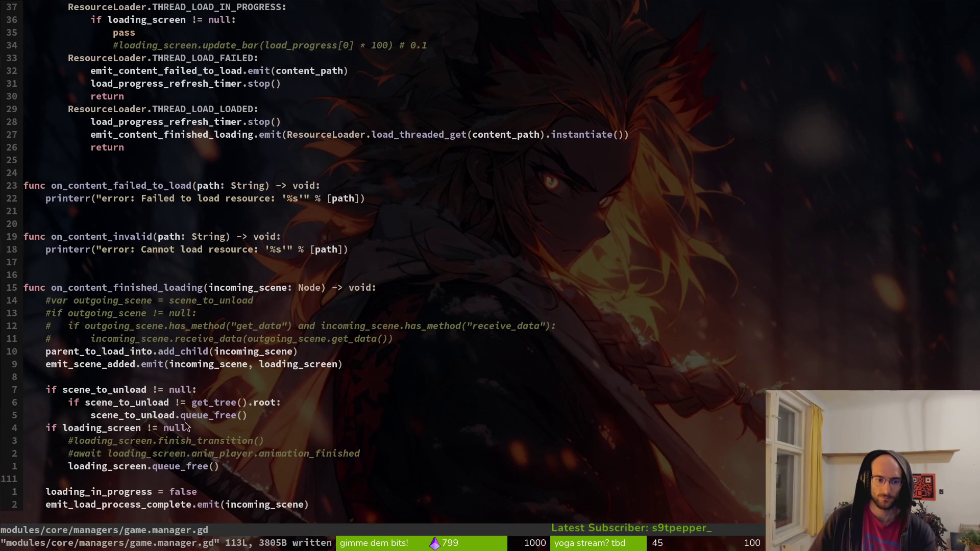
pyautogui.hotkey('ctrl', 'o')
pyautogui.write(':w')
pyautogui.press('Return')
pyautogui.hotkey('alt', 'Tab')
pyautogui.press('F5')
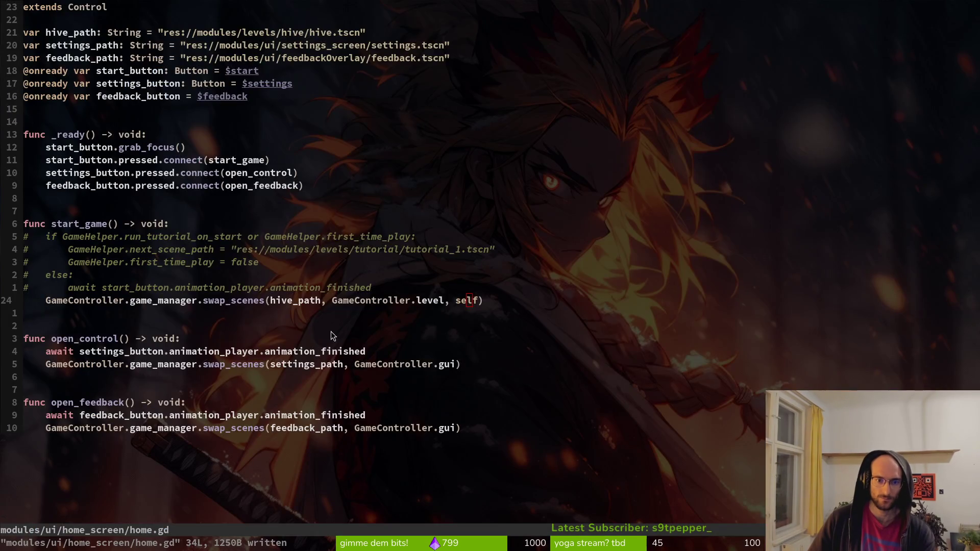
pyautogui.press('F8')
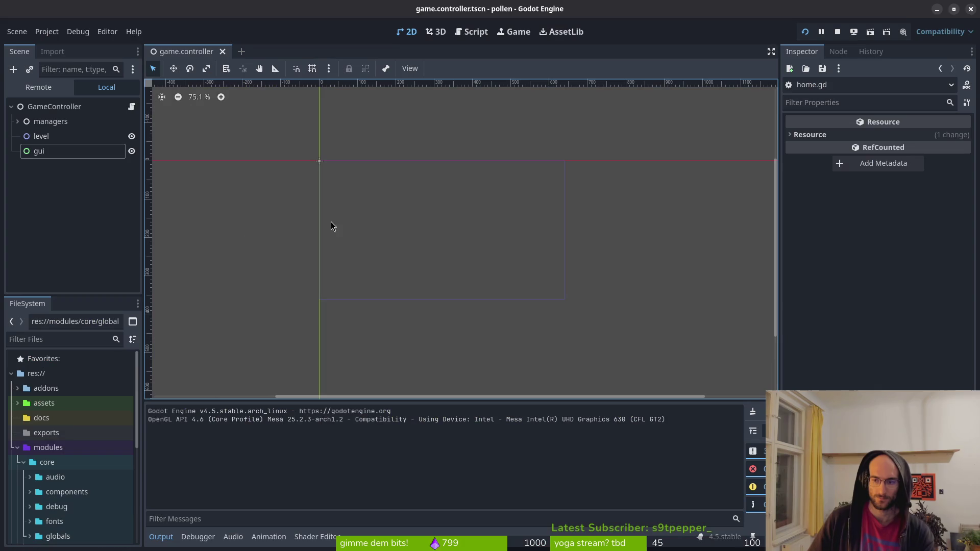
pyautogui.click(39, 87)
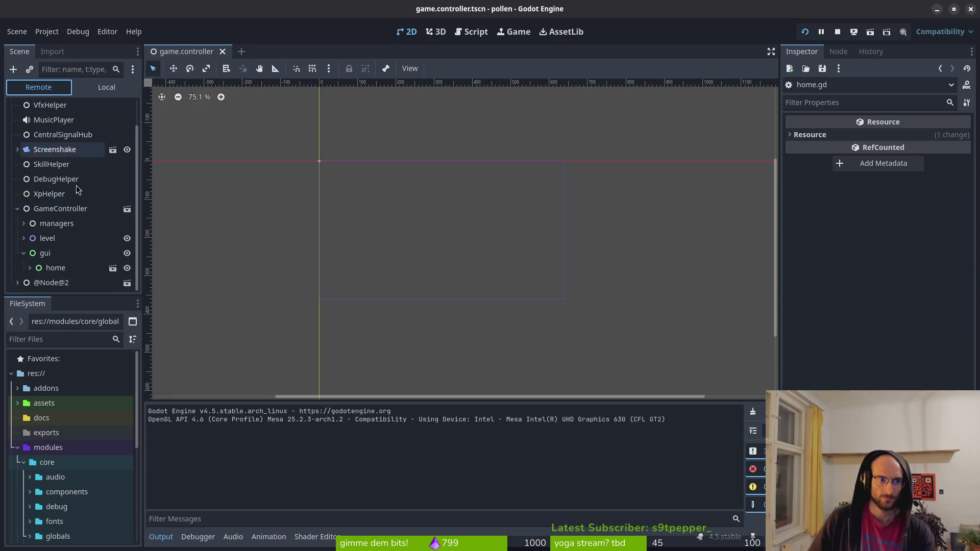
pyautogui.click(31, 268)
pyautogui.click(30, 268)
pyautogui.click(23, 255)
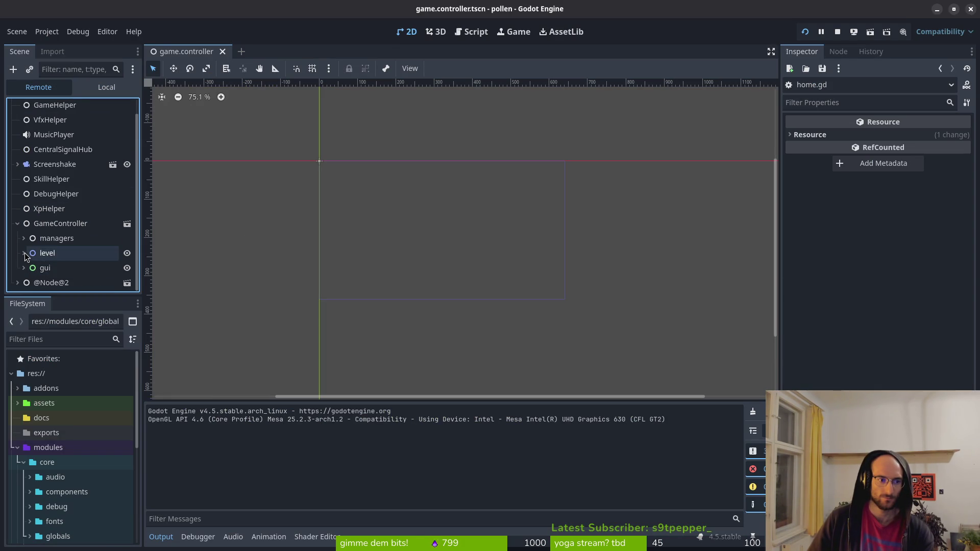
pyautogui.click(18, 283)
pyautogui.scroll(-3, 78, 246)
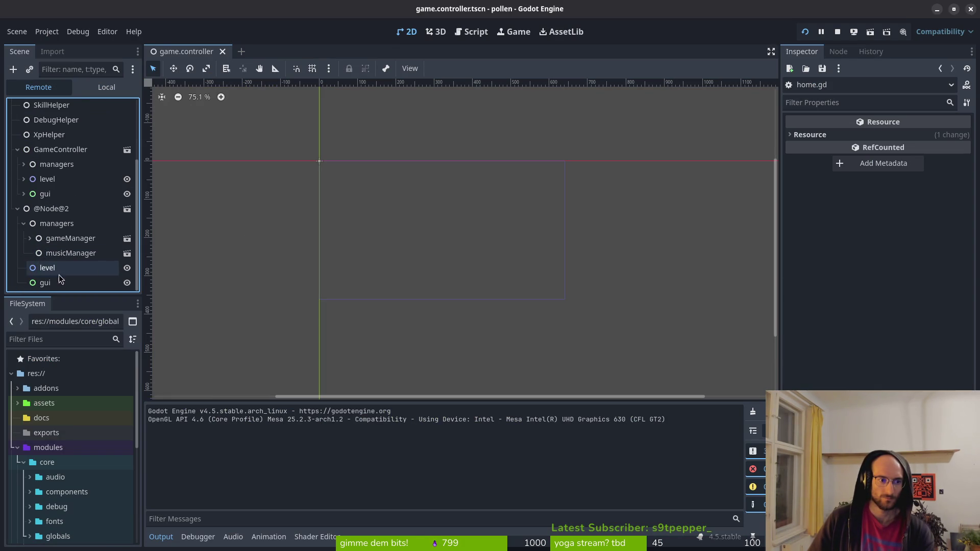
pyautogui.click(17, 208)
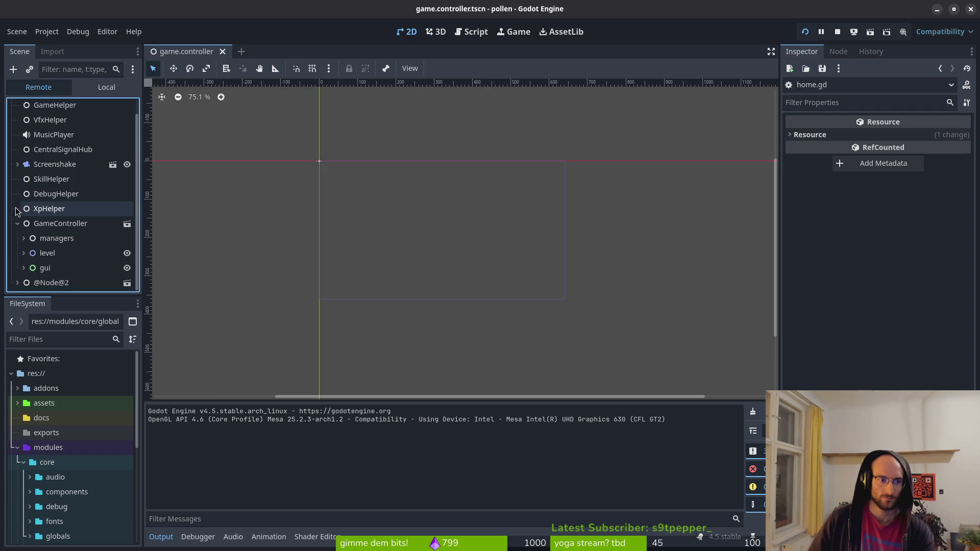
pyautogui.scroll(-1, 24, 272)
pyautogui.click(23, 253)
pyautogui.click(23, 255)
pyautogui.click(23, 254)
pyautogui.click(20, 271)
pyautogui.scroll(-1, 22, 275)
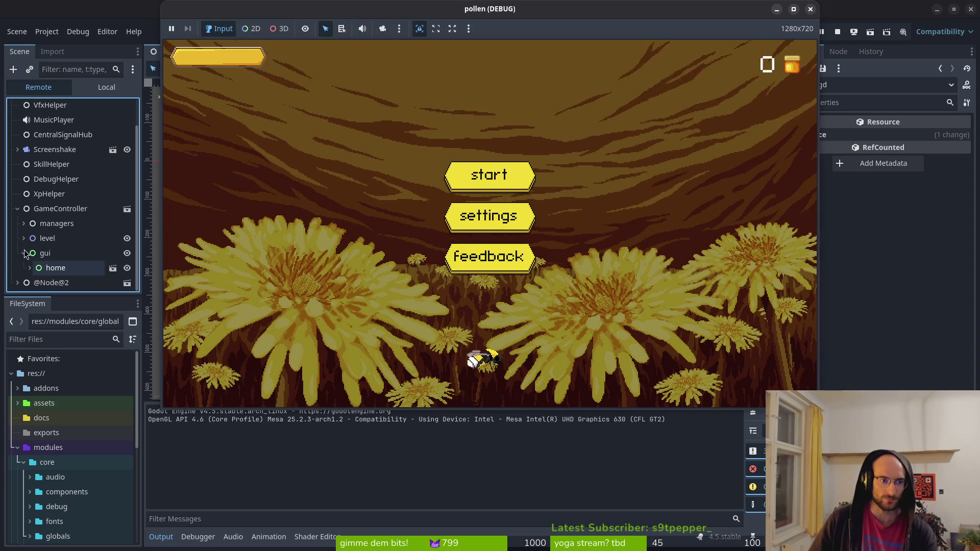
pyautogui.click(48, 268)
pyautogui.scroll(1, 48, 268)
pyautogui.click(17, 223)
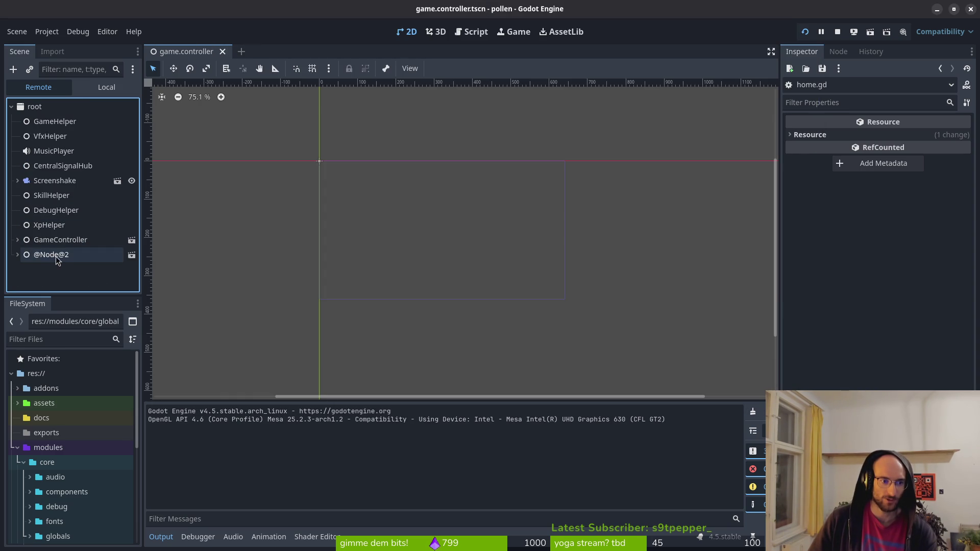
pyautogui.click(56, 257)
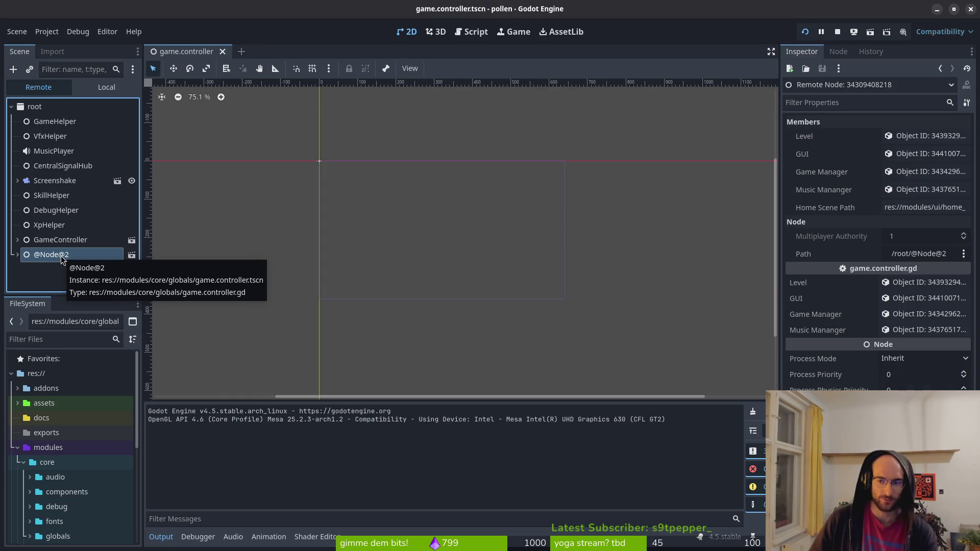
pyautogui.click(24, 243)
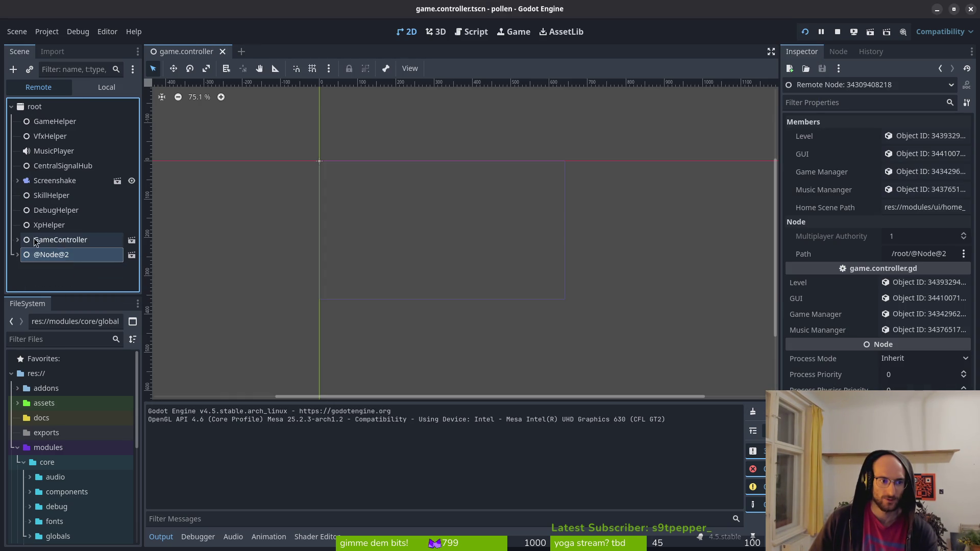
pyautogui.hotkey('alt', 'Tab')
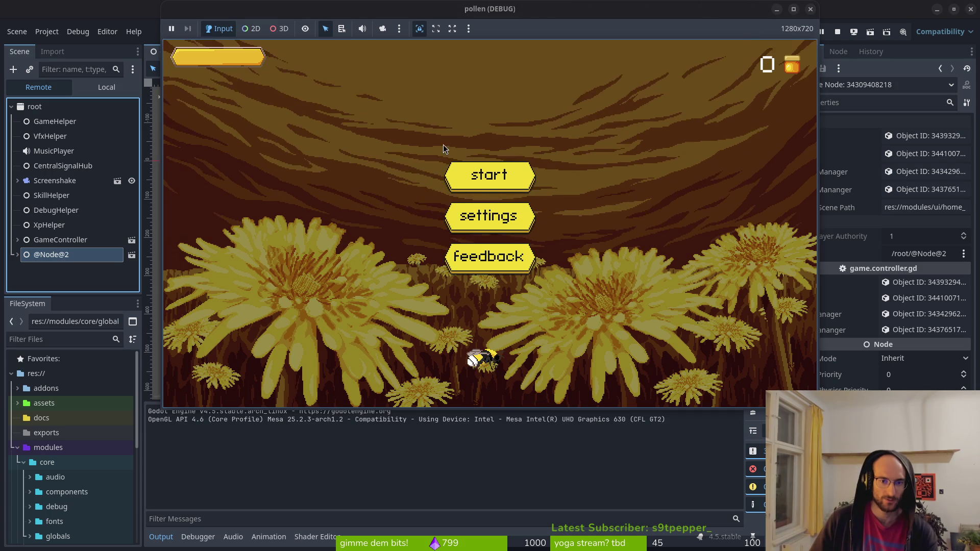
pyautogui.click(17, 240)
# Step: Expand GameController's gui and select its child home node in the live tree
pyautogui.click(26, 271)
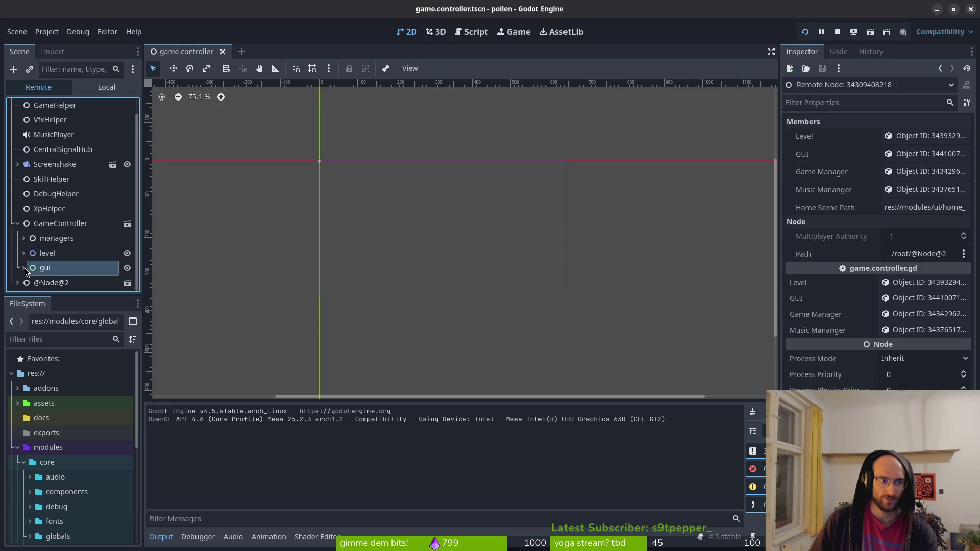
pyautogui.click(23, 267)
pyautogui.click(46, 282)
pyautogui.rightClick(47, 282)
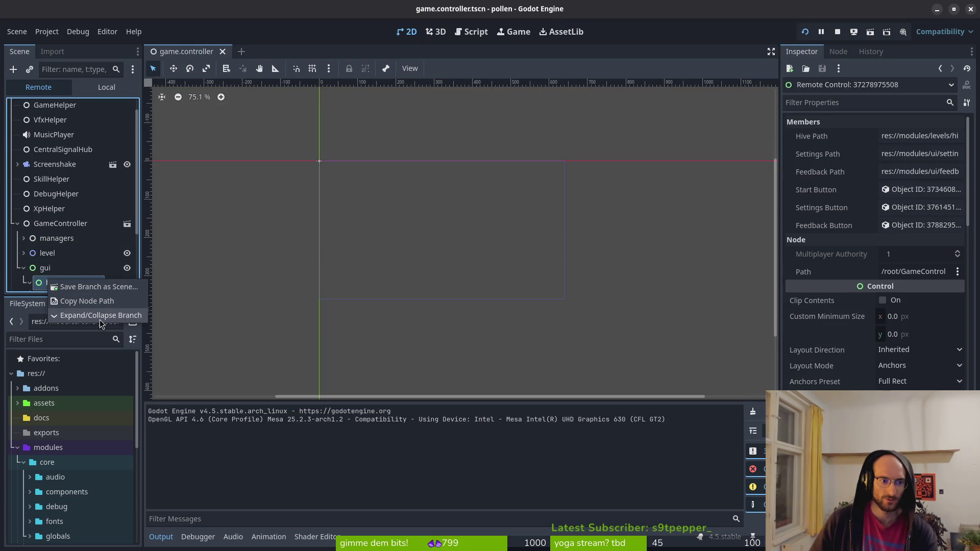
pyautogui.click(36, 289)
pyautogui.scroll(-10, 868, 245)
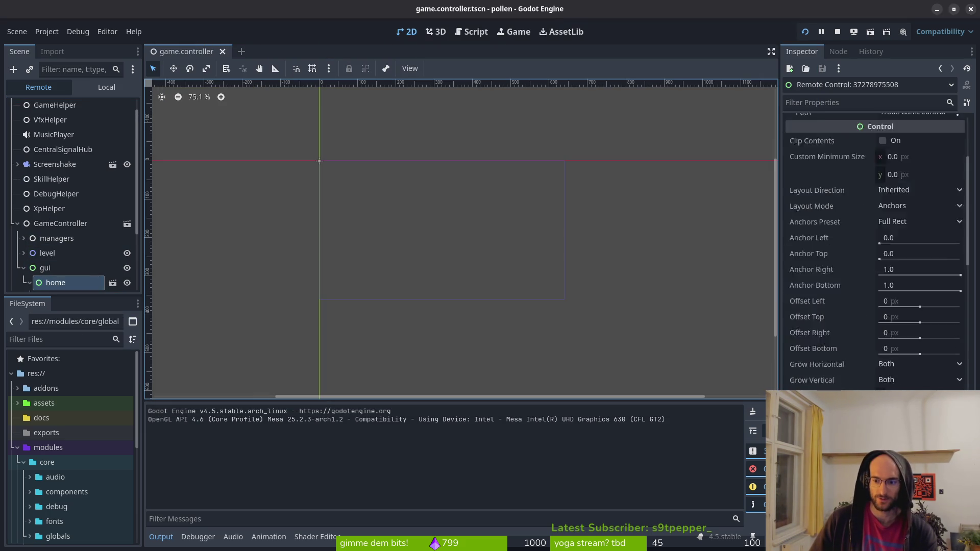
pyautogui.scroll(-5, 875, 248)
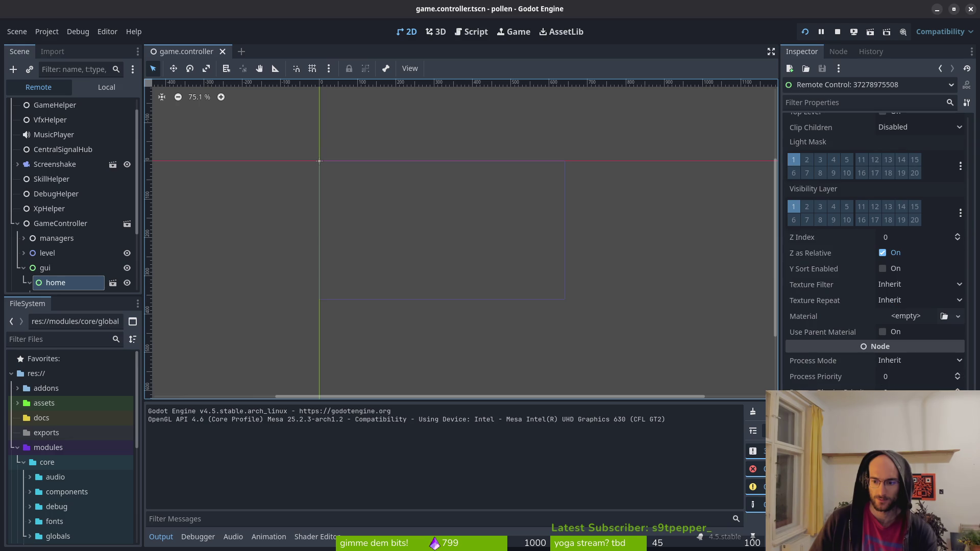
pyautogui.scroll(10, 874, 249)
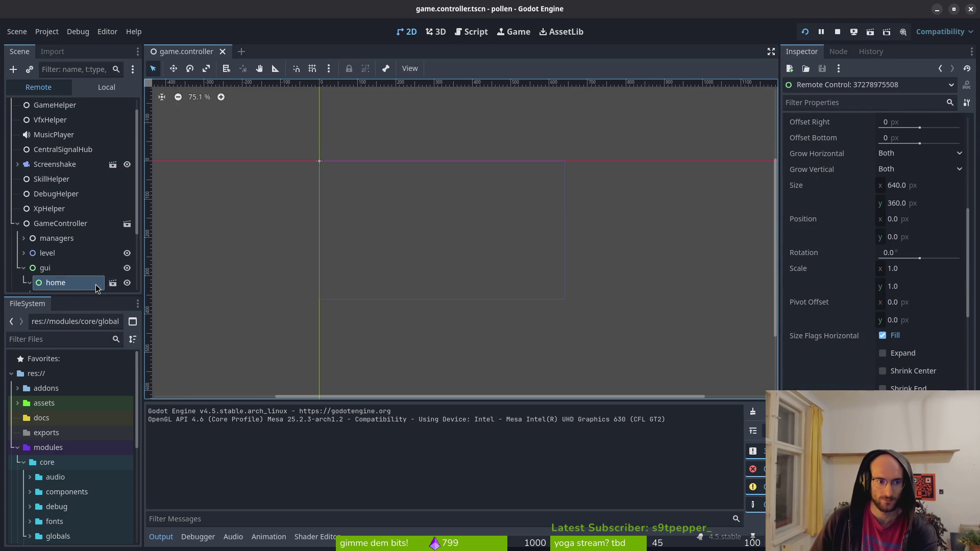
# Step: Hide home with its visibility eye to reveal the level select, restore it, and stop the game
pyautogui.click(125, 284)
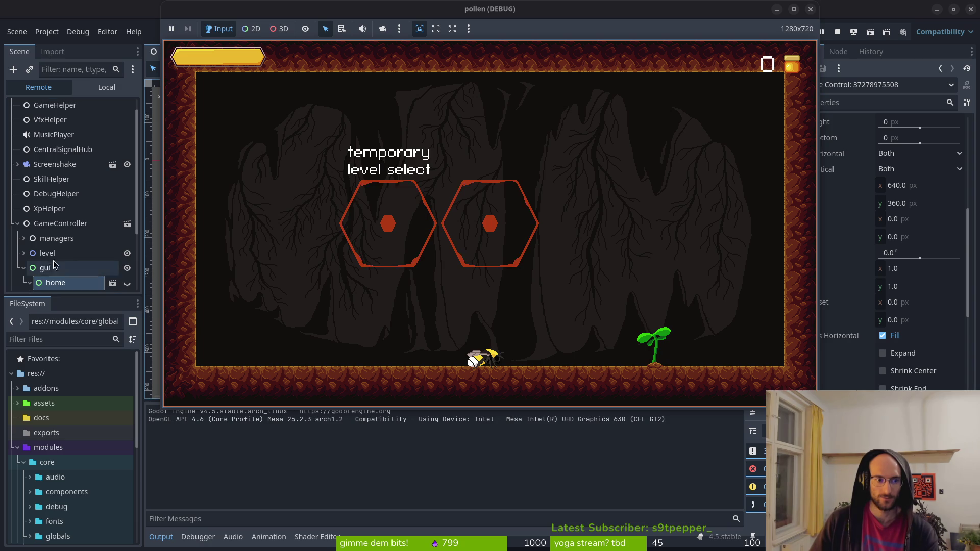
pyautogui.click(127, 290)
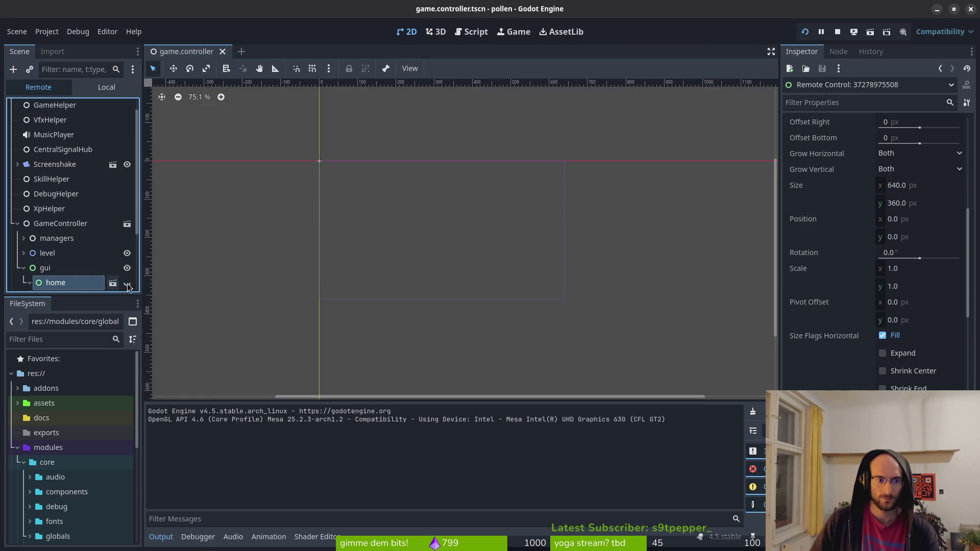
pyautogui.click(127, 283)
pyautogui.click(122, 285)
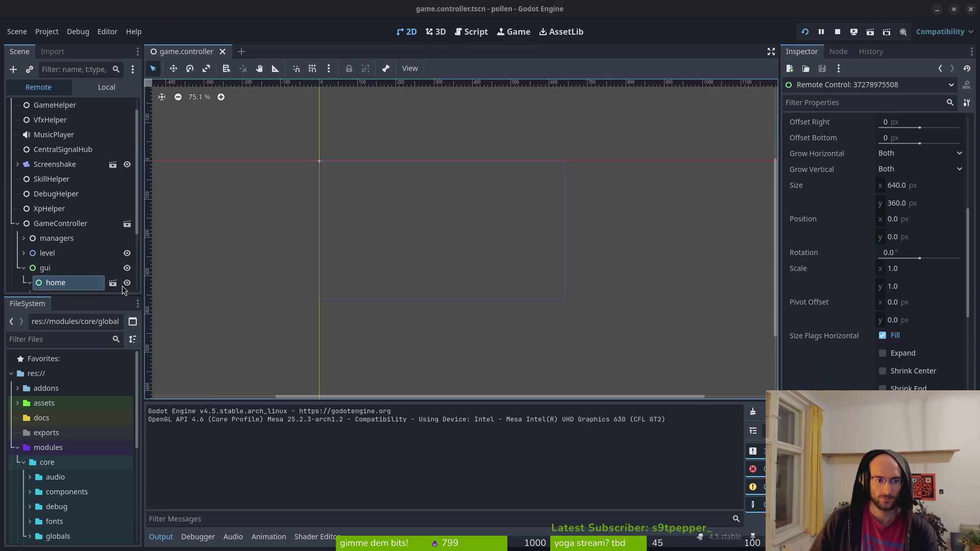
pyautogui.hotkey('ctrl', 's')
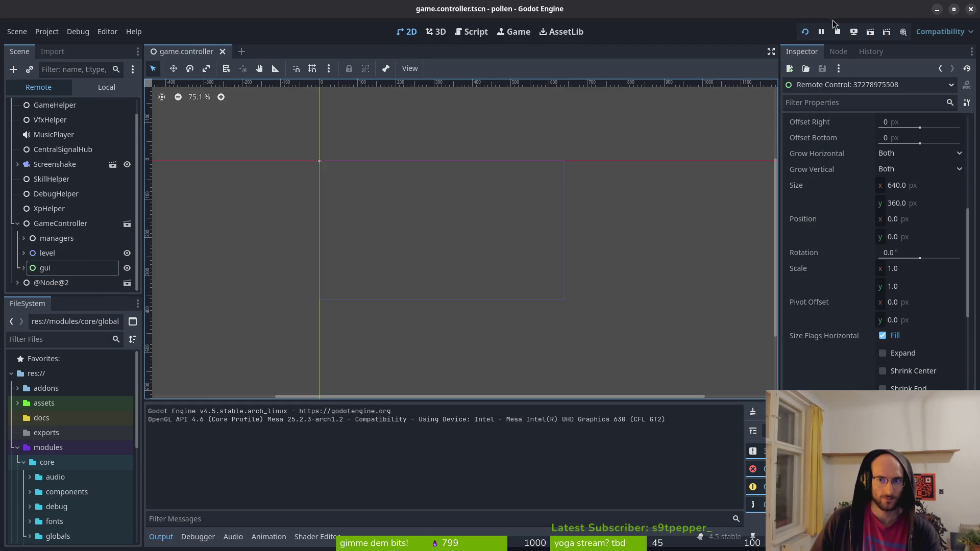
pyautogui.click(837, 32)
# Step: Look over home.gd's swap_scenes calls and game.manager.gd's on_content_finished_loading, then return to Godot
pyautogui.hotkey('alt', 'Tab')
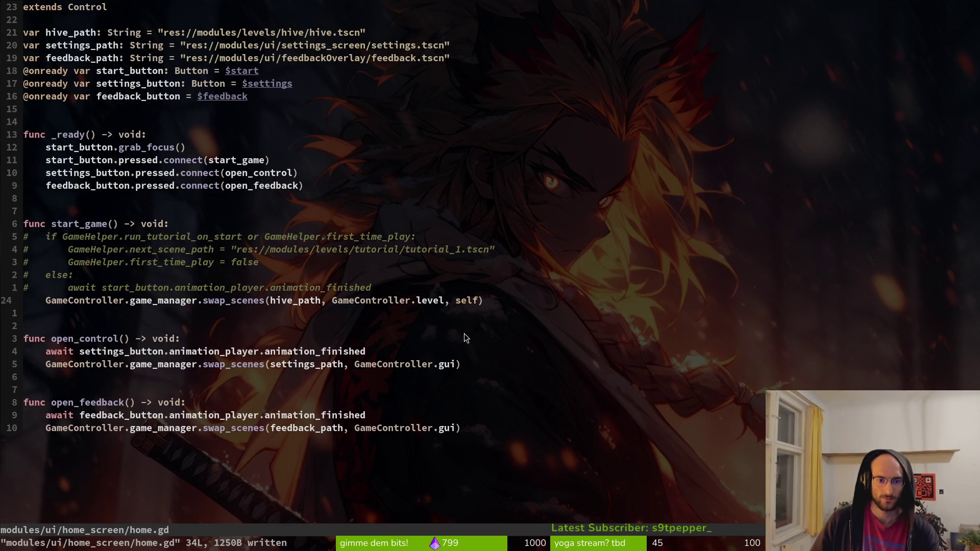
pyautogui.hotkey('ctrl', 'o')
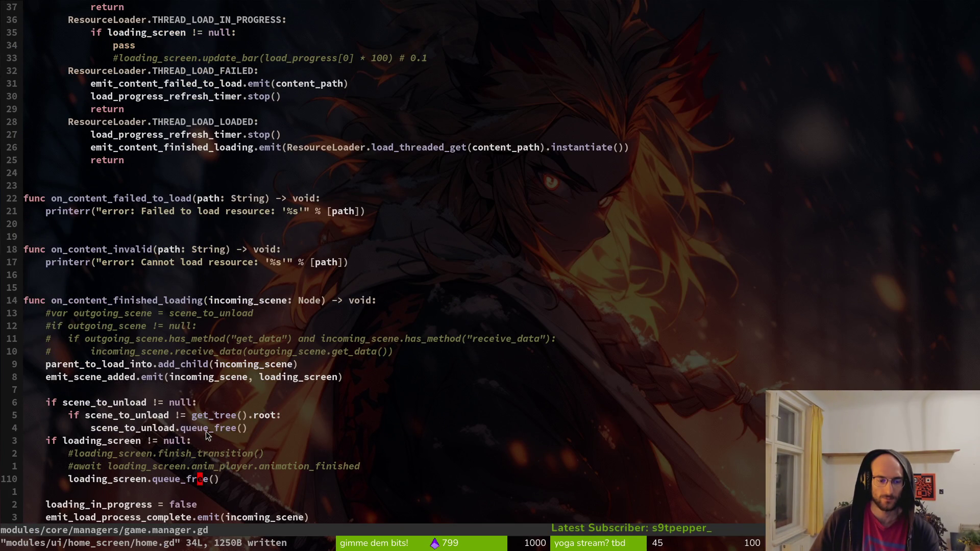
pyautogui.scroll(9, 231, 347)
pyautogui.hotkey('alt', 'Tab')
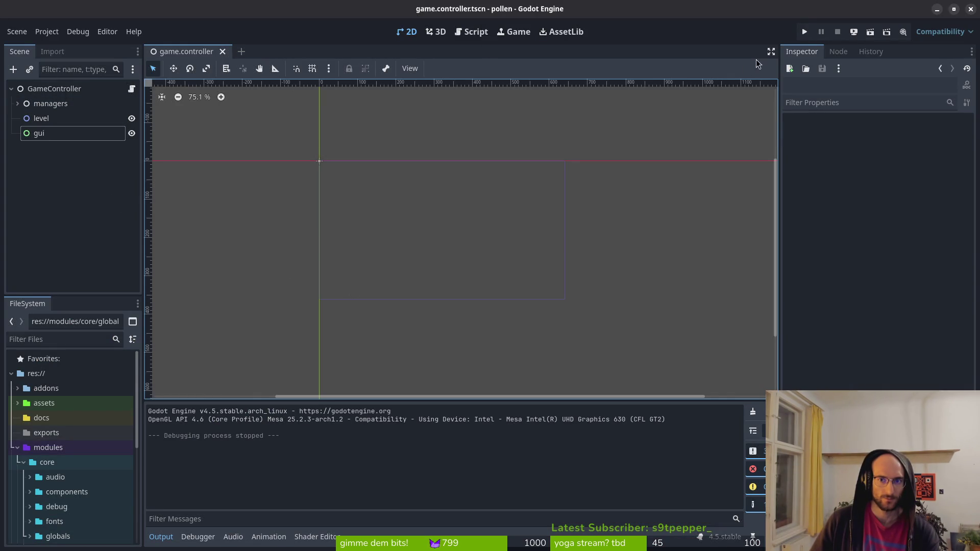
pyautogui.click(805, 32)
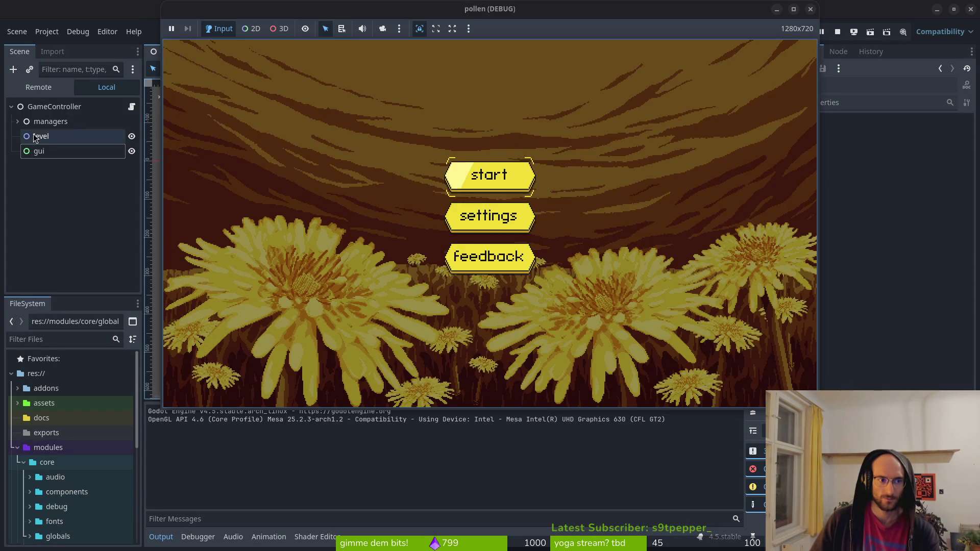
pyautogui.click(22, 90)
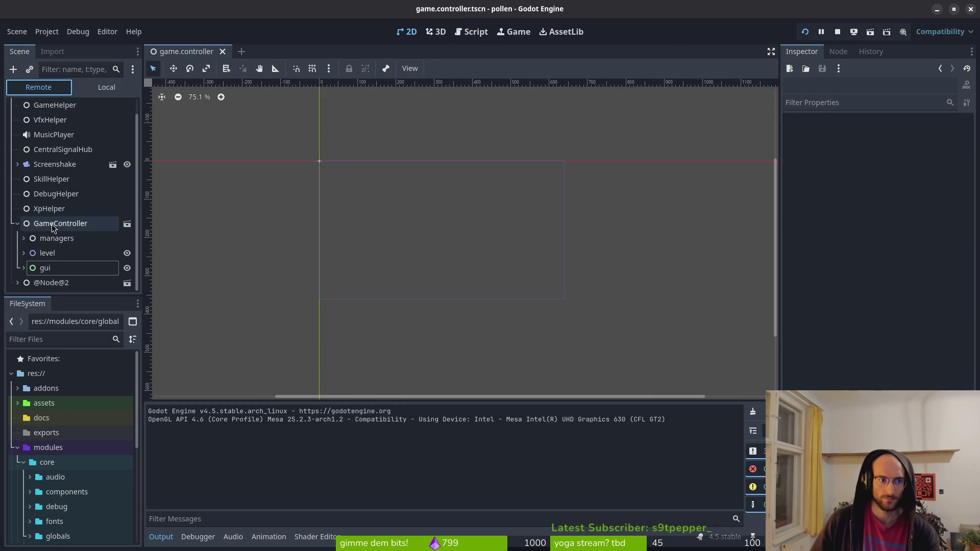
pyautogui.click(22, 270)
pyautogui.scroll(-1, 28, 271)
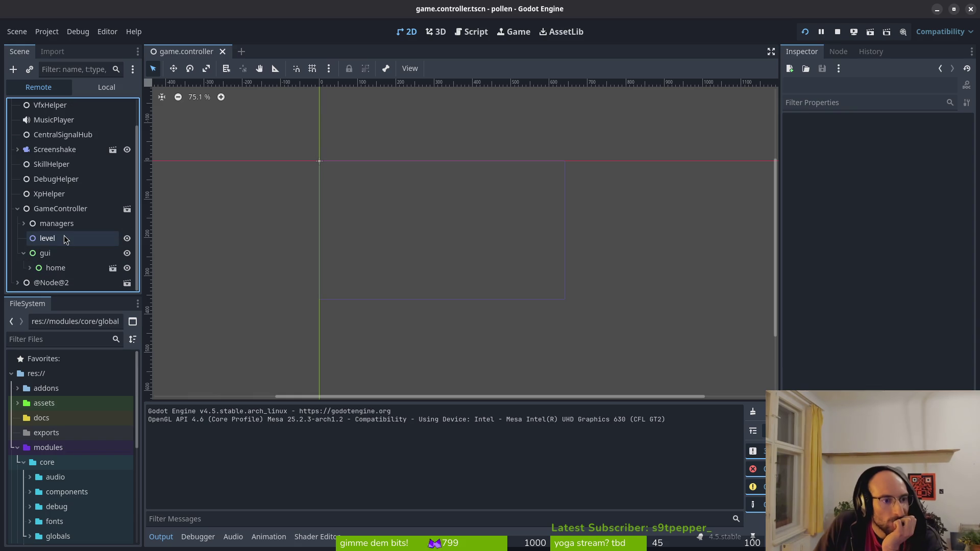
pyautogui.click(30, 268)
pyautogui.scroll(-3, 53, 266)
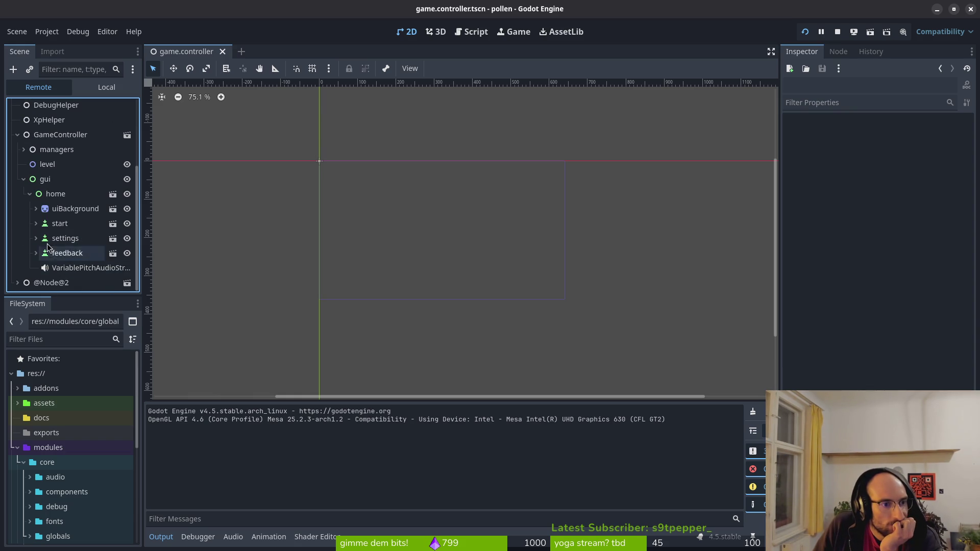
pyautogui.click(29, 195)
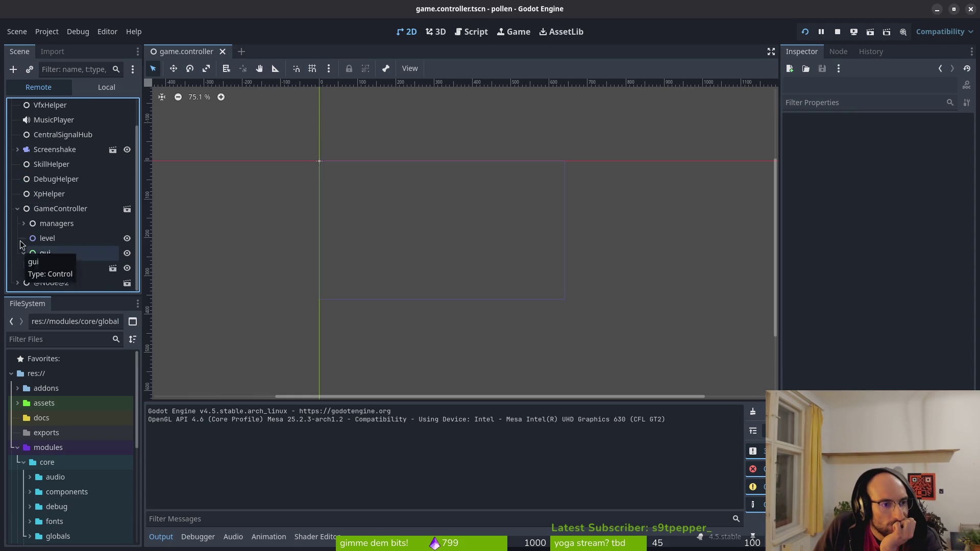
pyautogui.click(29, 269)
pyautogui.click(29, 267)
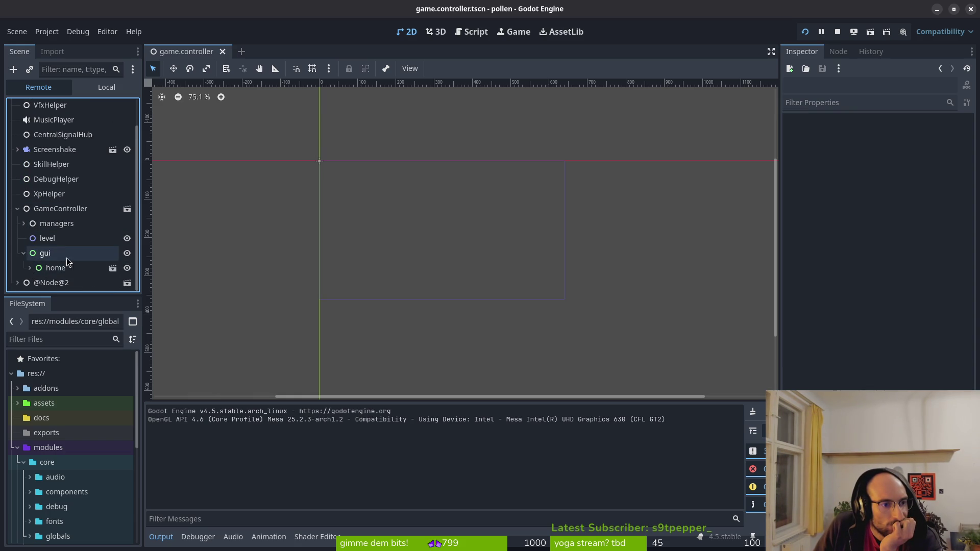
pyautogui.scroll(-5, 40, 275)
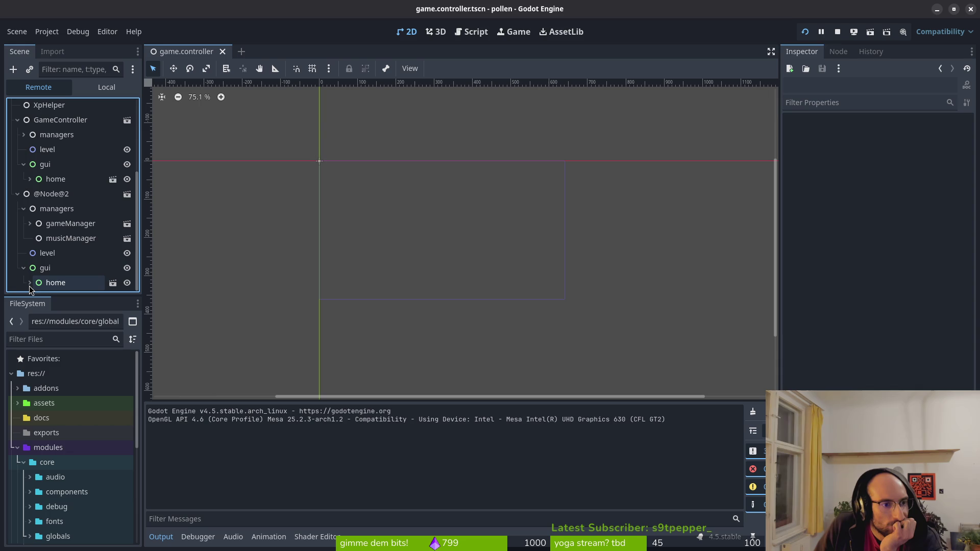
pyautogui.scroll(-3, 30, 255)
pyautogui.click(29, 210)
pyautogui.click(24, 267)
pyautogui.click(17, 210)
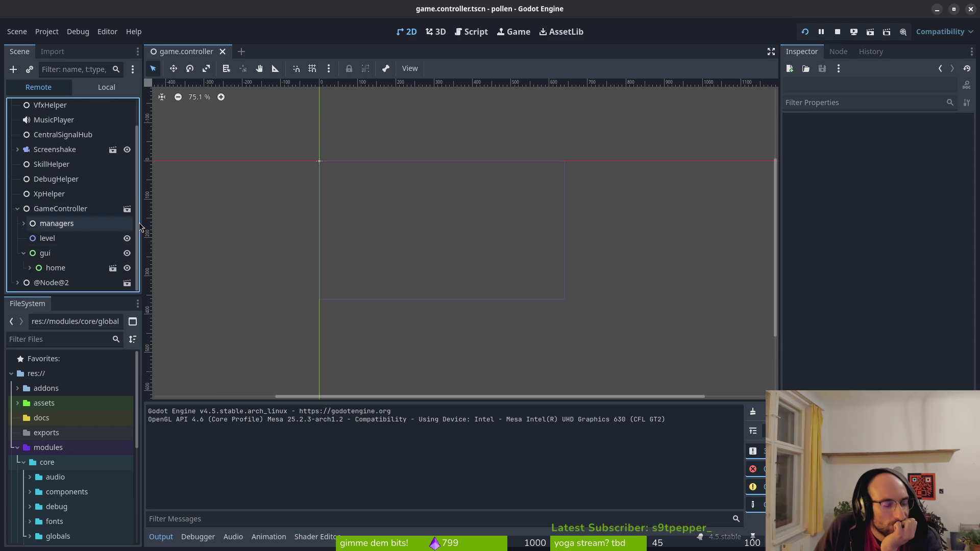
pyautogui.hotkey('alt', 'Tab')
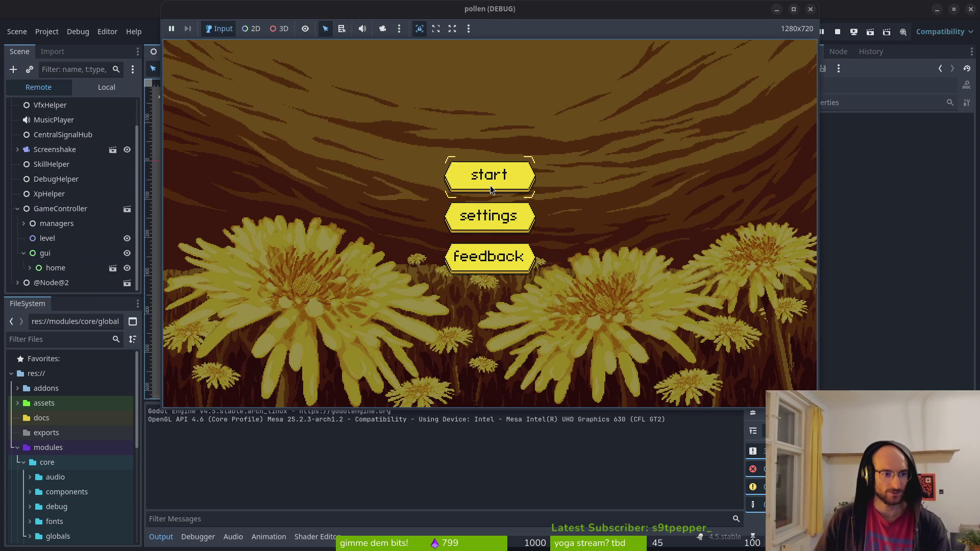
pyautogui.click(56, 285)
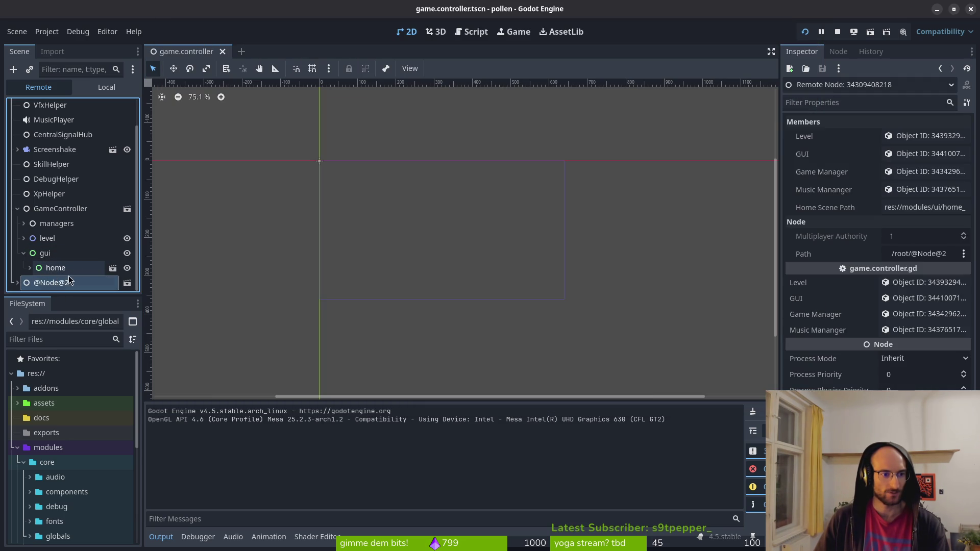
pyautogui.press('Right')
pyautogui.scroll(-2, 71, 274)
pyautogui.scroll(-1, 71, 276)
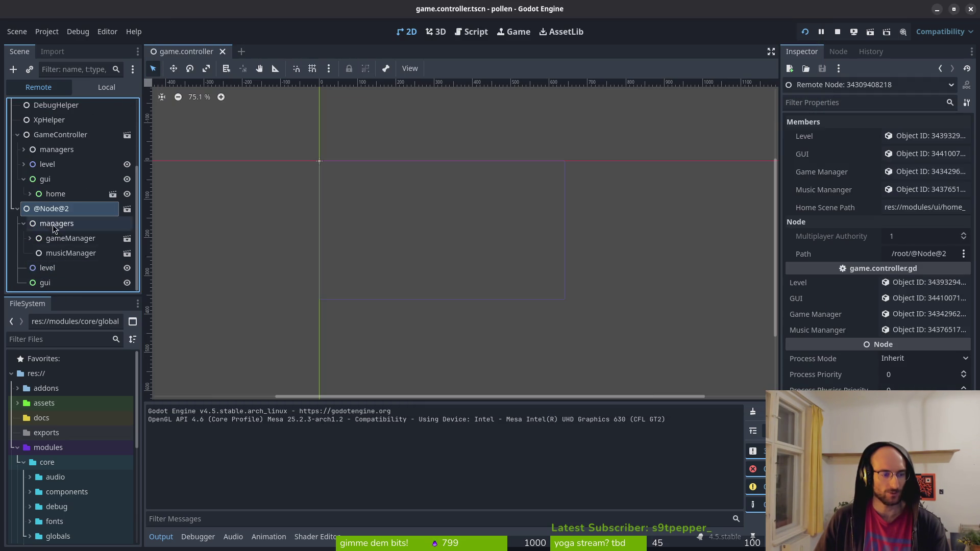
pyautogui.click(18, 207)
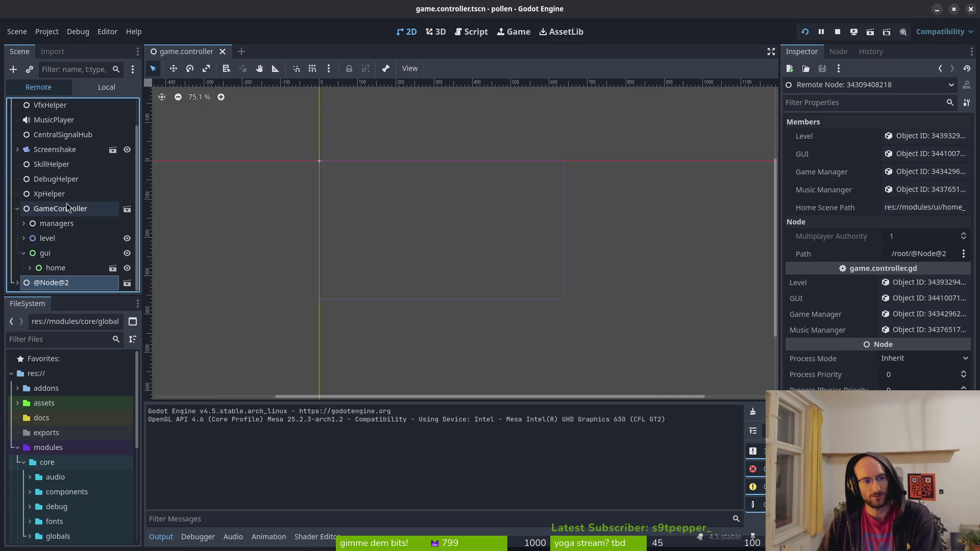
pyautogui.click(18, 210)
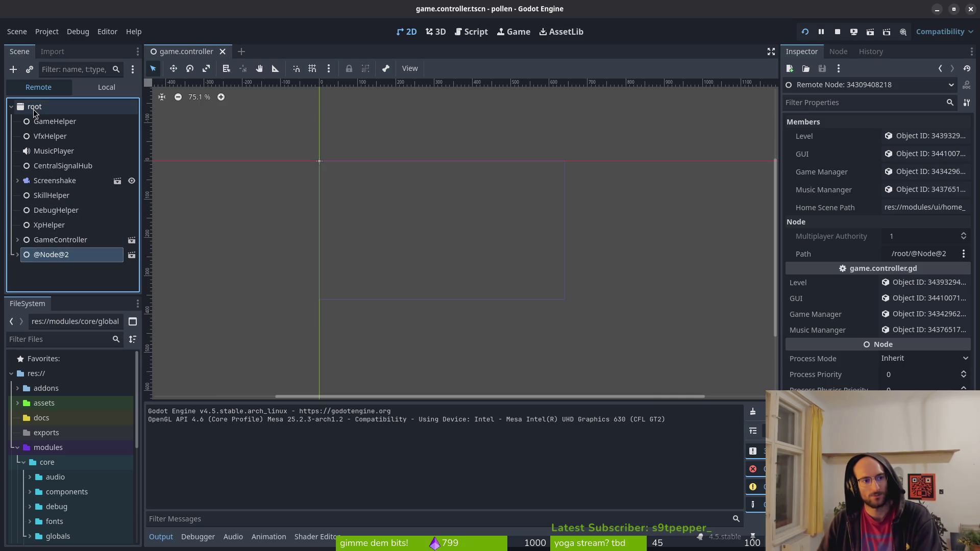
pyautogui.click(64, 242)
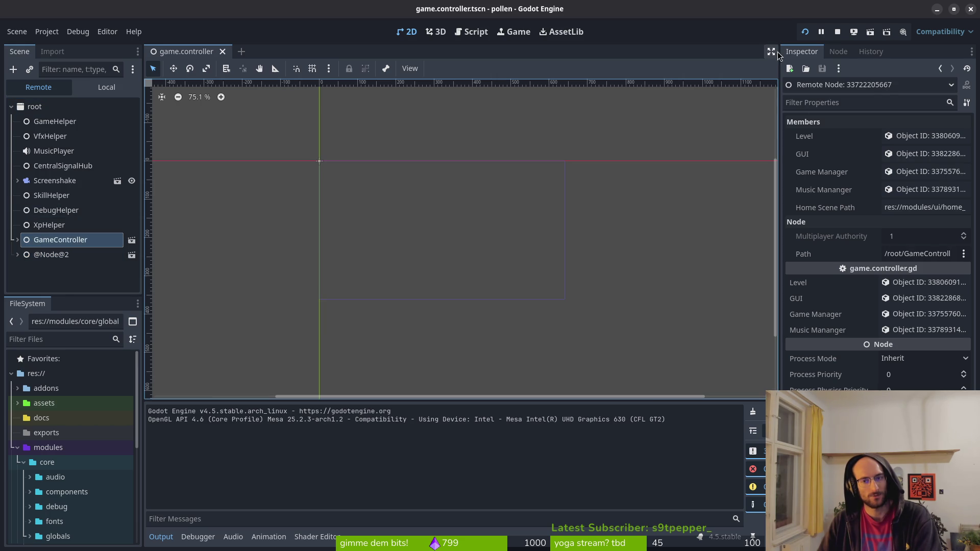
pyautogui.click(837, 32)
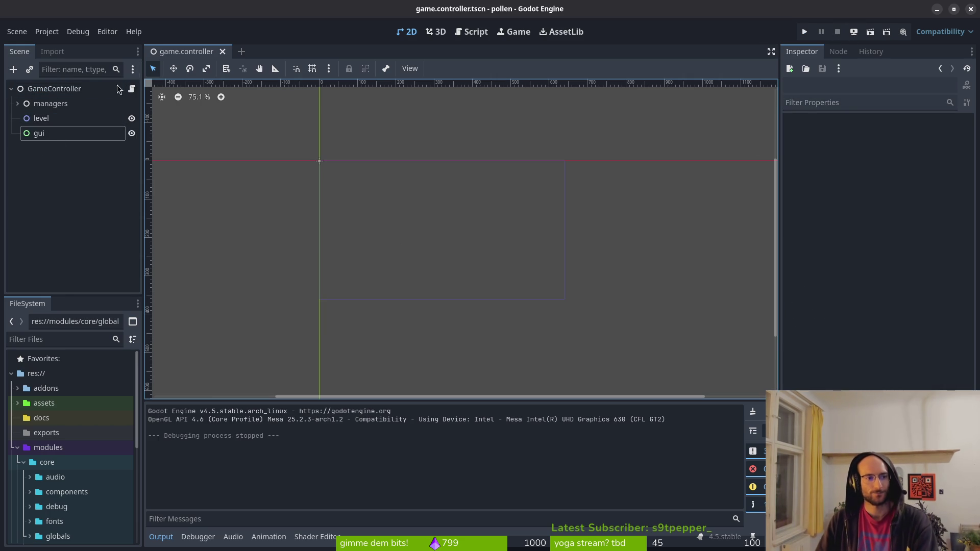
pyautogui.click(48, 32)
pyautogui.click(50, 30)
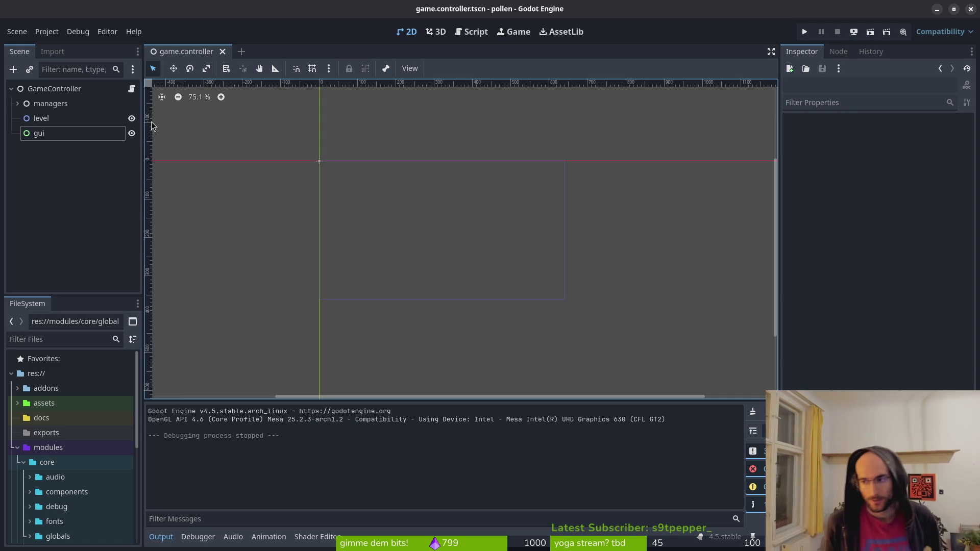
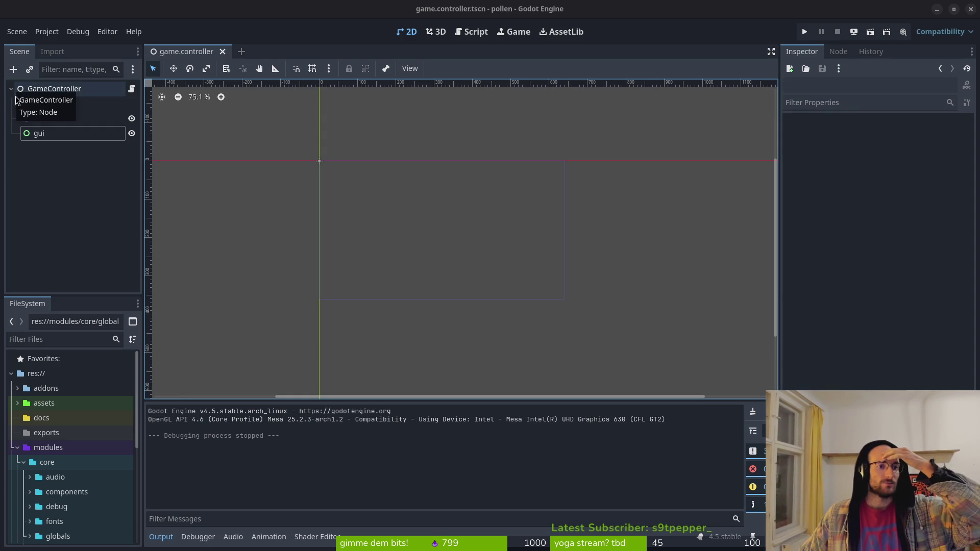
# Step: Inspect the GameController entry in the Project Settings autoload list
pyautogui.click(51, 32)
pyautogui.click(56, 44)
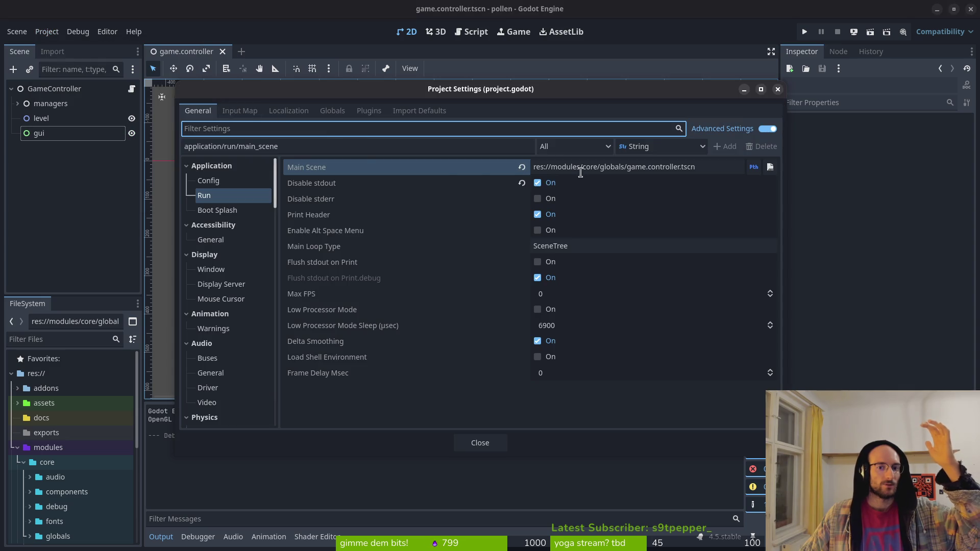
pyautogui.click(332, 110)
pyautogui.click(227, 300)
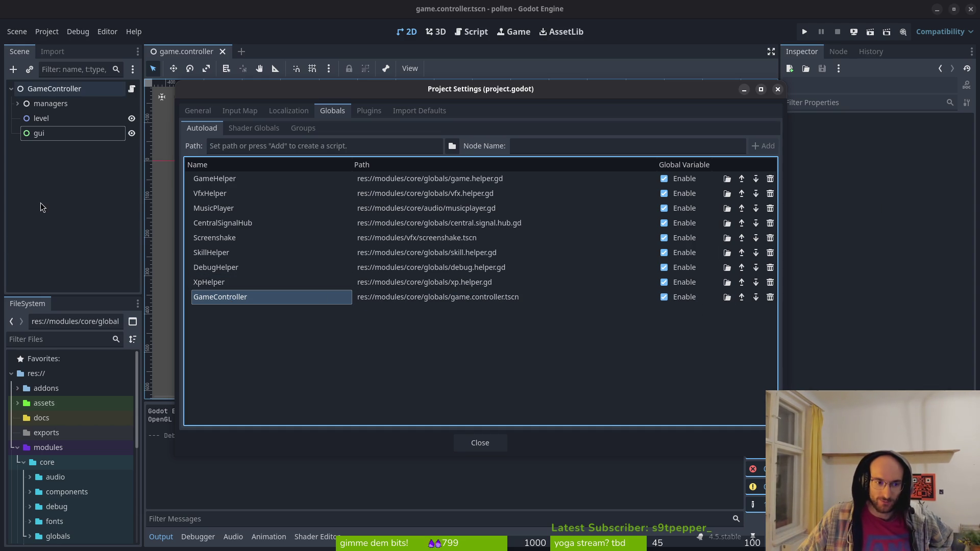
pyautogui.click(480, 443)
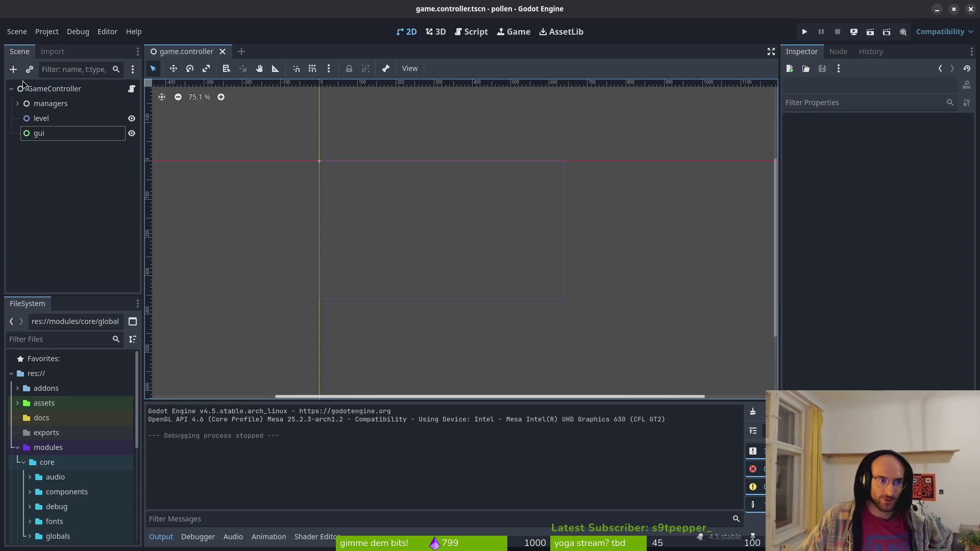
# Step: In the Application > Run settings, browse the modules folders for a new main scene file
pyautogui.click(46, 31)
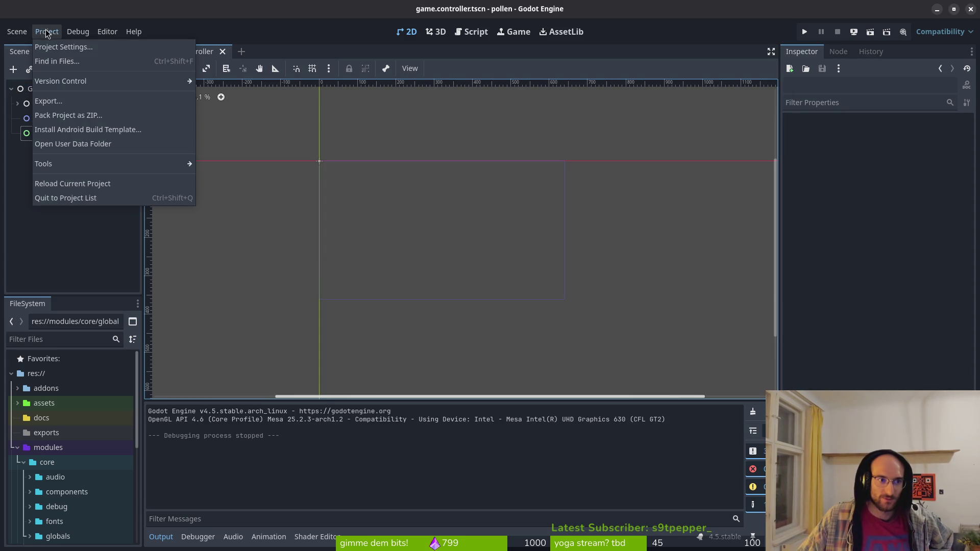
pyautogui.click(57, 48)
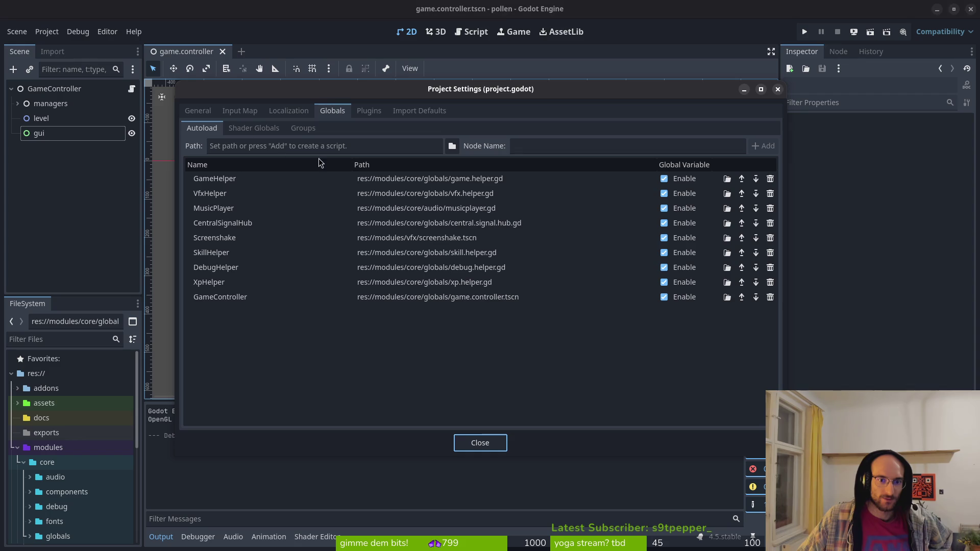
pyautogui.click(198, 110)
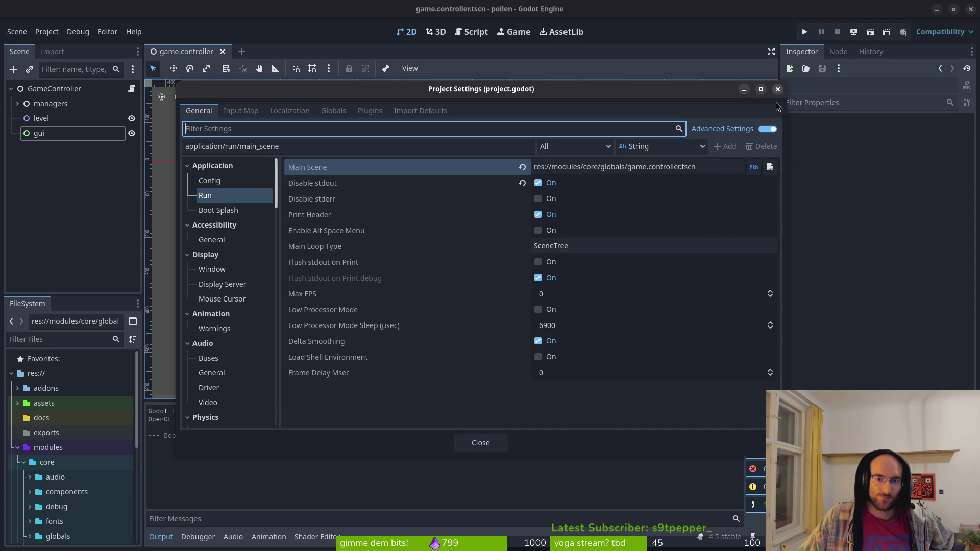
pyautogui.click(770, 167)
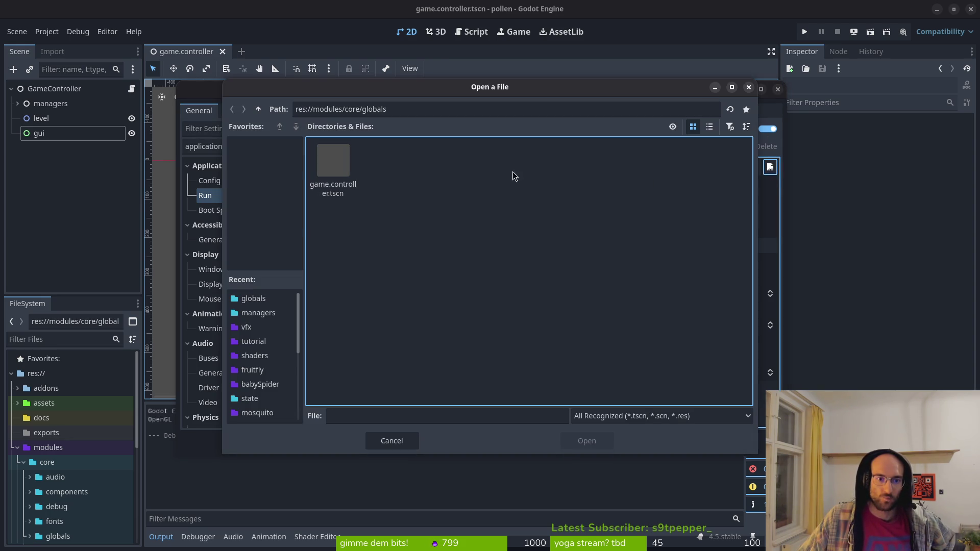
pyautogui.click(259, 110)
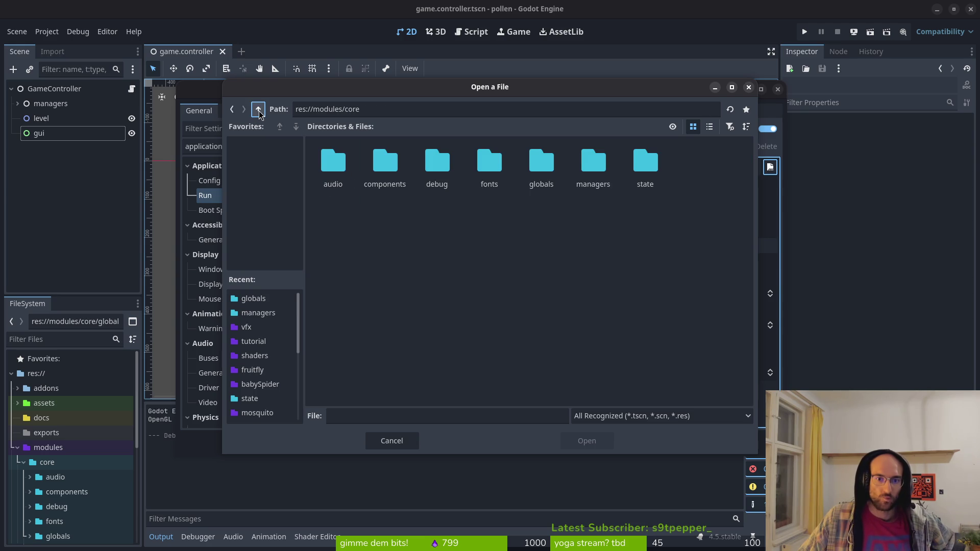
pyautogui.click(258, 110)
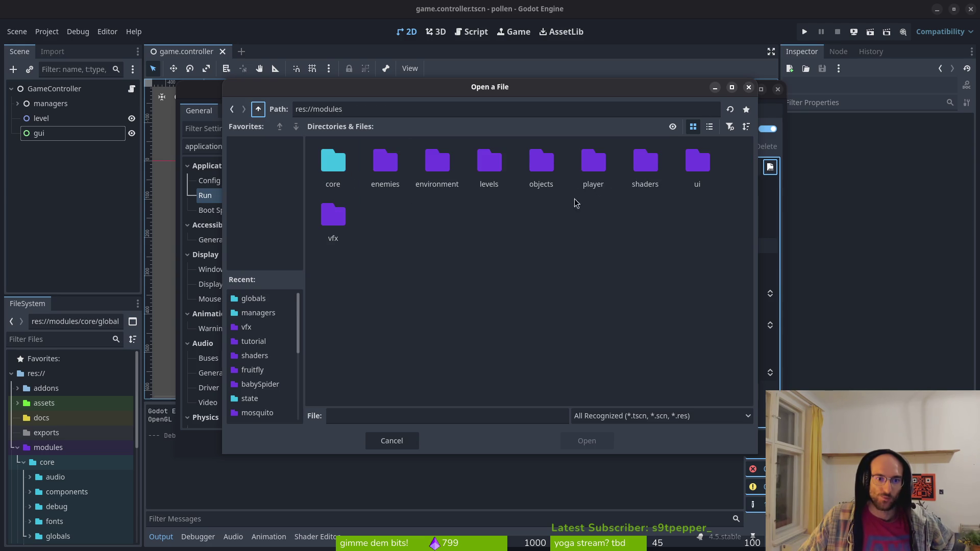
pyautogui.doubleClick(495, 168)
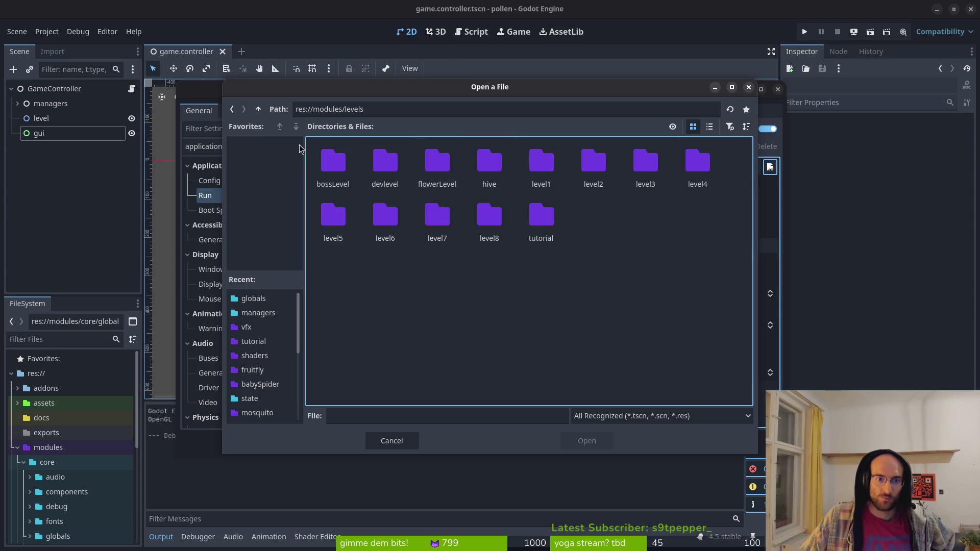
pyautogui.click(258, 108)
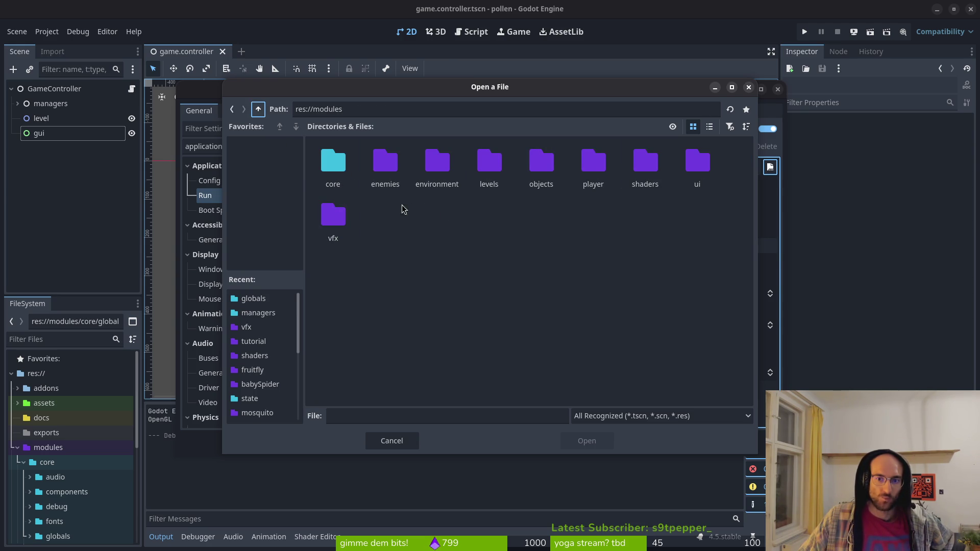
# Step: Set the main scene to res://modules/ui/home_screen/home.tscn and close Project Settings
pyautogui.doubleClick(695, 163)
pyautogui.doubleClick(647, 166)
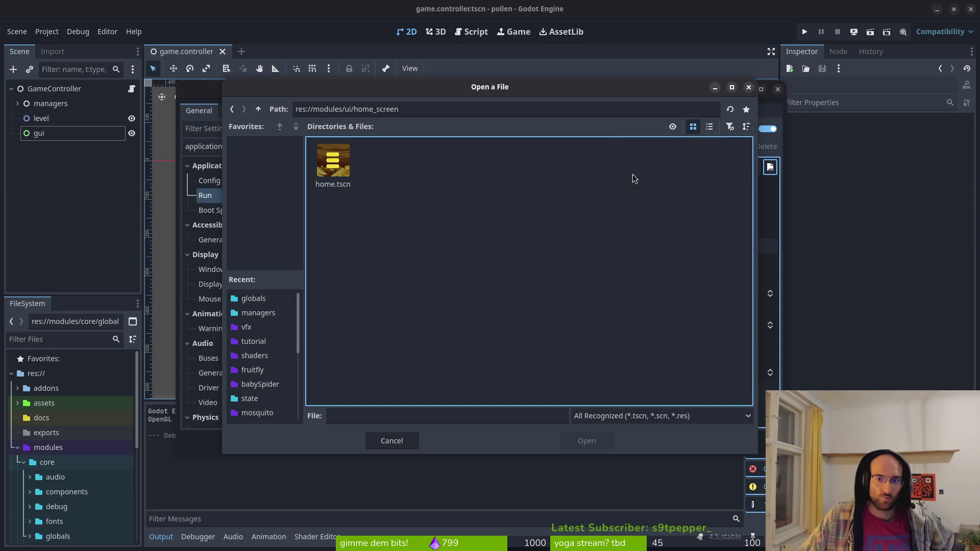
pyautogui.click(333, 163)
pyautogui.click(594, 441)
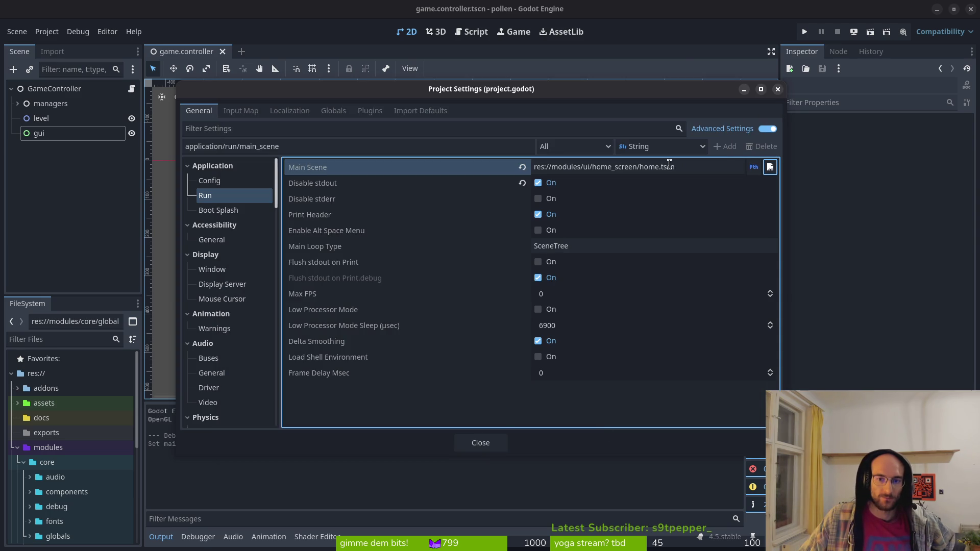
pyautogui.click(501, 442)
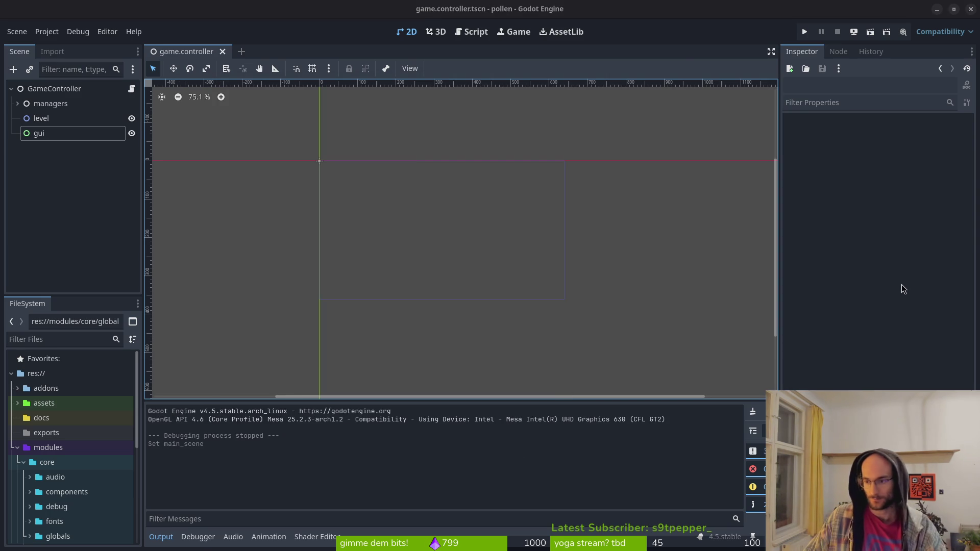
pyautogui.hotkey('alt', 'Tab')
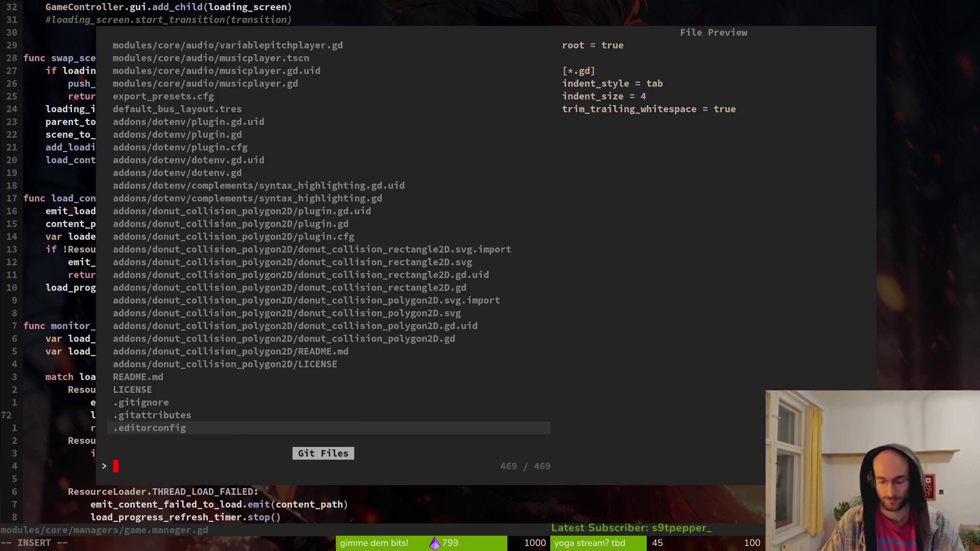
# Step: Open game.controller.gd through the Git Files fuzzy finder
pyautogui.hotkey('ctrl', 'p')
pyautogui.write('game.control')
pyautogui.press('Return')
# Step: Replace the last line of _ready with 'pass', save the script, and run the project
pyautogui.press('d')
pyautogui.press('d')
pyautogui.write('opass')
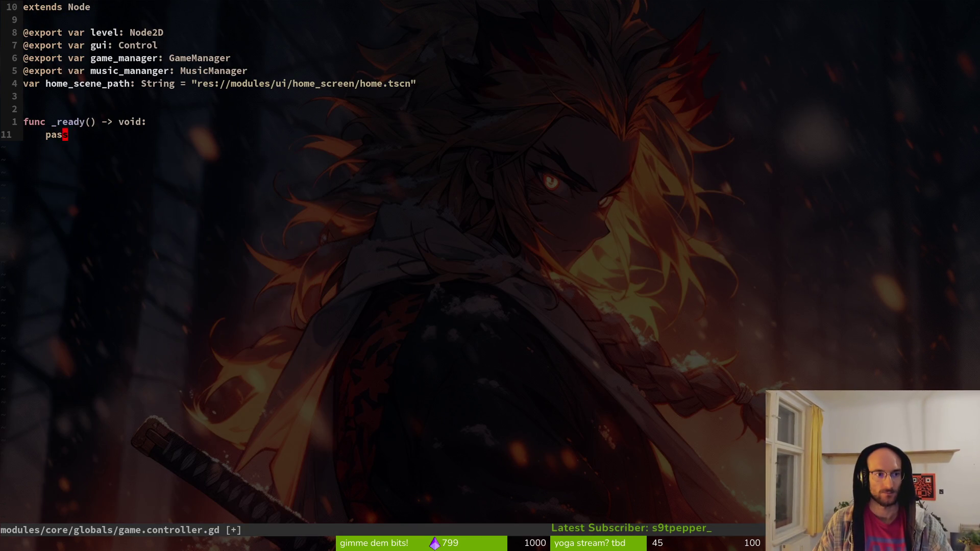
pyautogui.press('Escape')
pyautogui.write(':w')
pyautogui.press('Return')
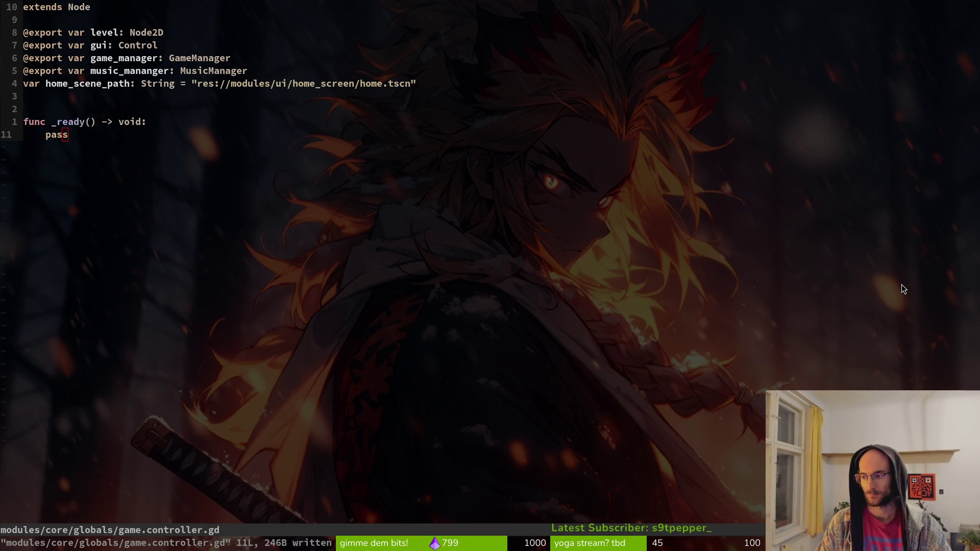
pyautogui.hotkey('alt', 'Tab')
pyautogui.press('F5')
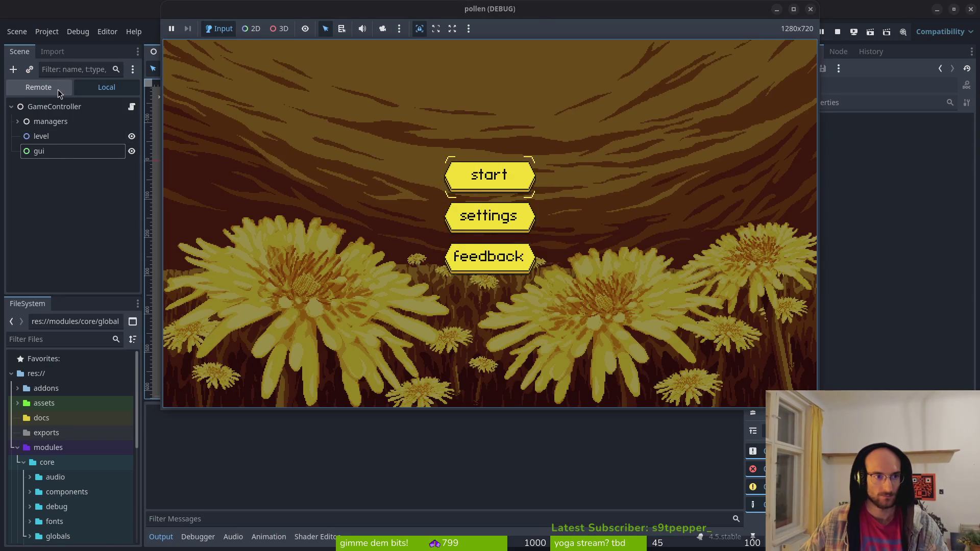
# Step: Check the running game's Remote tree, expanding the GameController and home nodes
pyautogui.click(60, 90)
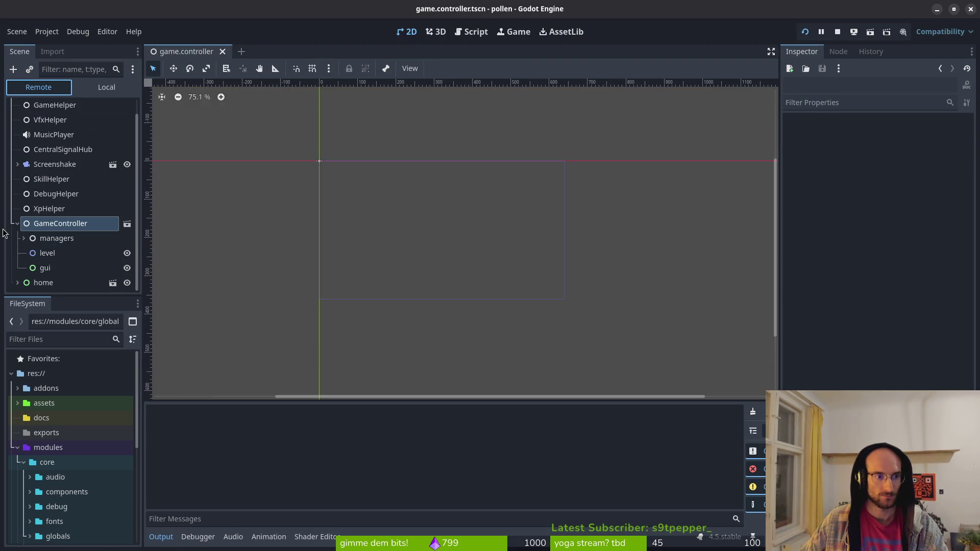
pyautogui.click(18, 224)
pyautogui.click(17, 254)
pyautogui.click(18, 224)
pyautogui.click(17, 283)
pyautogui.click(17, 223)
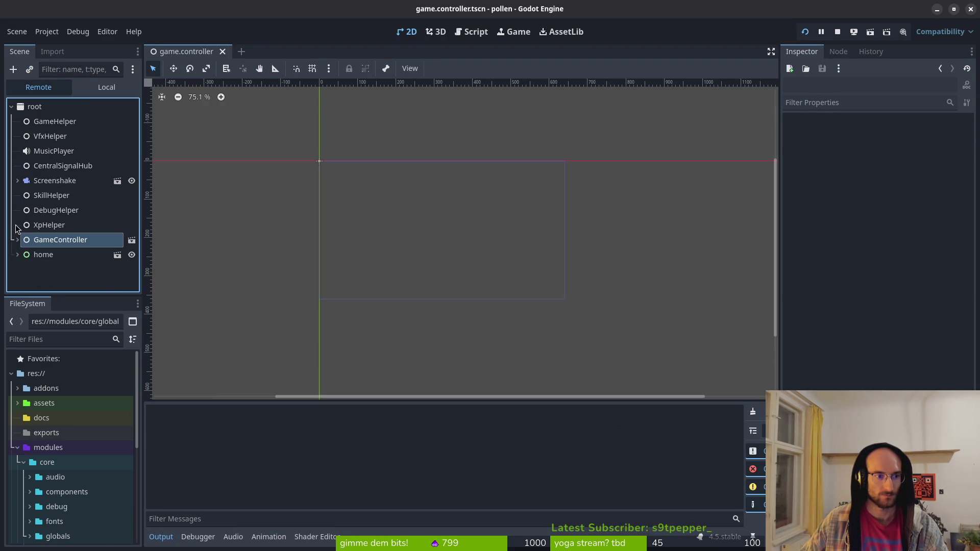
pyautogui.click(17, 254)
pyautogui.click(17, 240)
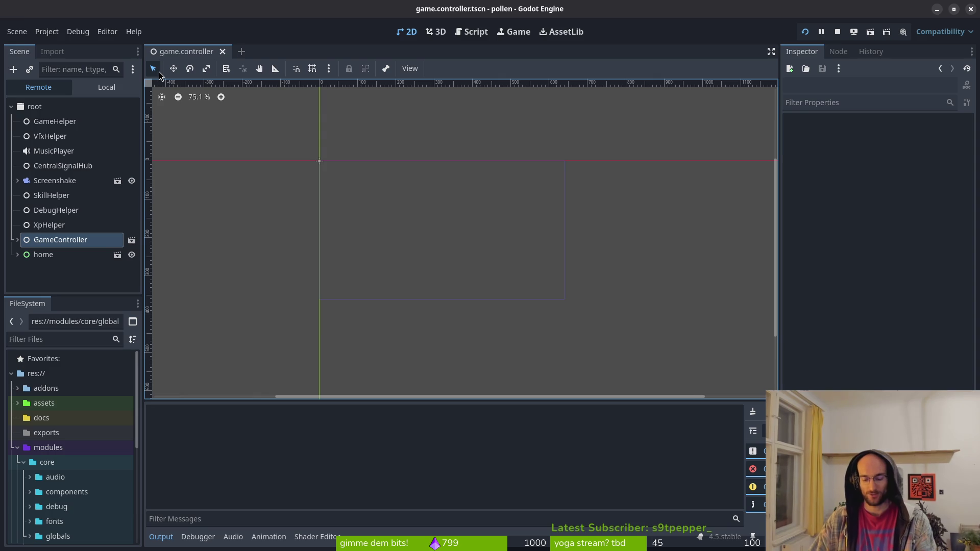
# Step: Quick-open the game.controller.tscn scene
pyautogui.hotkey('alt', 'shift', 'o')
pyautogui.write('camcontrol')
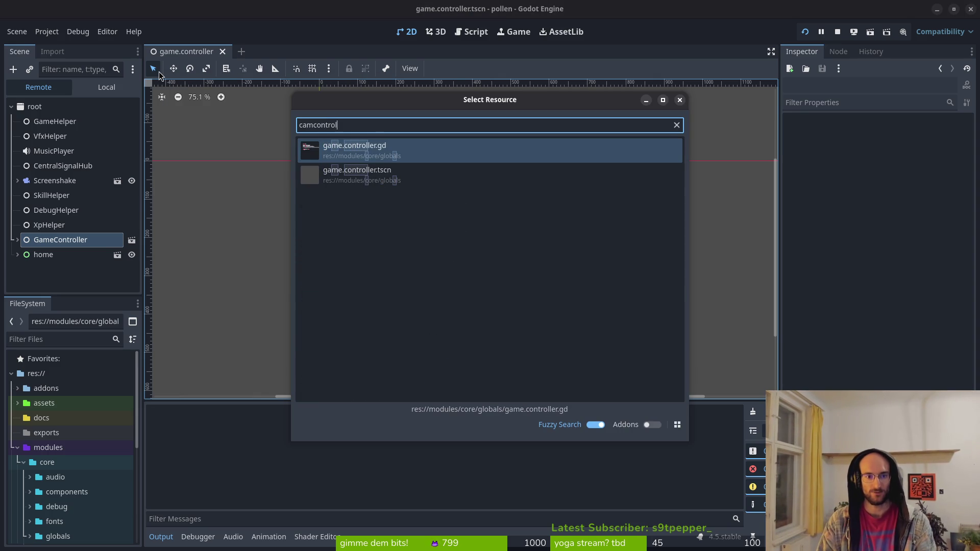
pyautogui.press('Down')
pyautogui.press('Return')
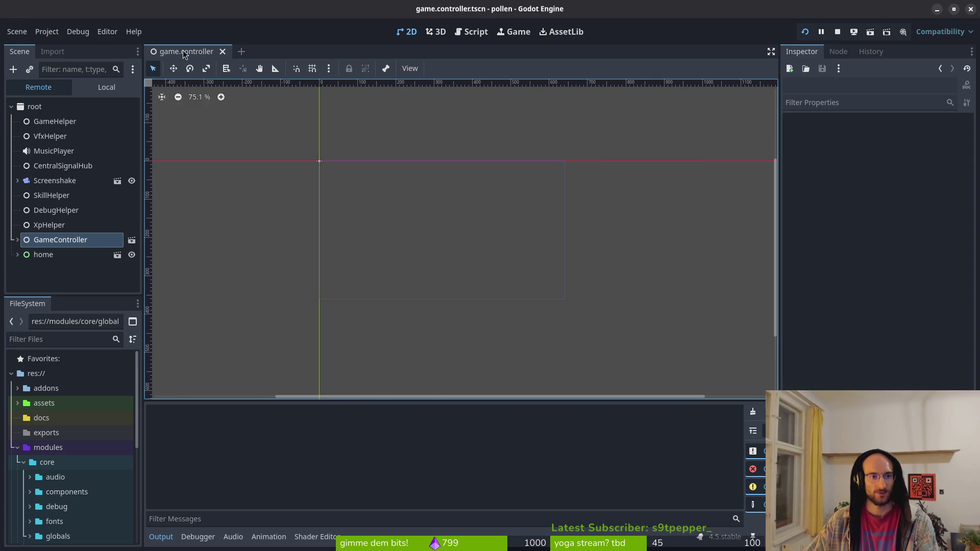
# Step: In the Local tree, inspect the managers node and GameController's exported properties
pyautogui.click(105, 88)
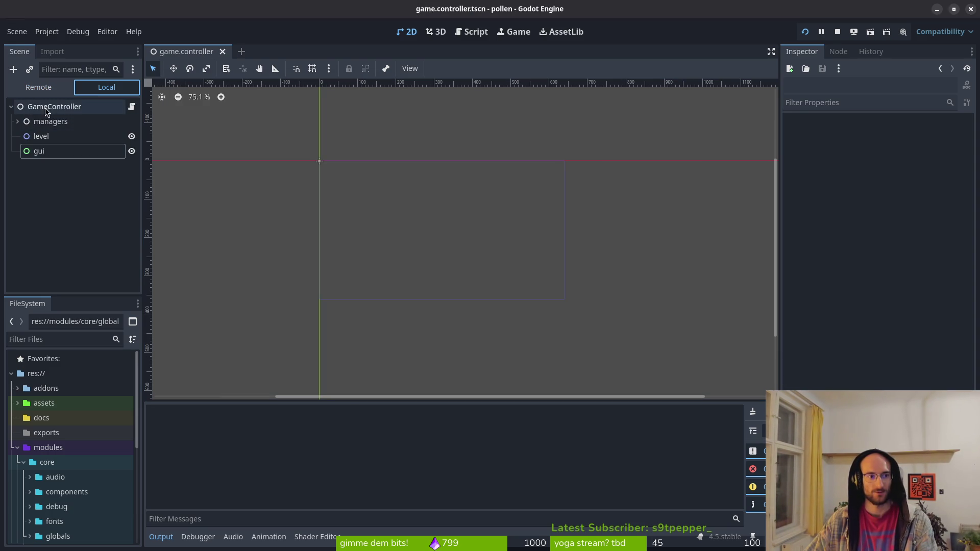
pyautogui.click(51, 124)
pyautogui.click(18, 122)
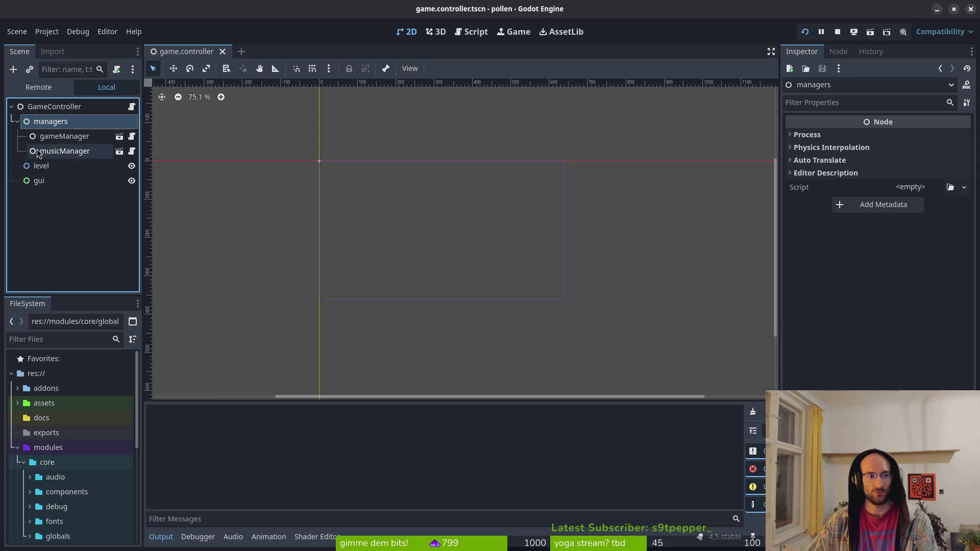
pyautogui.click(18, 123)
pyautogui.click(18, 123)
pyautogui.click(18, 123)
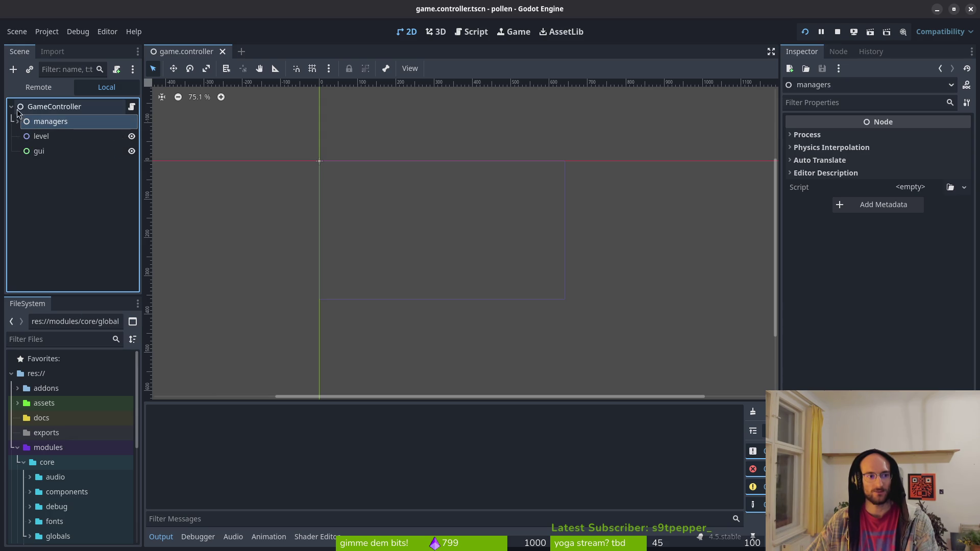
pyautogui.click(53, 106)
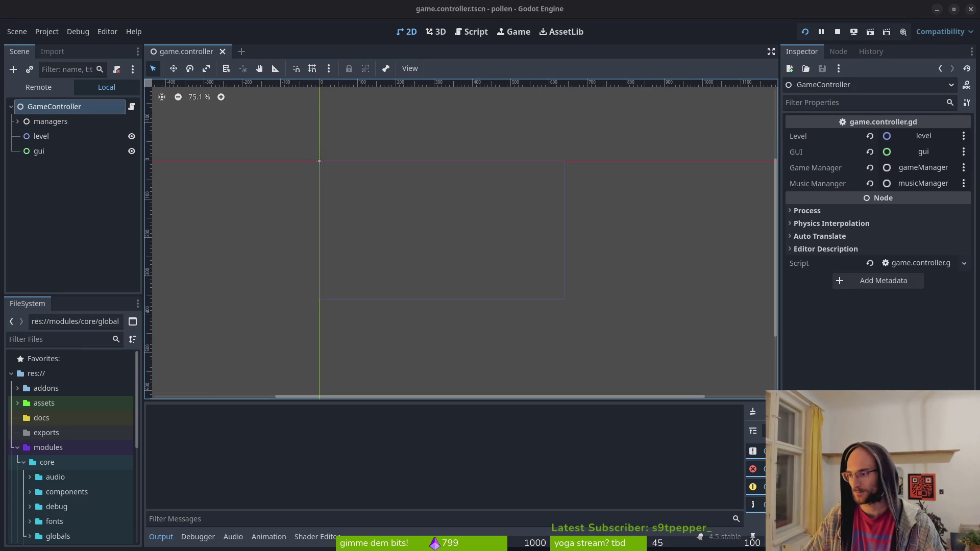
pyautogui.hotkey('ctrl', 't')
# Step: On perplexity.ai, ask how to avoid duplicate GameControllers when the global is also the run scene
pyautogui.write('per')
pyautogui.press('Return')
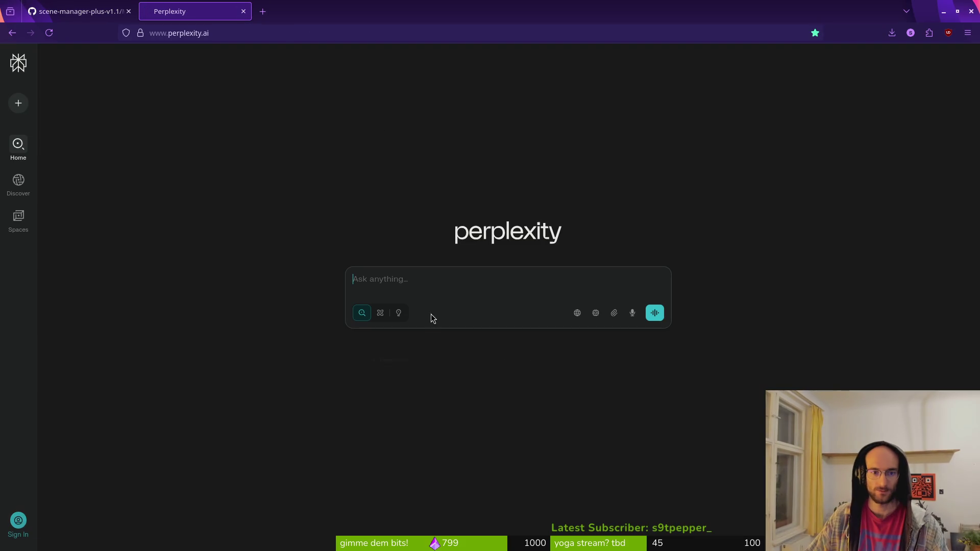
pyautogui.click(420, 280)
pyautogui.write('hey. i created a gamecontroller which hols the rootno')
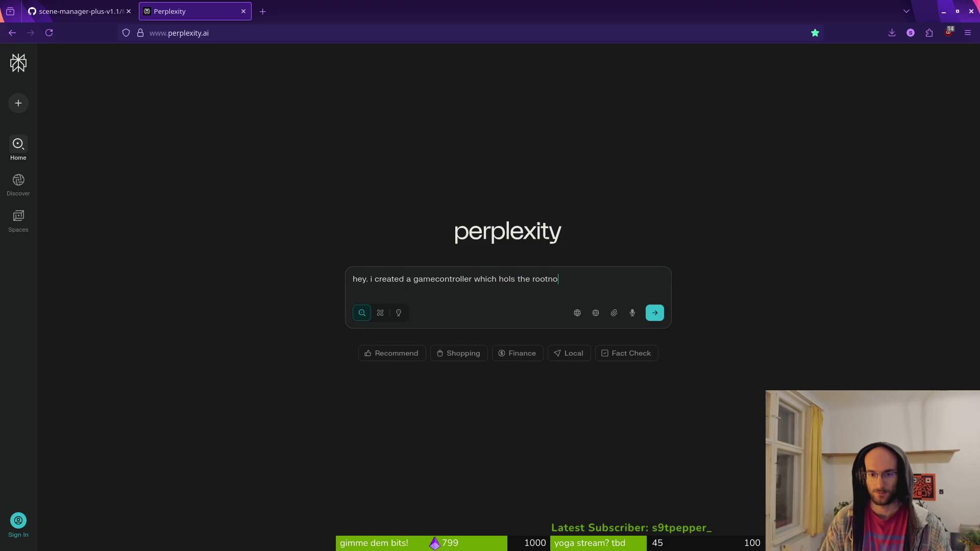
pyautogui.write('de for my godot game')
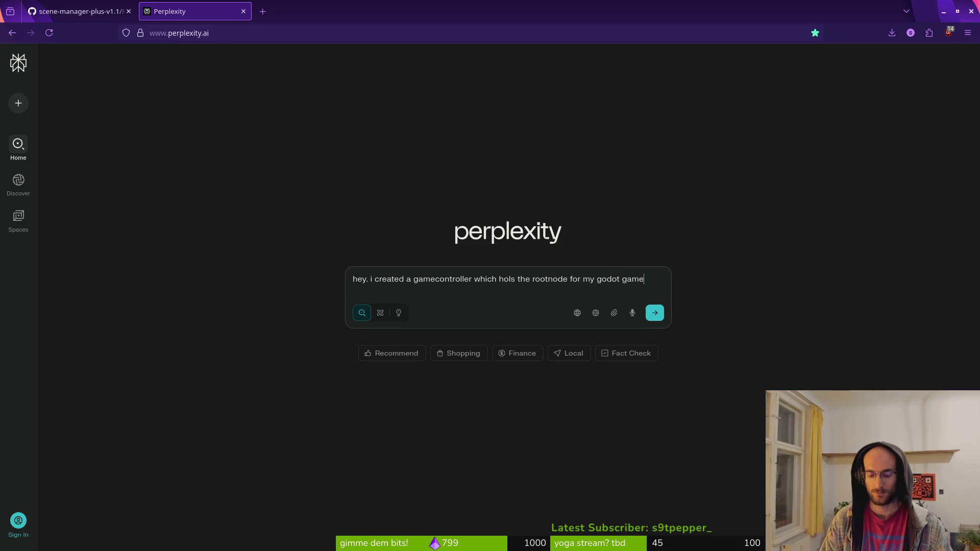
pyautogui.write('. i want to replace the l')
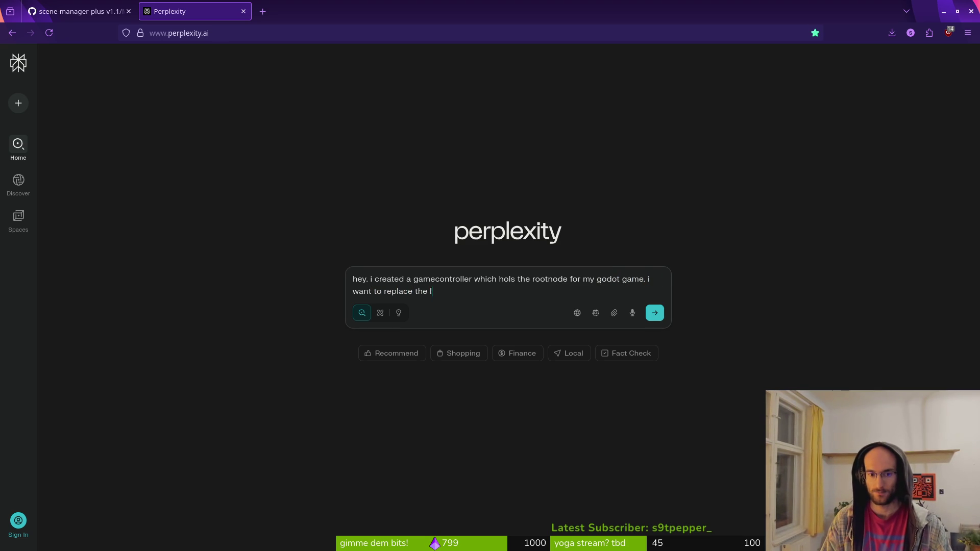
pyautogui.write('s node so i dont need torep')
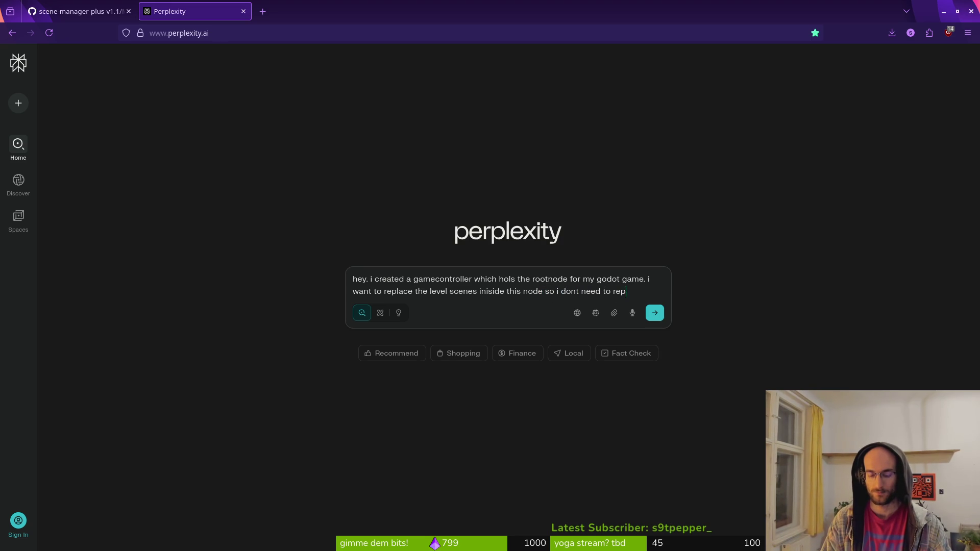
pyautogui.press('BackSpace')
pyautogui.press('BackSpace')
pyautogui.press('BackSpace')
pyautogui.write('switch fro mthe rootnode. i w')
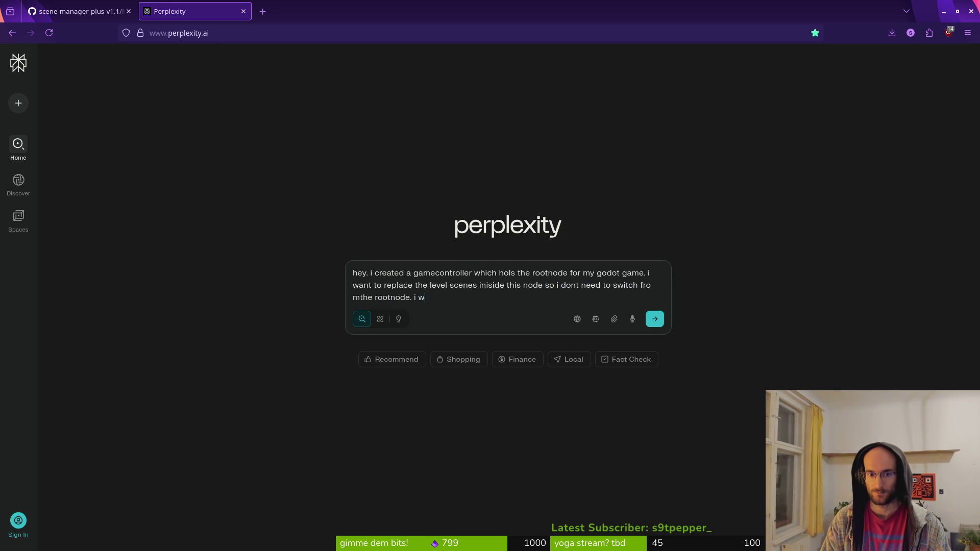
pyautogui.write('ade iti aglob')
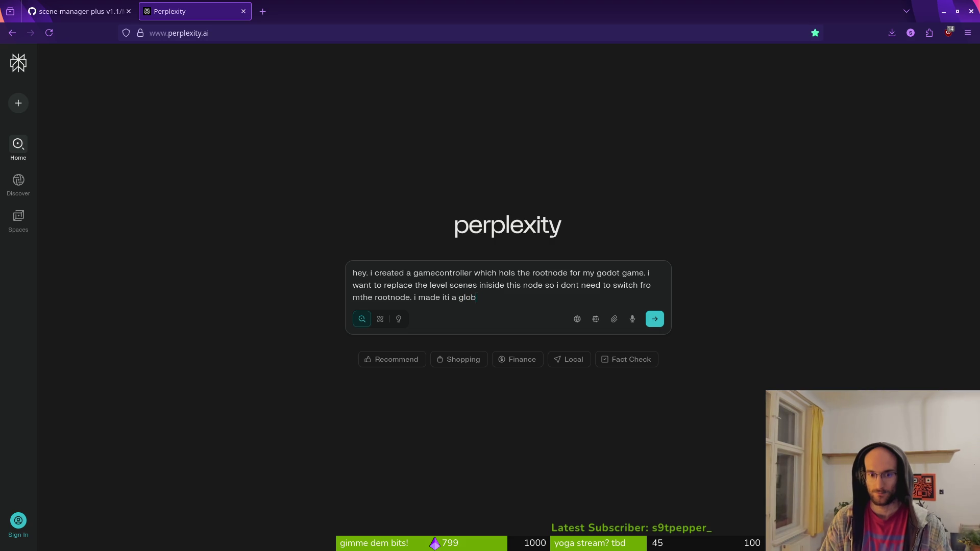
pyautogui.write(' too. but c')
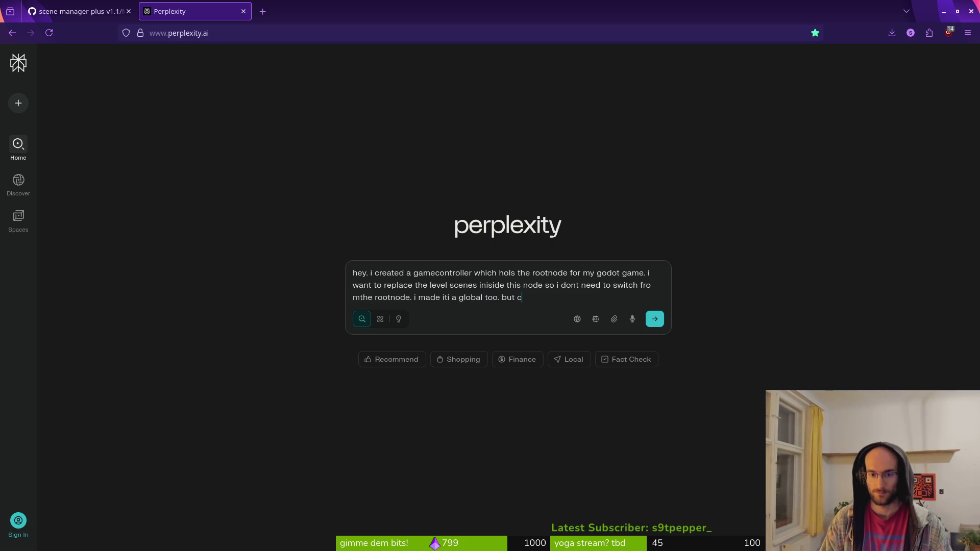
pyautogui.press('BackSpace')
pyautogui.write('because i ma')
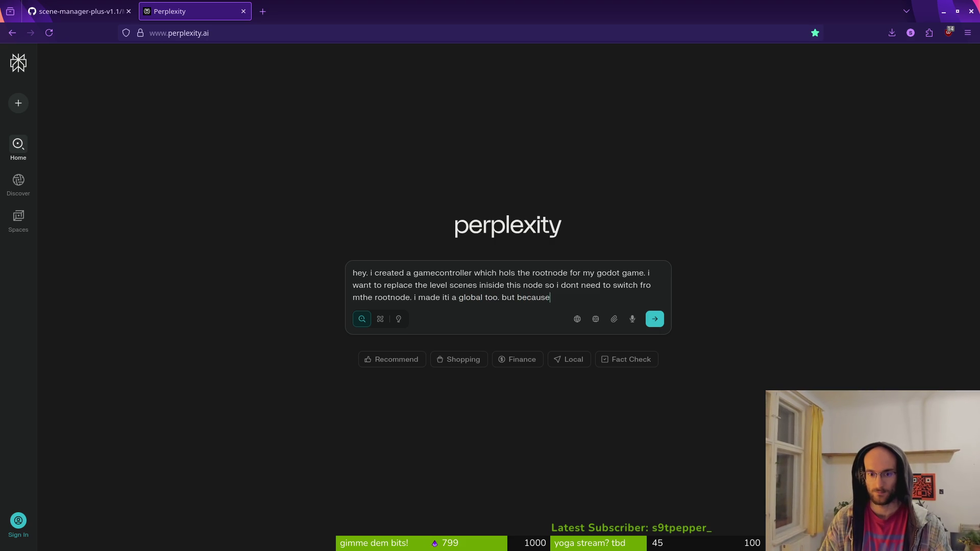
pyautogui.write('de it a global when ')
pyautogui.write('i set the in')
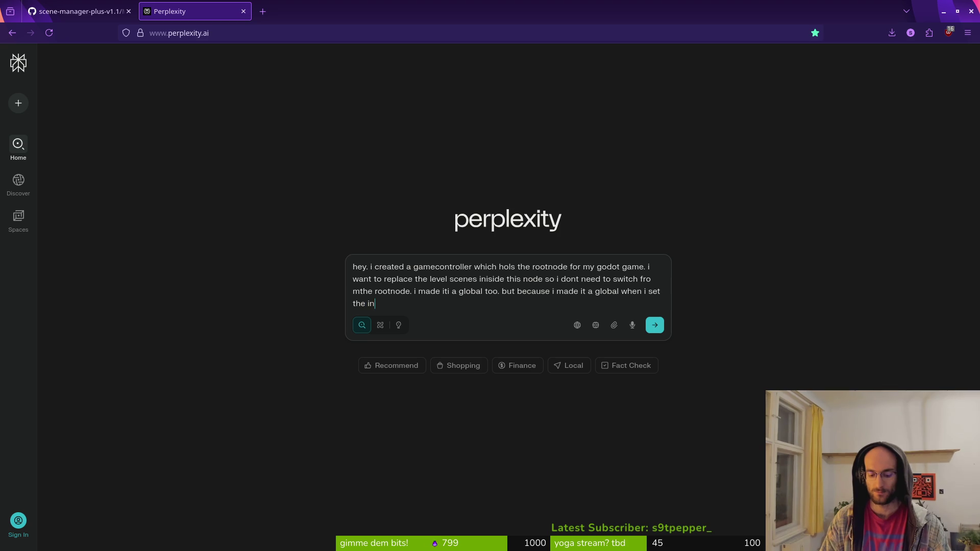
pyautogui.press('BackSpace')
pyautogui.press('BackSpace')
pyautogui.press('BackSpace')
pyautogui.write('iniitial scen')
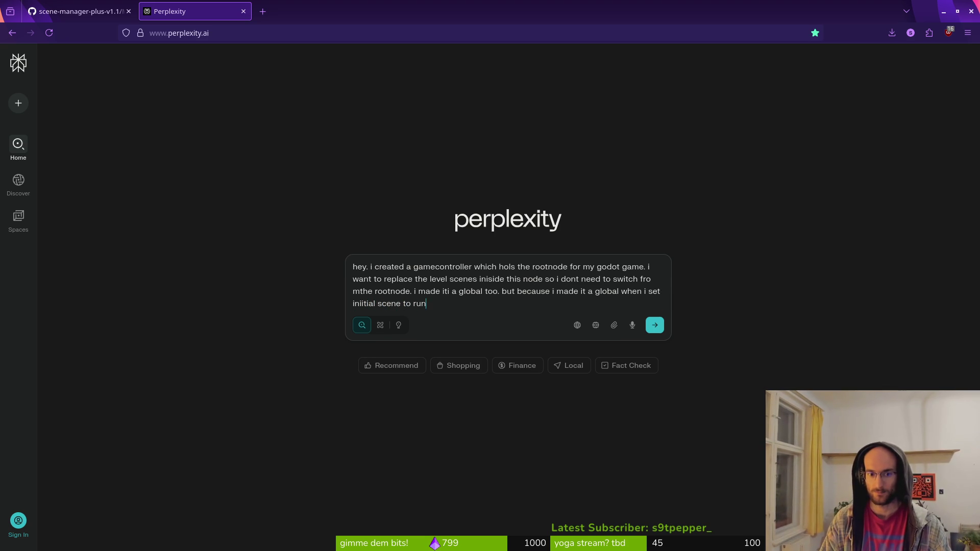
pyautogui.write('lso to the gamecontroller i ge')
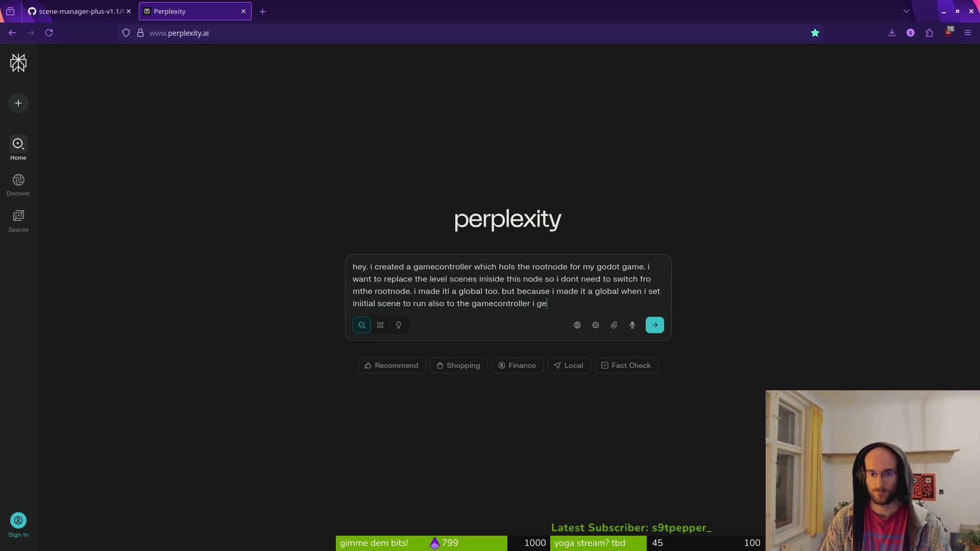
pyautogui.write('t 2 game c')
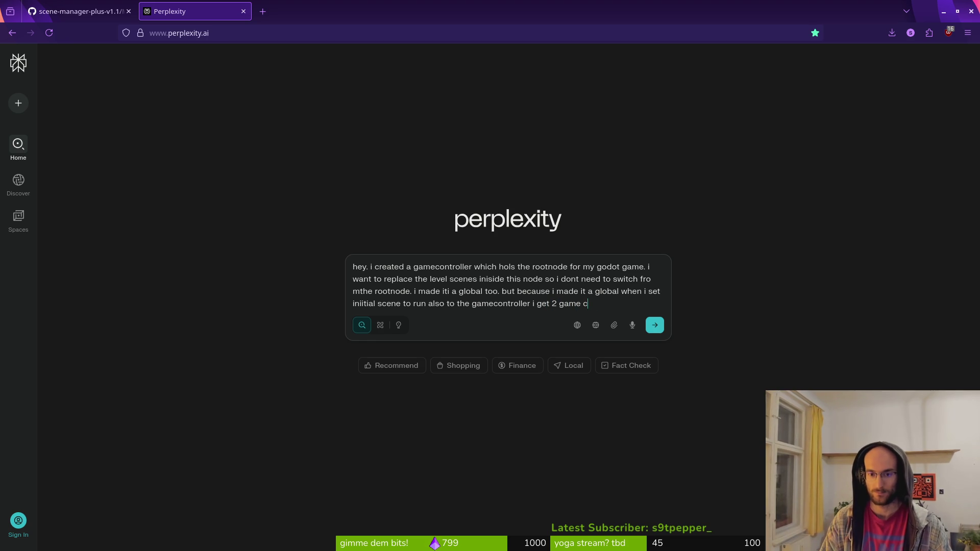
pyautogui.write('ontrolscene')
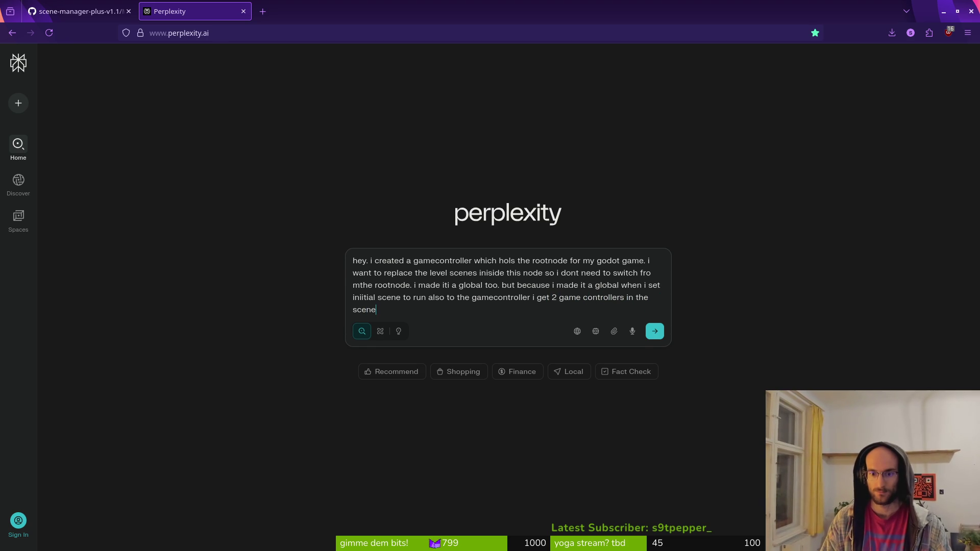
pyautogui.write(' treehere a way t')
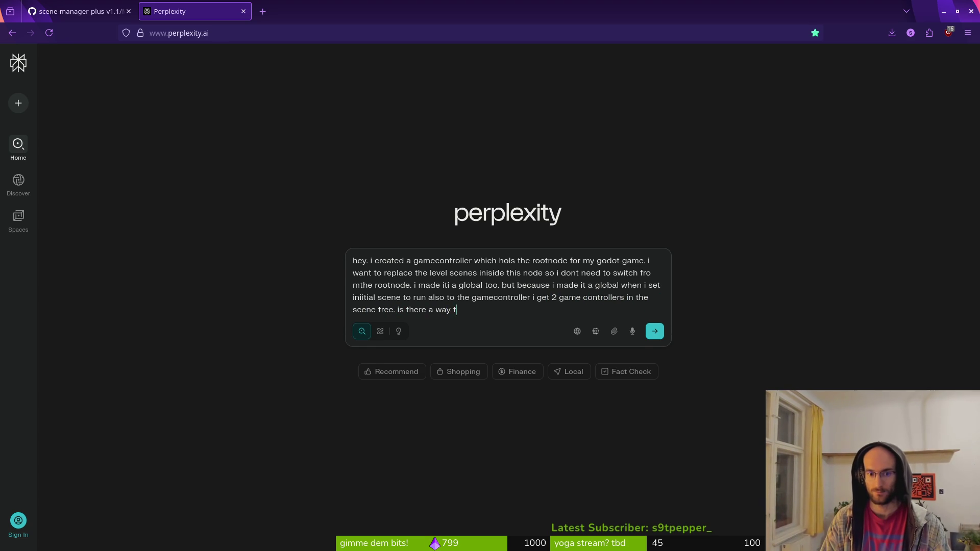
pyautogui.write('hat?')
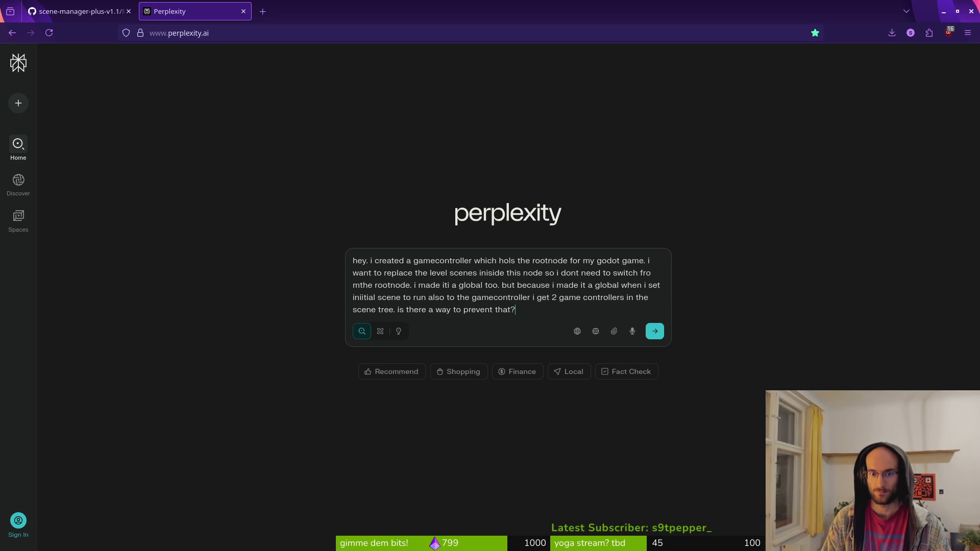
pyautogui.press('Return')
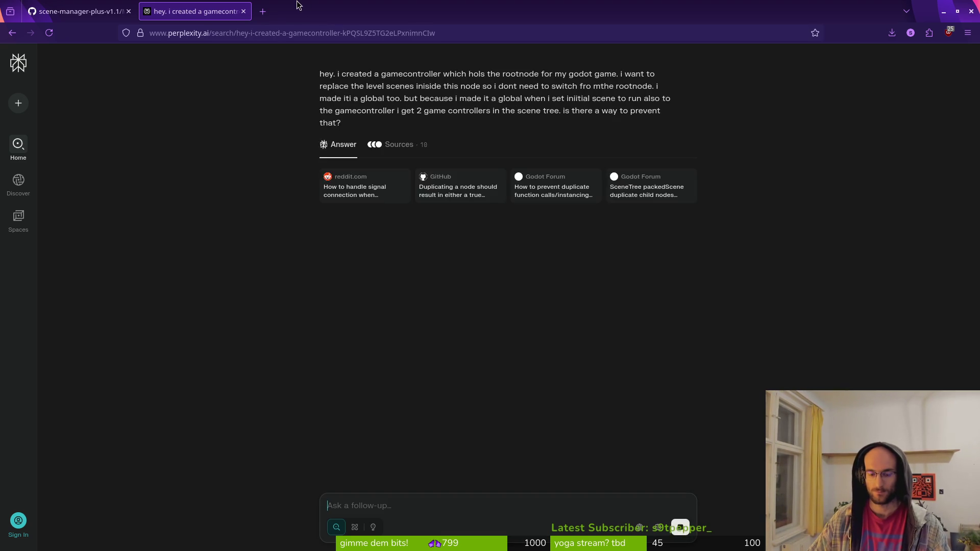
# Step: Enter 'use global as run scene godot' in a new tab's address bar
pyautogui.hotkey('ctrl', 't')
pyautogui.write('preven')
pyautogui.press('BackSpace')
pyautogui.press('BackSpace')
pyautogui.press('BackSpace')
pyautogui.write('use global as ')
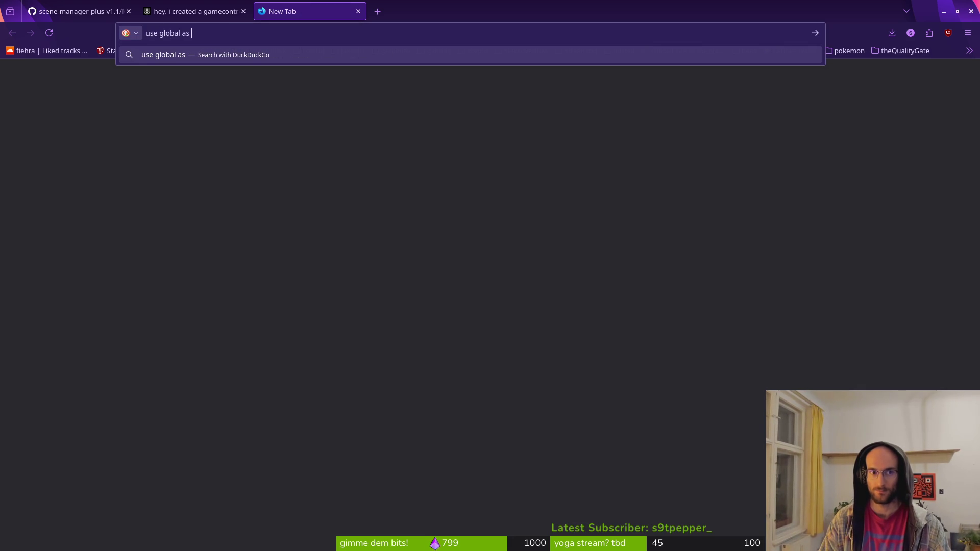
pyautogui.write('run scene godot')
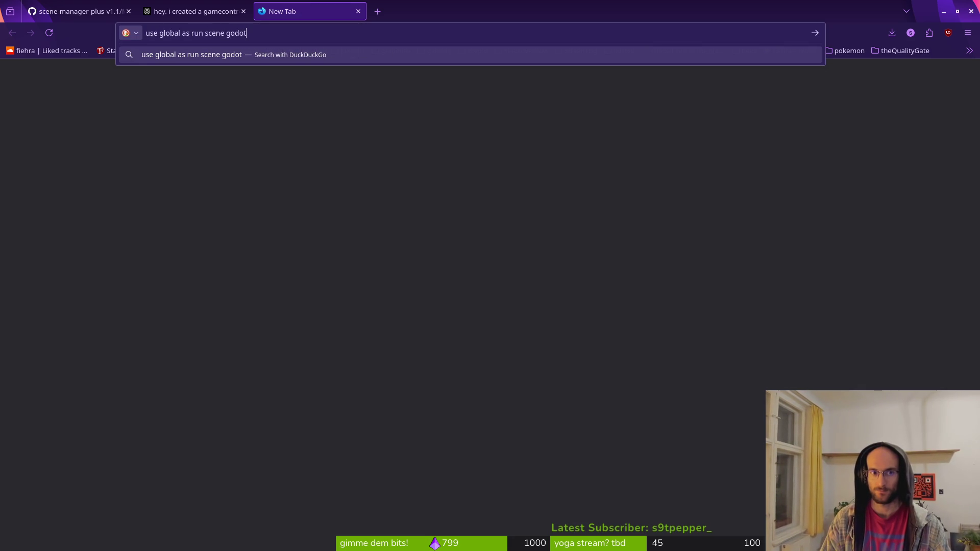
# Step: Search DuckDuckGo for 'use global as run scene godot', then return to Perplexity's answer
pyautogui.press('Return')
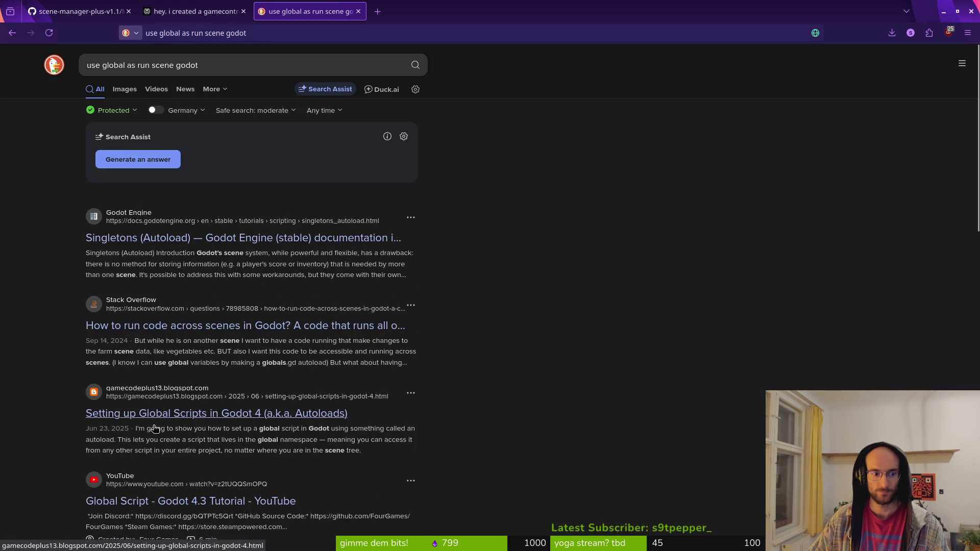
pyautogui.click(193, 11)
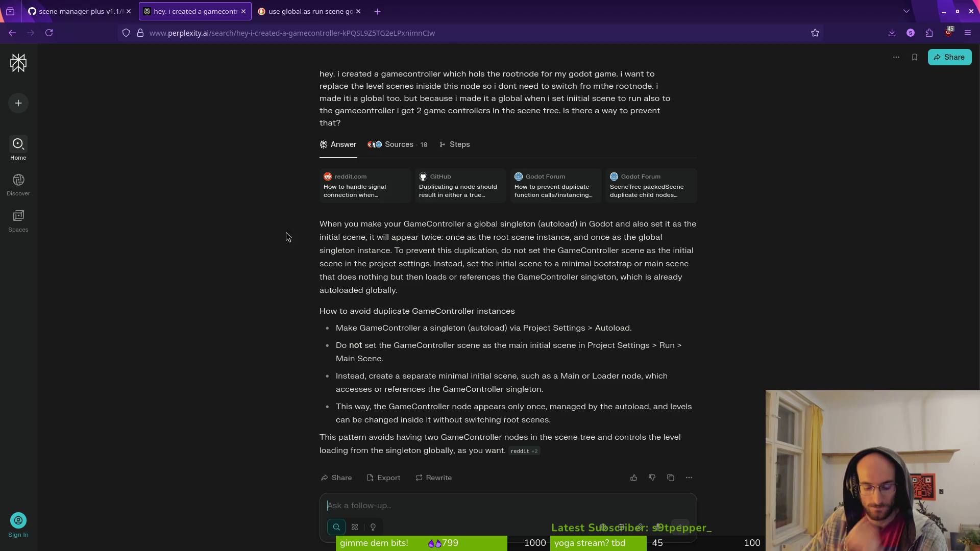
pyautogui.hotkey('alt', 'Tab')
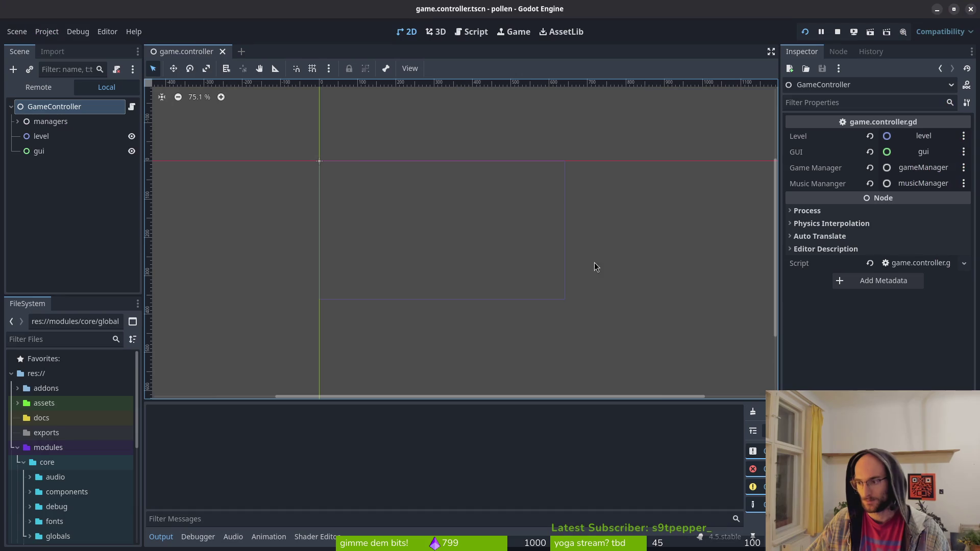
# Step: Create a new scene with a Node2D root named main and save it as main.tscn in core
pyautogui.click(17, 31)
pyautogui.click(30, 47)
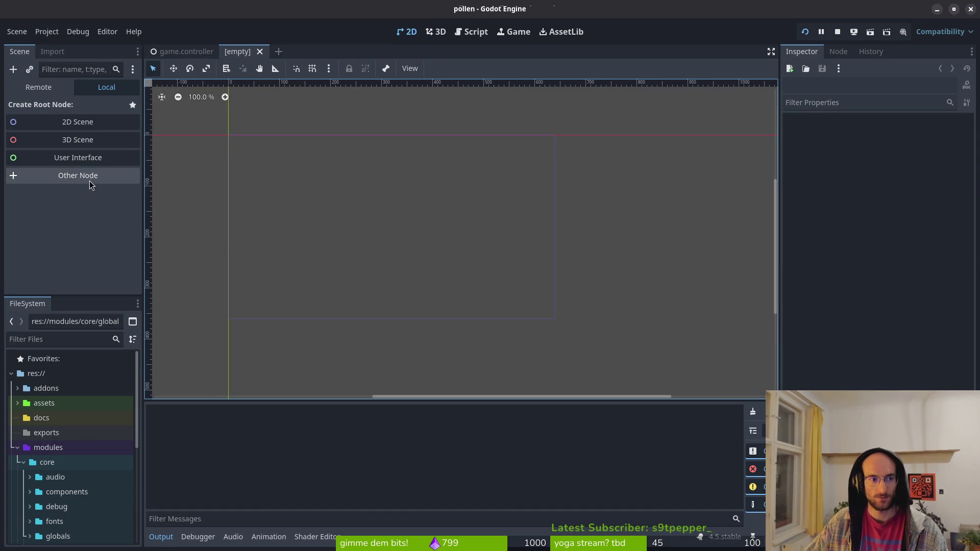
pyautogui.click(70, 126)
pyautogui.write('main')
pyautogui.press('Return')
pyautogui.click(72, 150)
pyautogui.hotkey('ctrl', 's')
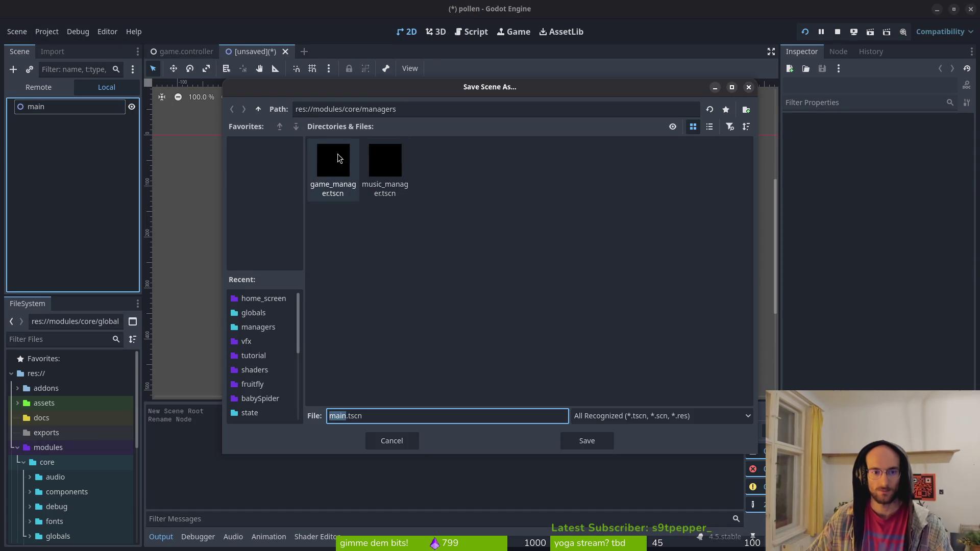
pyautogui.click(259, 110)
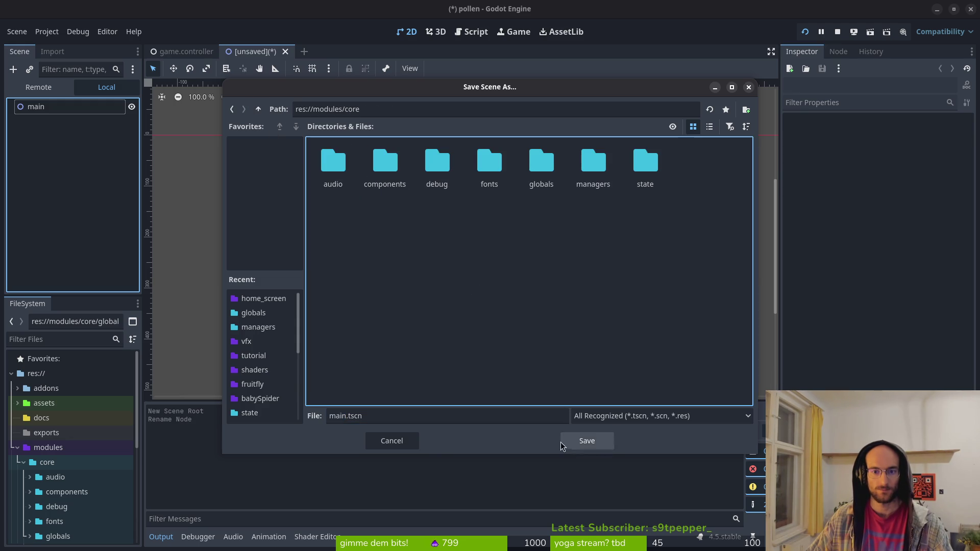
pyautogui.click(587, 441)
# Step: Set the project's main scene to res://modules/core/main.tscn and close Project Settings
pyautogui.click(57, 35)
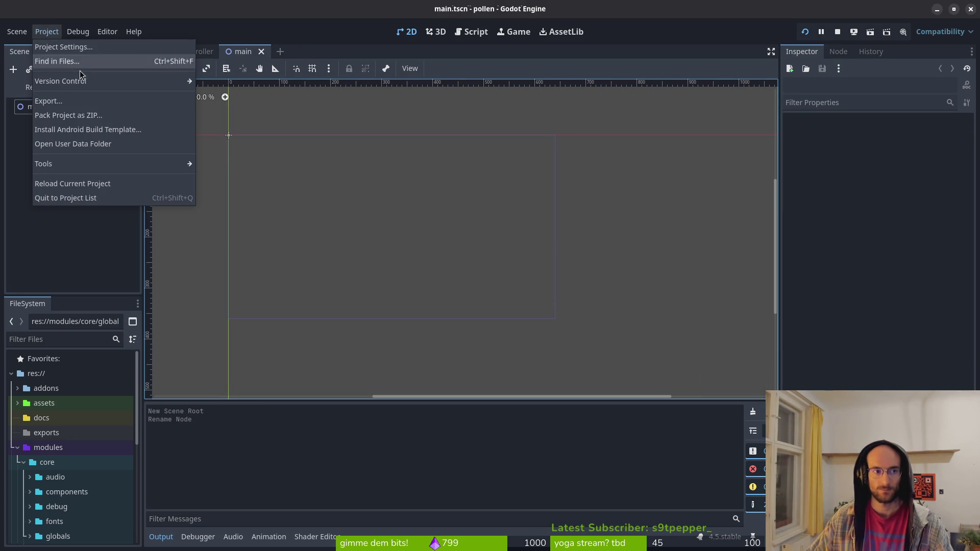
pyautogui.click(74, 46)
pyautogui.click(712, 169)
pyautogui.click(771, 167)
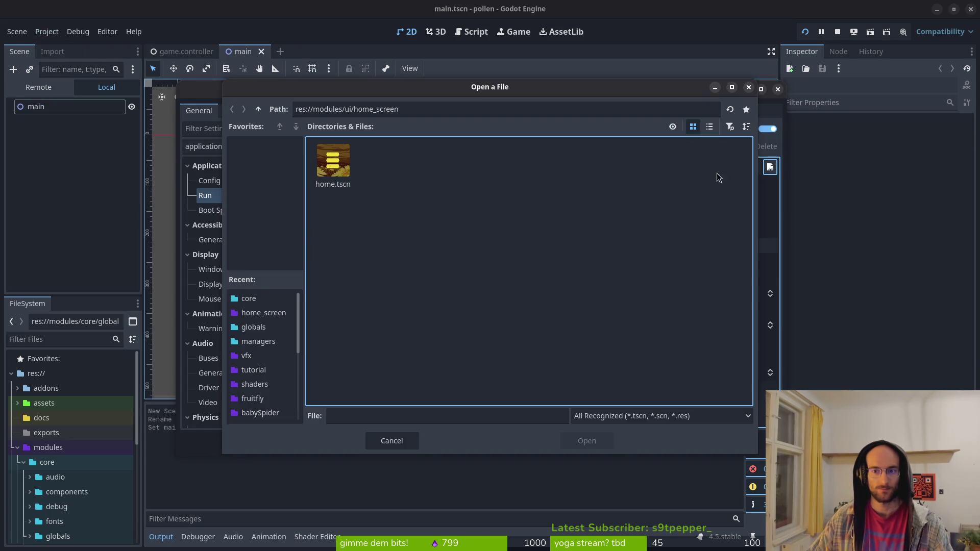
pyautogui.doubleClick(258, 109)
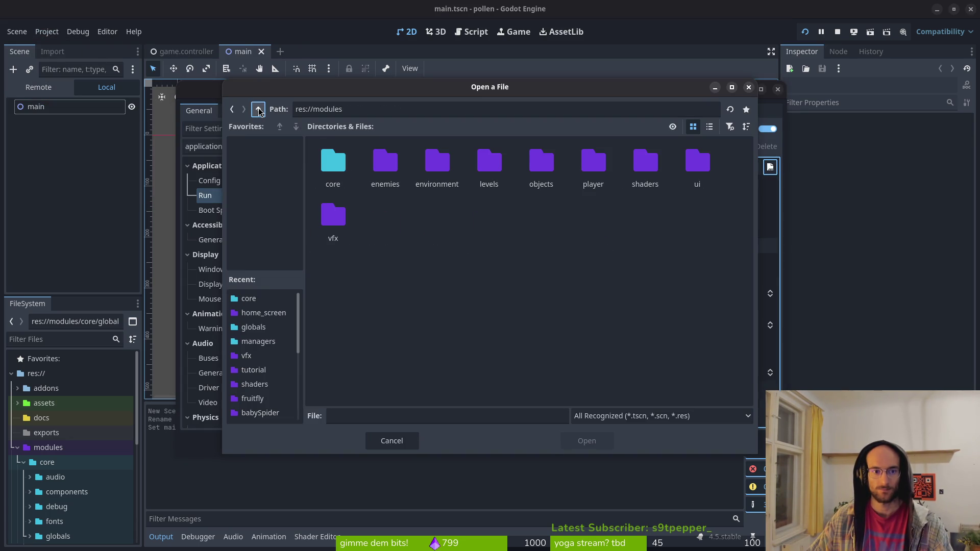
pyautogui.doubleClick(333, 168)
pyautogui.click(676, 162)
pyautogui.click(583, 451)
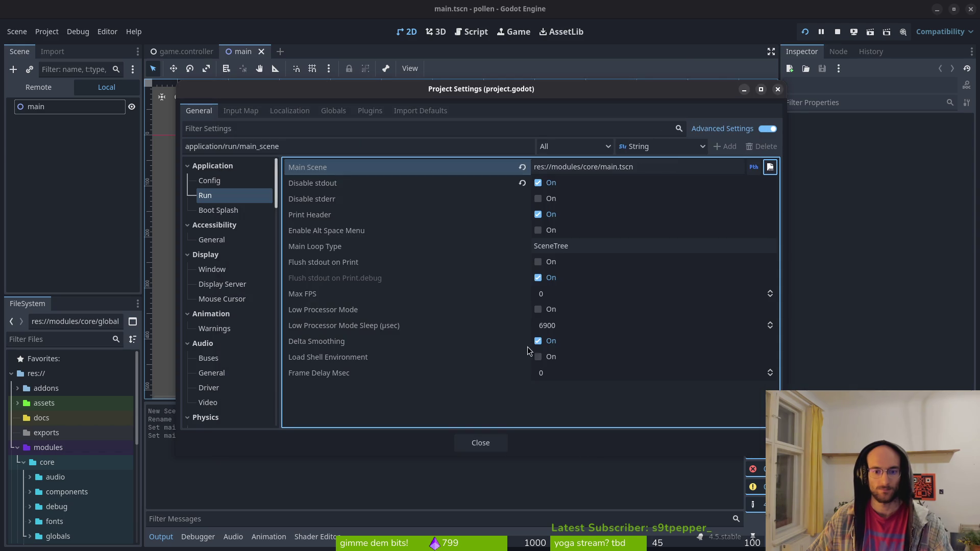
pyautogui.click(491, 442)
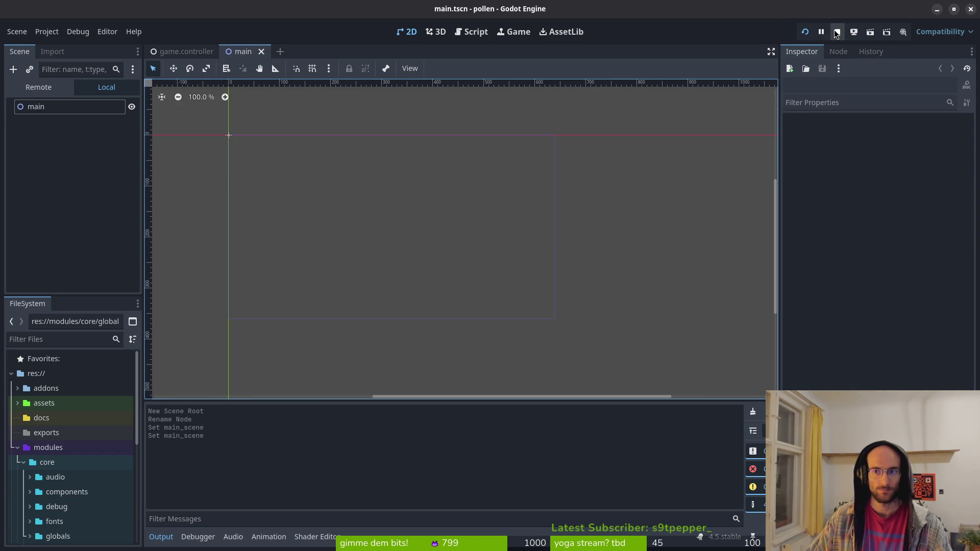
# Step: Undo the stray edit in game.controller.gd and save the file
pyautogui.hotkey('alt', 'Tab')
pyautogui.write('s')
pyautogui.press('Escape')
pyautogui.write('uu')
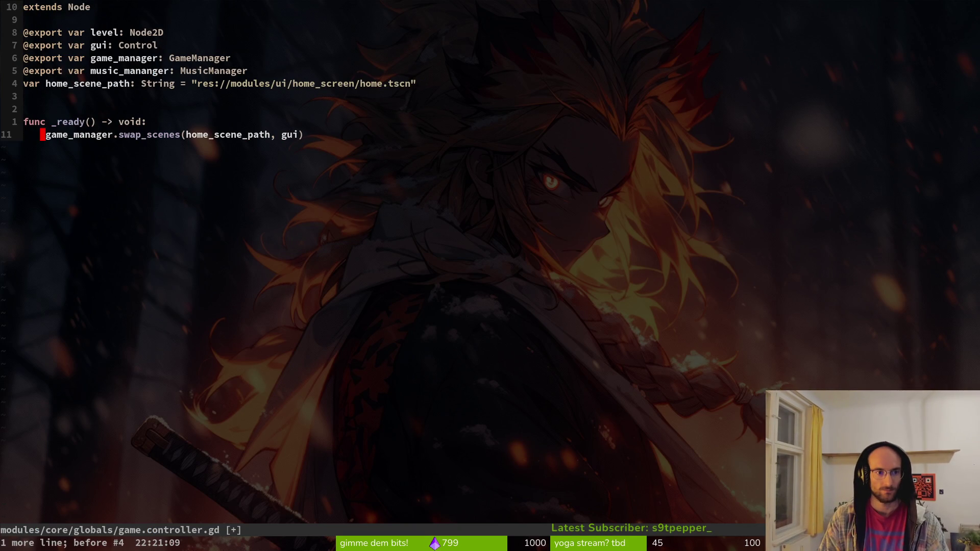
pyautogui.write(':w')
pyautogui.press('Return')
# Step: Run the game, start it, stop it, relaunch it, and view the live Remote scene tree
pyautogui.hotkey('alt', 'Tab')
pyautogui.click(809, 32)
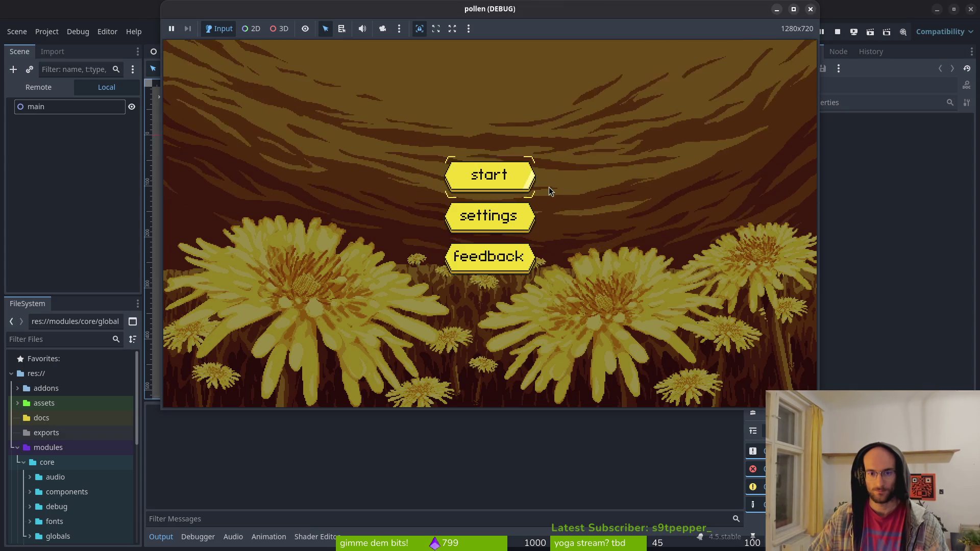
pyautogui.click(485, 175)
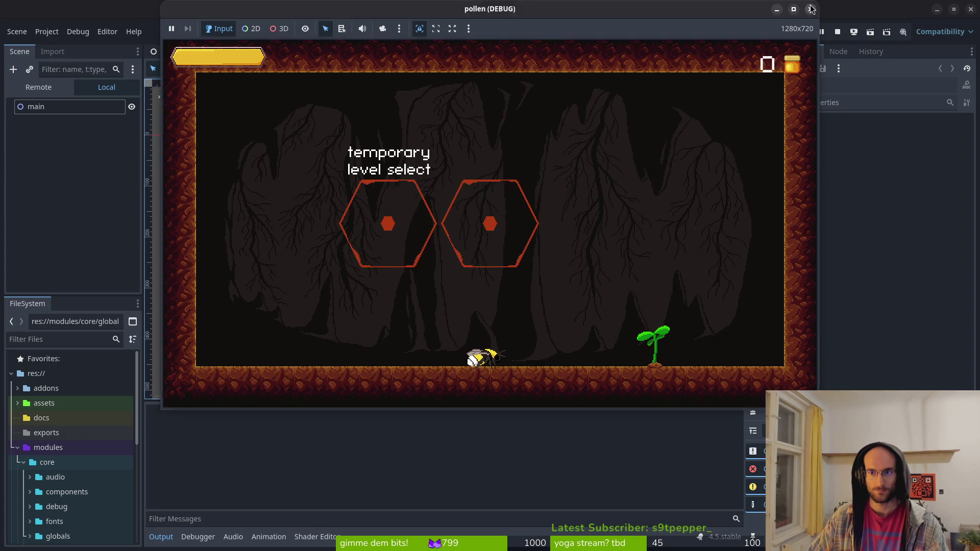
pyautogui.press('F8')
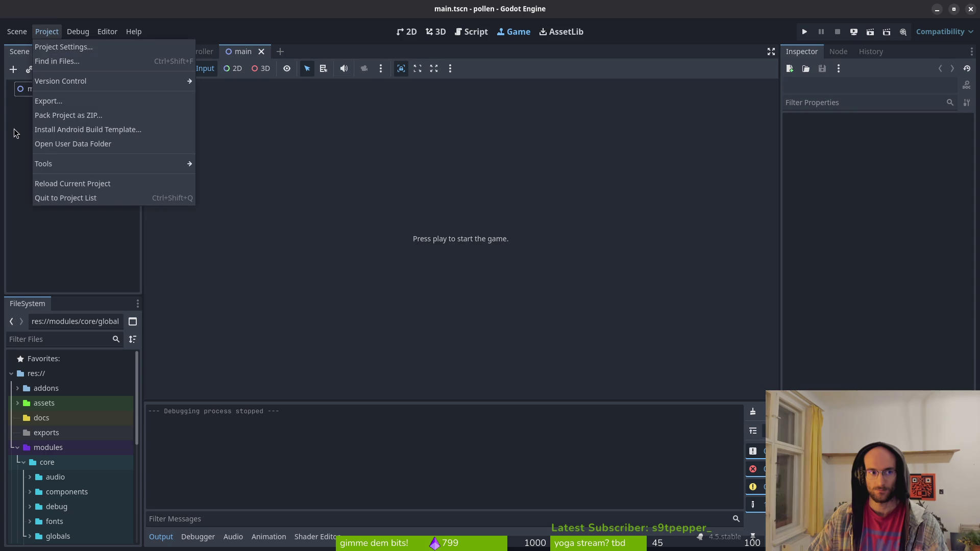
pyautogui.press('Escape')
pyautogui.click(806, 31)
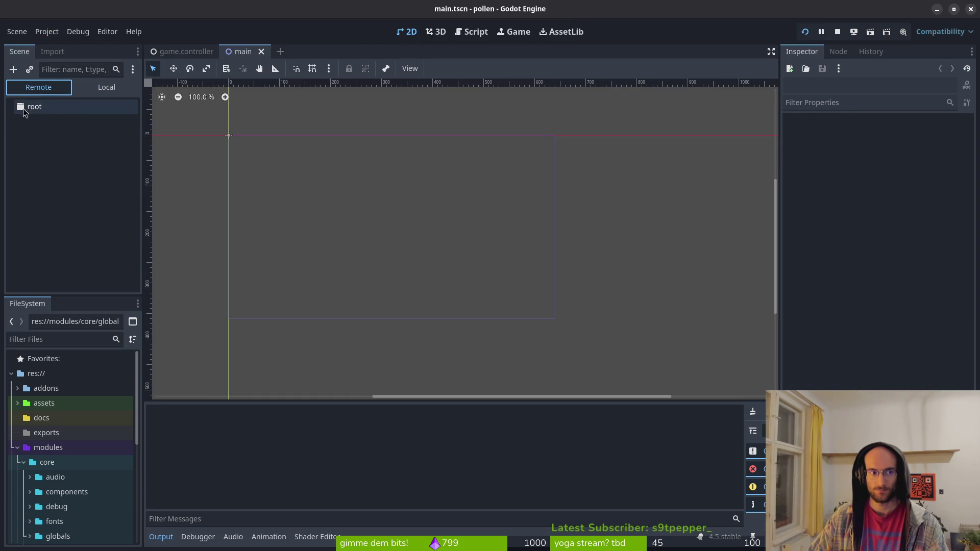
pyautogui.click(106, 88)
pyautogui.click(39, 88)
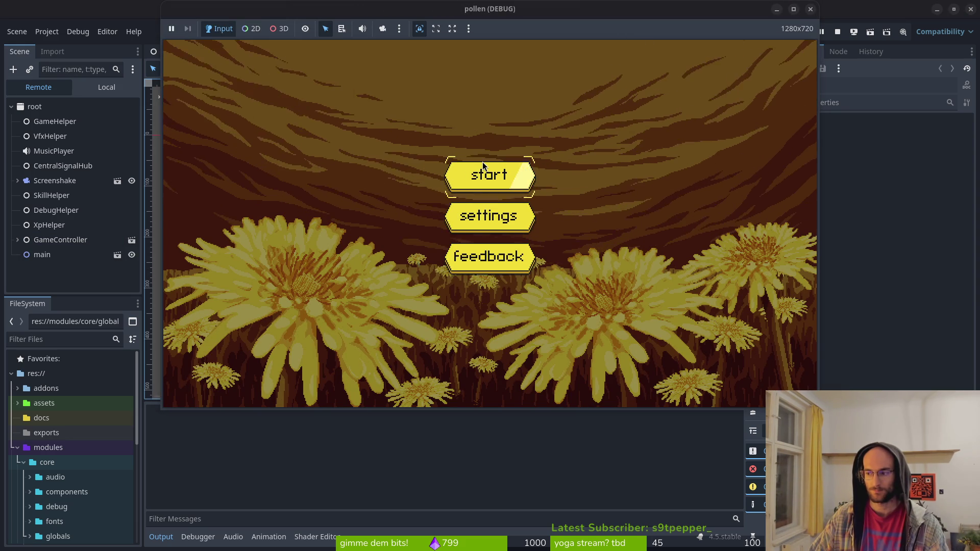
pyautogui.hotkey('alt', 'Tab')
# Step: Ask Perplexity whether the placeholder scene can be removed after loading the first scene into the global
pyautogui.click(413, 502)
pyautogui.write('can i remoove')
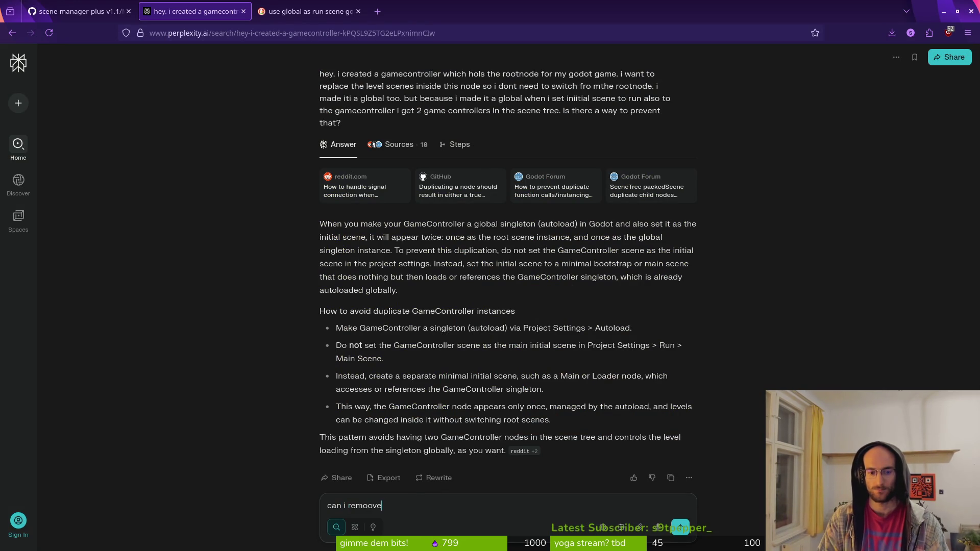
pyautogui.write(' the pla')
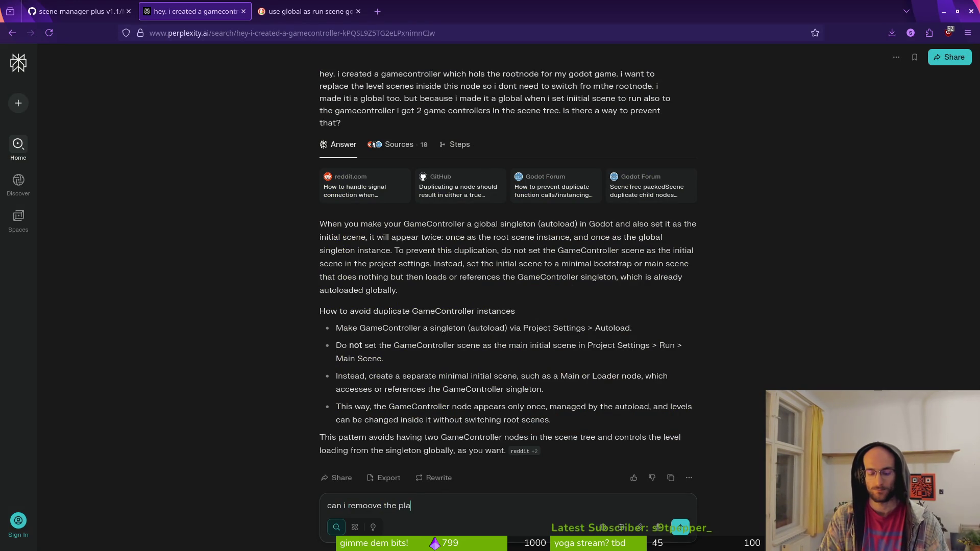
pyautogui.write('ceholder scene i crea')
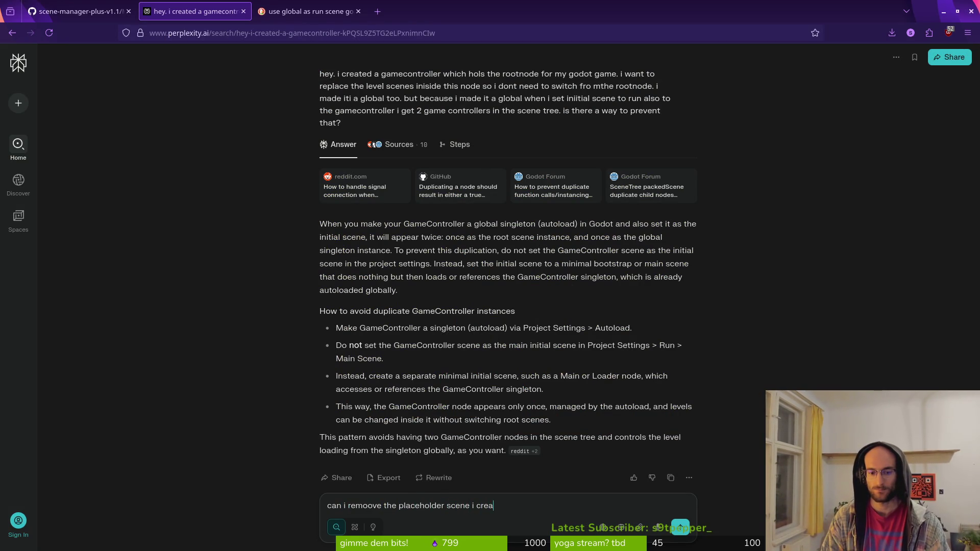
pyautogui.write('ted after loading ')
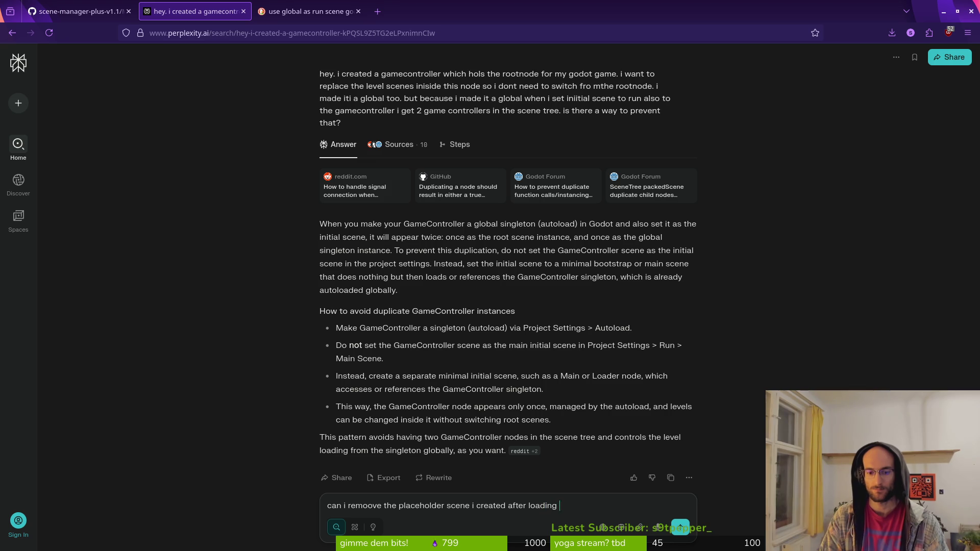
pyautogui.write('the first scene iinto my global?')
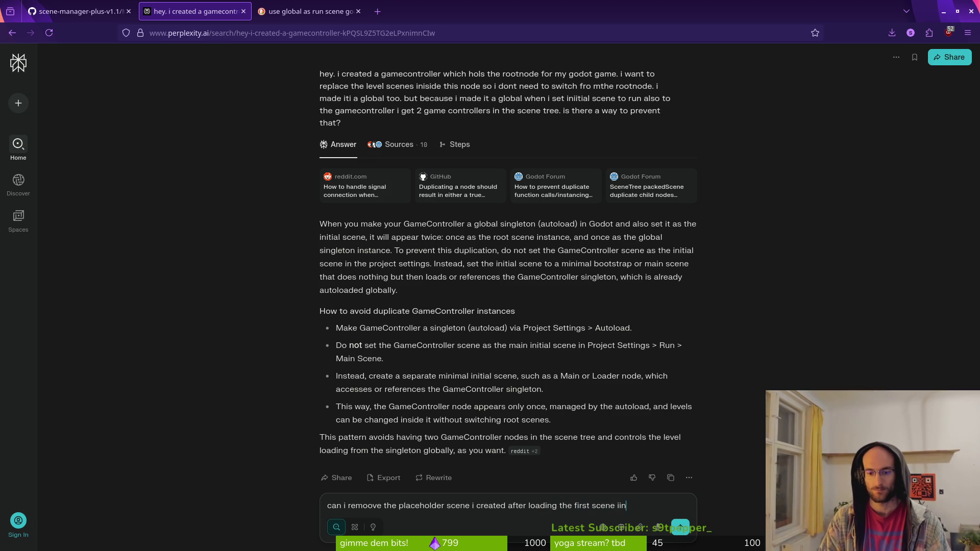
pyautogui.press('Return')
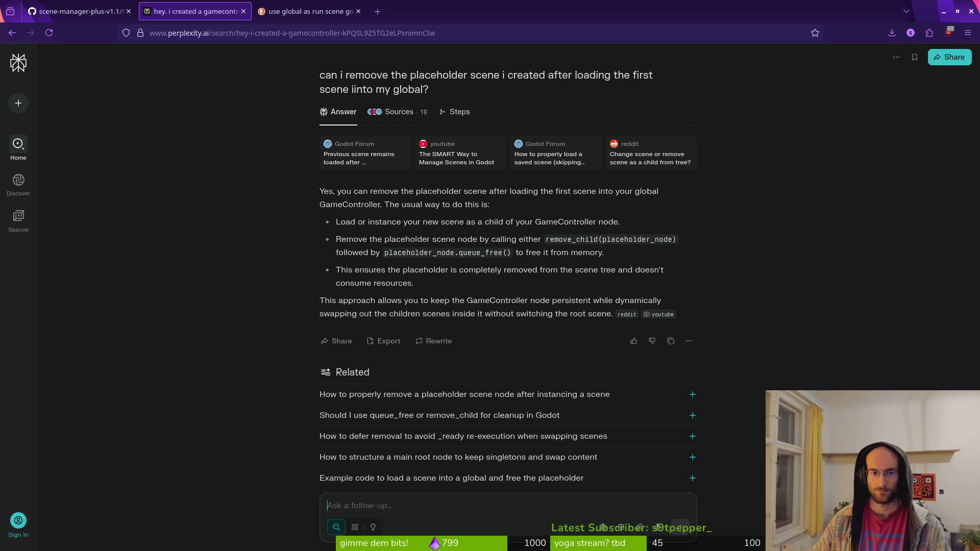
pyautogui.scroll(10, 395, 360)
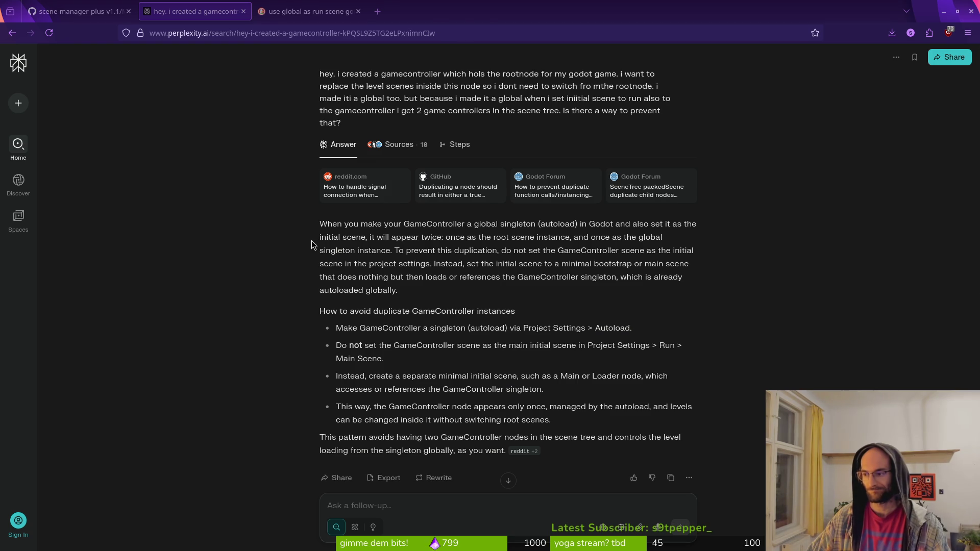
pyautogui.hotkey('alt', 'Tab')
# Step: Select the live main node in the Remote tree, inspect its properties, then deselect it
pyautogui.click(56, 255)
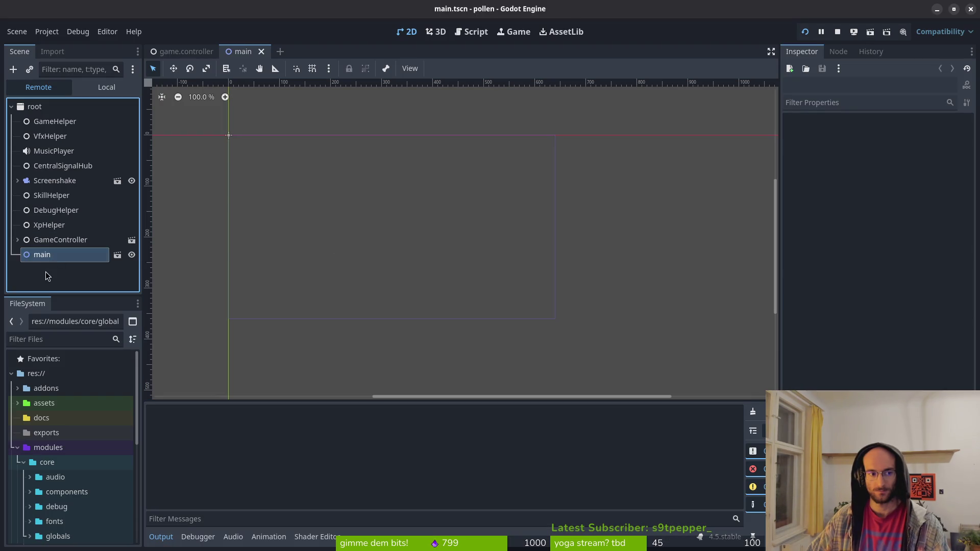
pyautogui.click(53, 259)
pyautogui.click(56, 269)
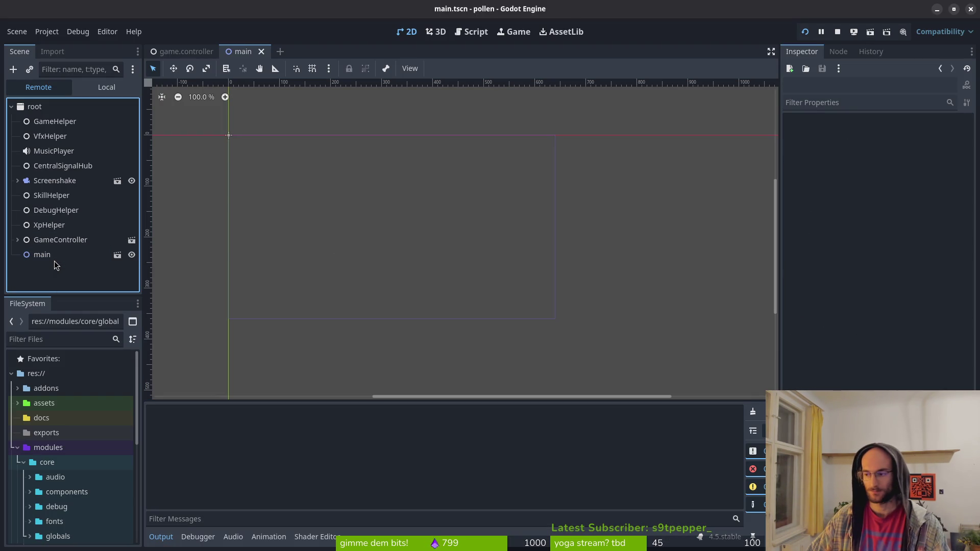
pyautogui.hotkey('alt', 'Tab')
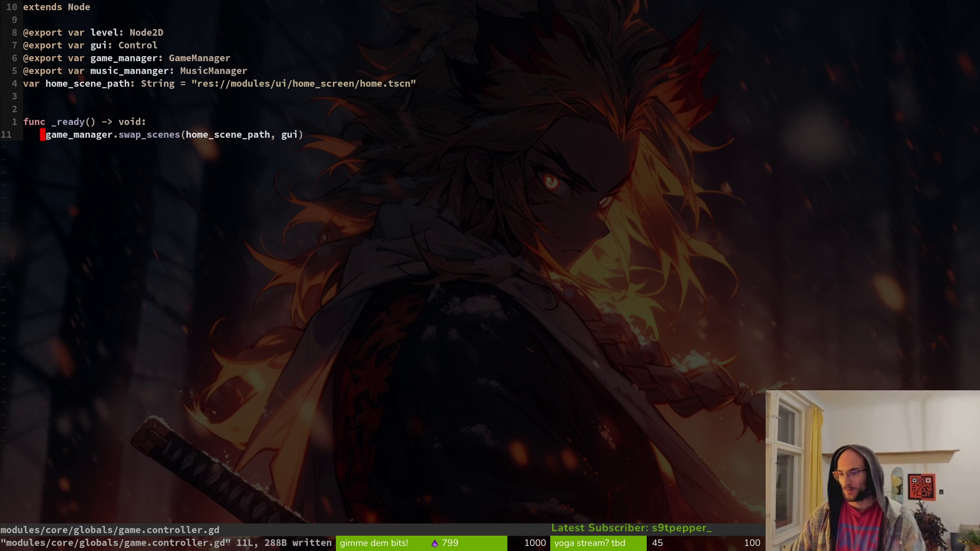
# Step: Move the vim cursor to the blank line above func _ready without editing, then return to Godot
pyautogui.hotkey('alt', 'Tab')
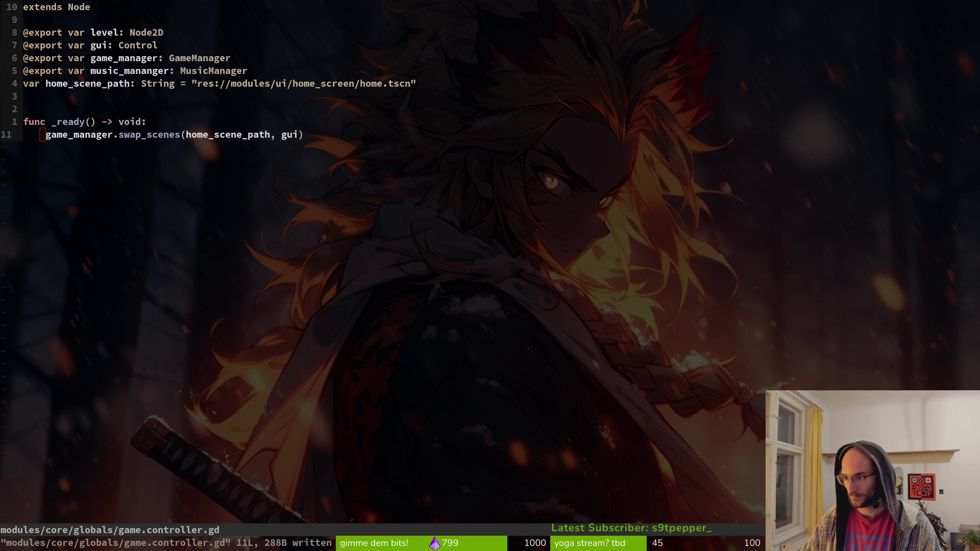
pyautogui.click(204, 113)
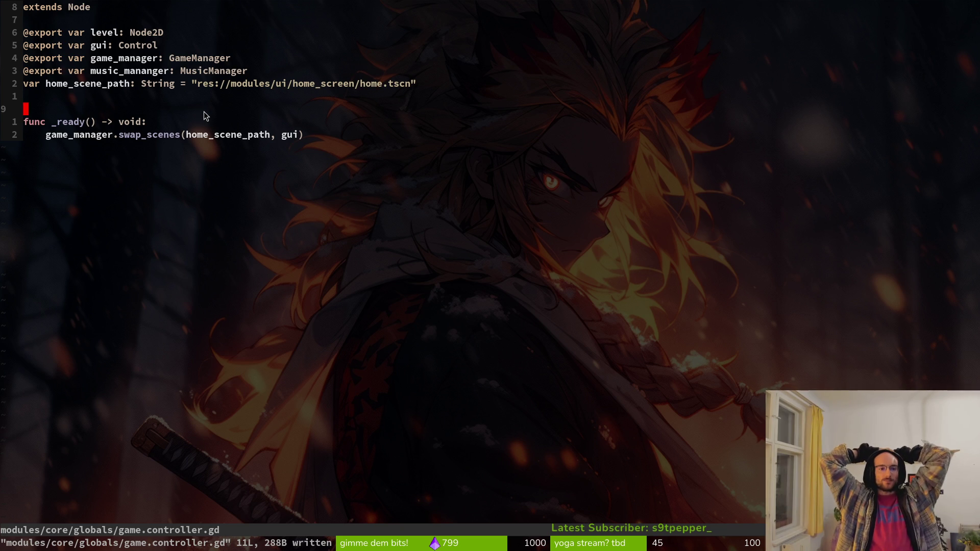
pyautogui.hotkey('alt', 'Tab')
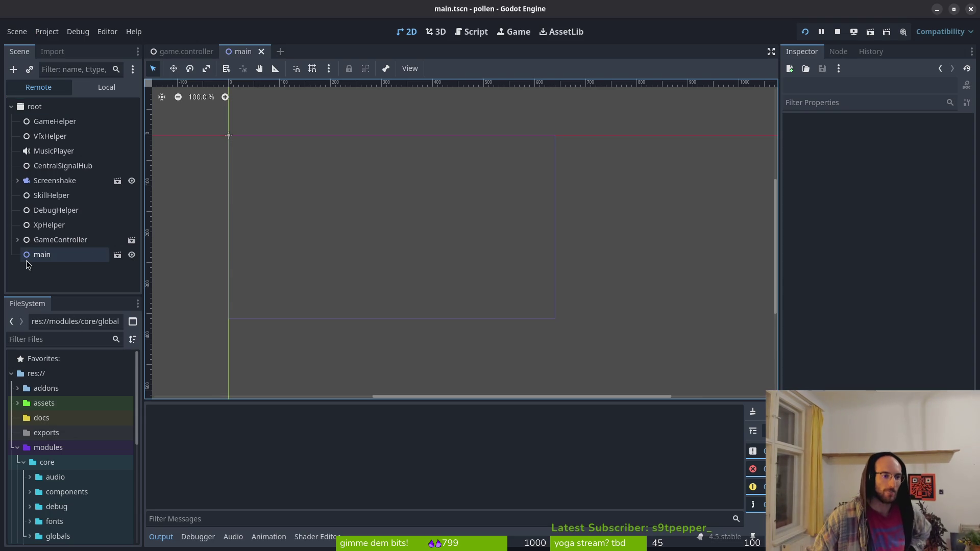
# Step: View the live main node's properties in the Inspector, then return to main.tscn's Local tree
pyautogui.click(31, 254)
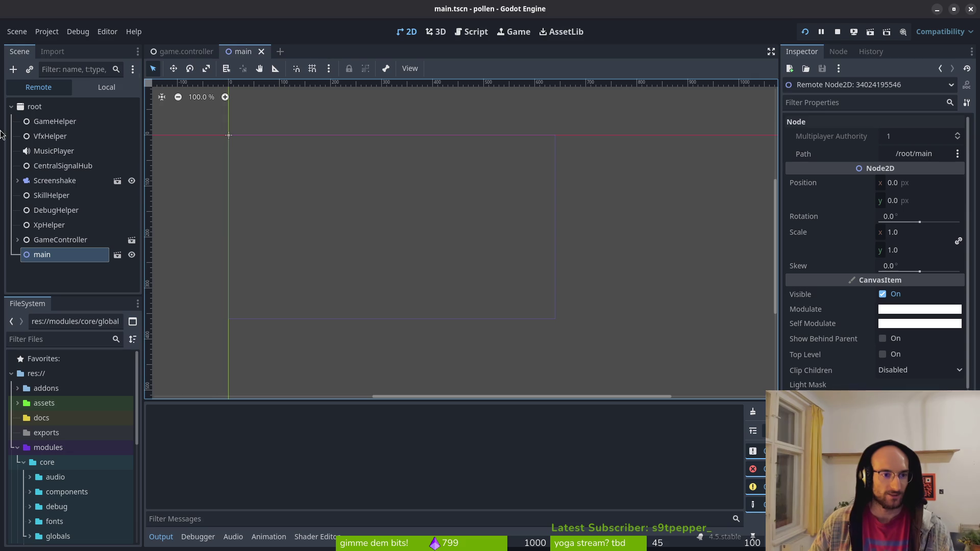
pyautogui.click(105, 87)
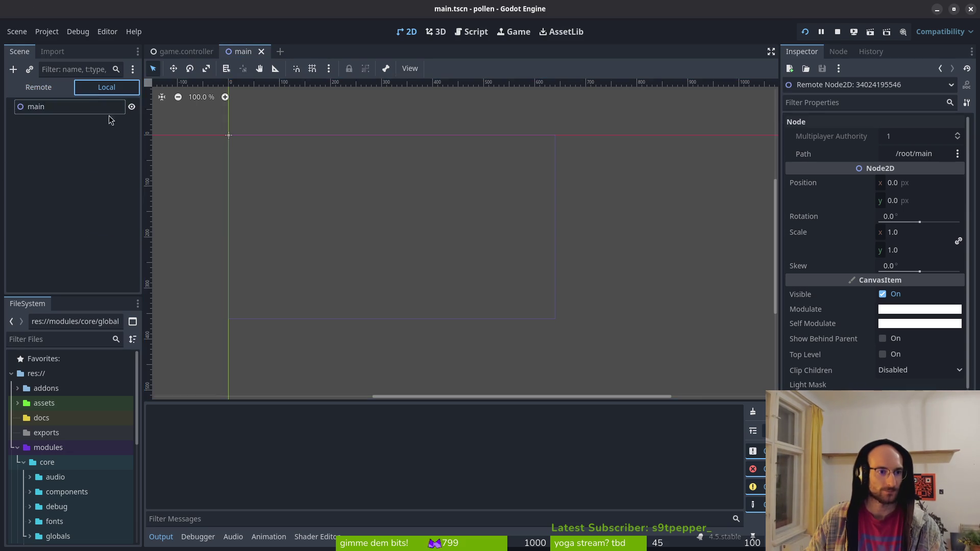
# Step: Rename the main root node to splashScreen
pyautogui.click(74, 108)
pyautogui.press('F2')
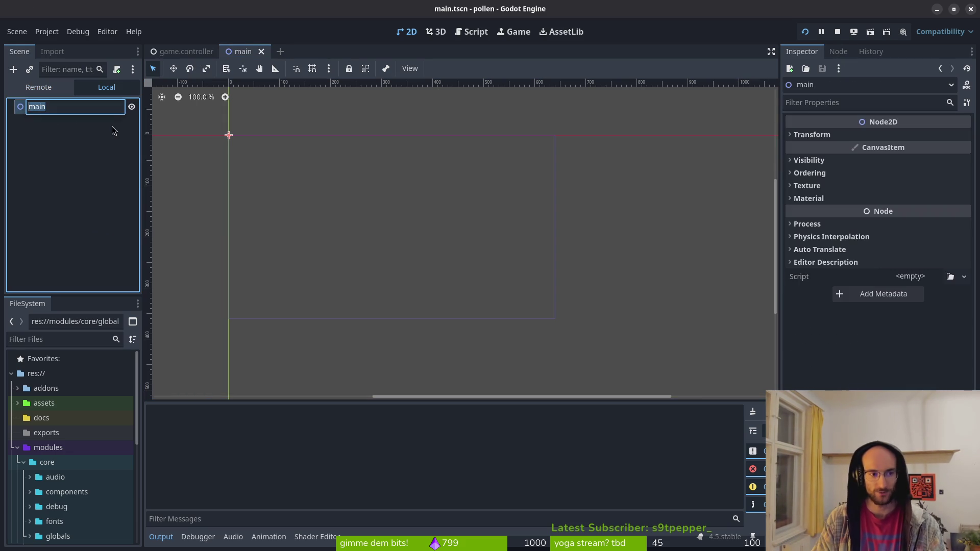
pyautogui.write('splash')
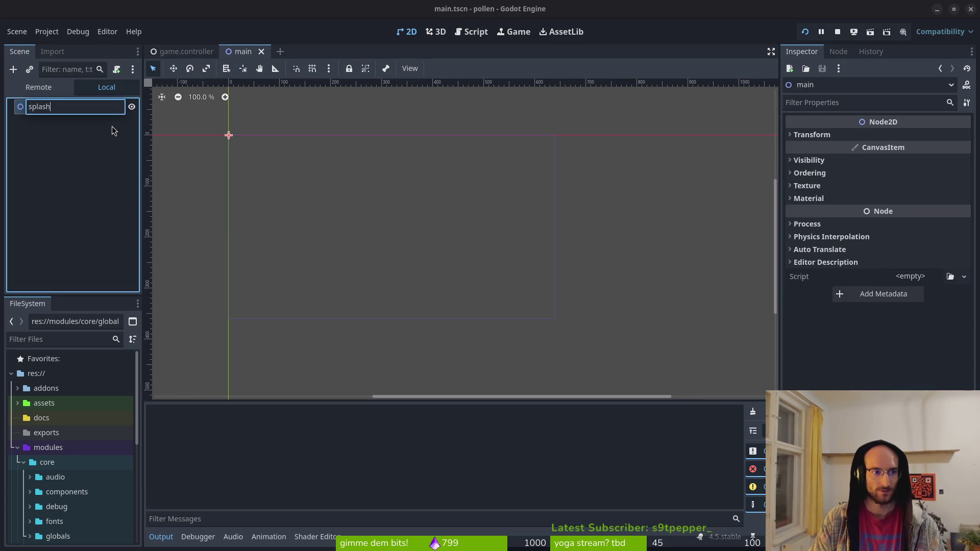
pyautogui.write('Screen')
pyautogui.press('Return')
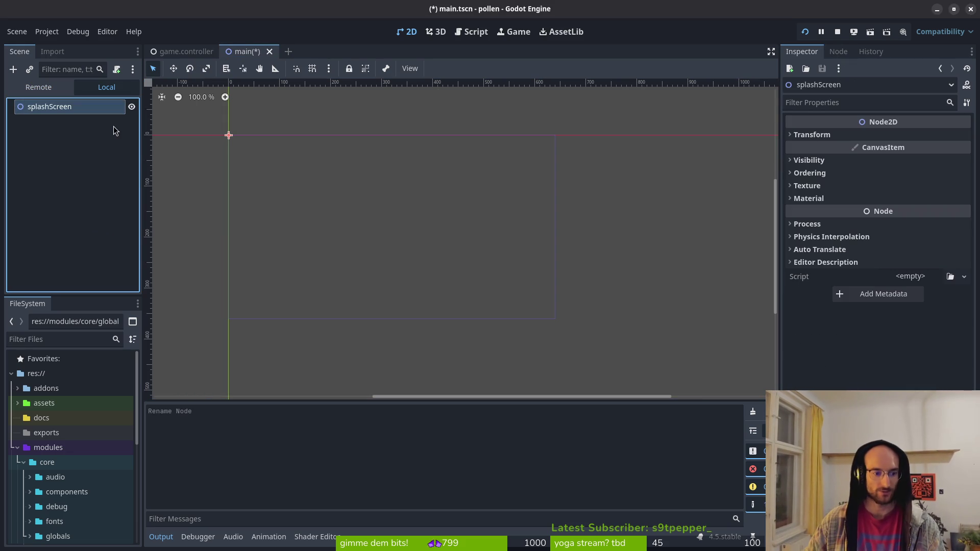
# Step: Rename main.tscn to splashScreen.tscn in the FileSystem dock and select it
pyautogui.scroll(-4, 71, 449)
pyautogui.click(70, 466)
pyautogui.press('F2')
pyautogui.write('spla')
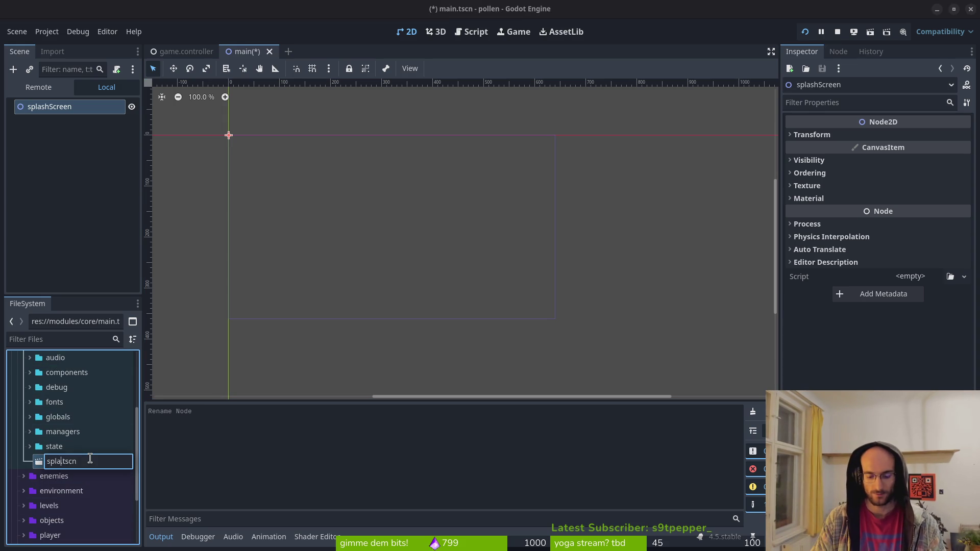
pyautogui.write('shScreen.')
pyautogui.press('Return')
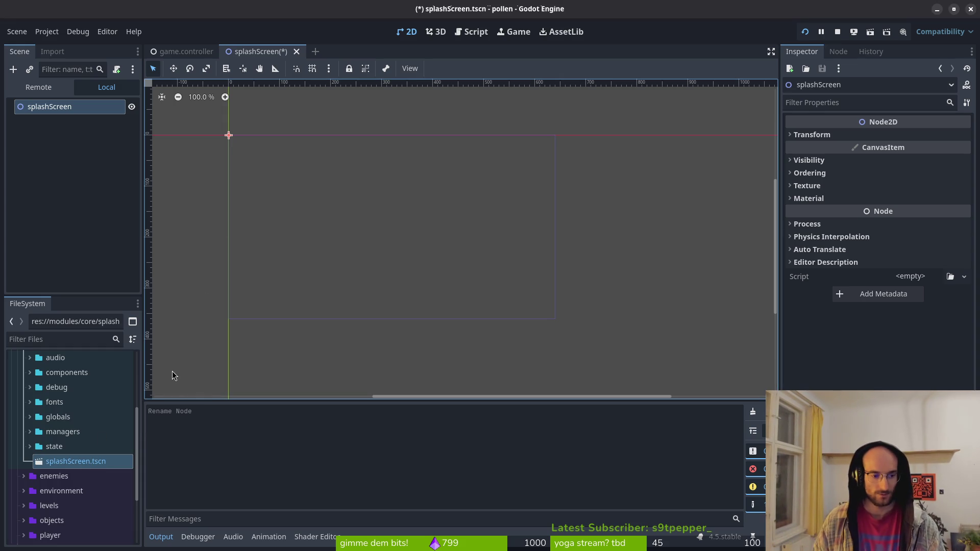
pyautogui.scroll(-4, 77, 505)
pyautogui.click(78, 375)
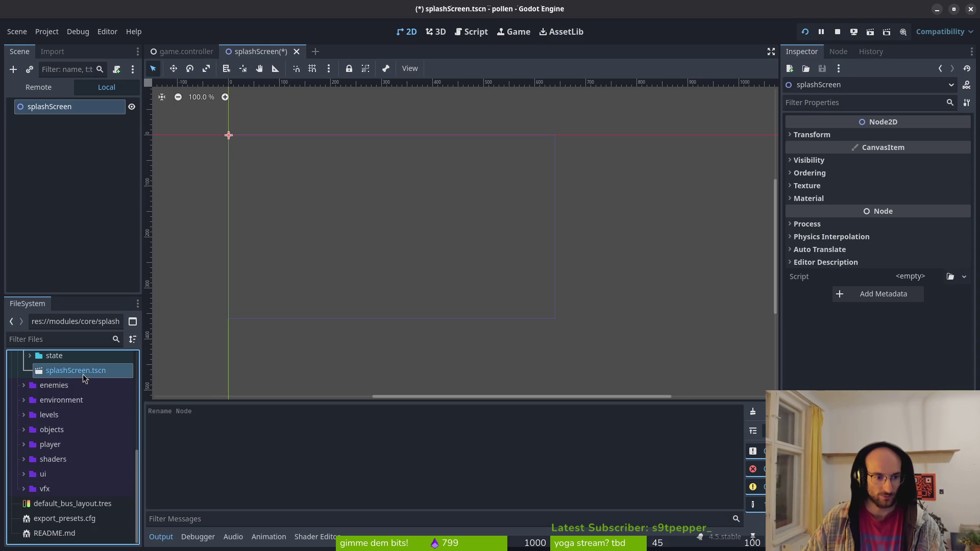
# Step: Create a new splashScreen folder inside the ui folder
pyautogui.click(43, 474)
pyautogui.click(24, 474)
pyautogui.scroll(-2, 78, 470)
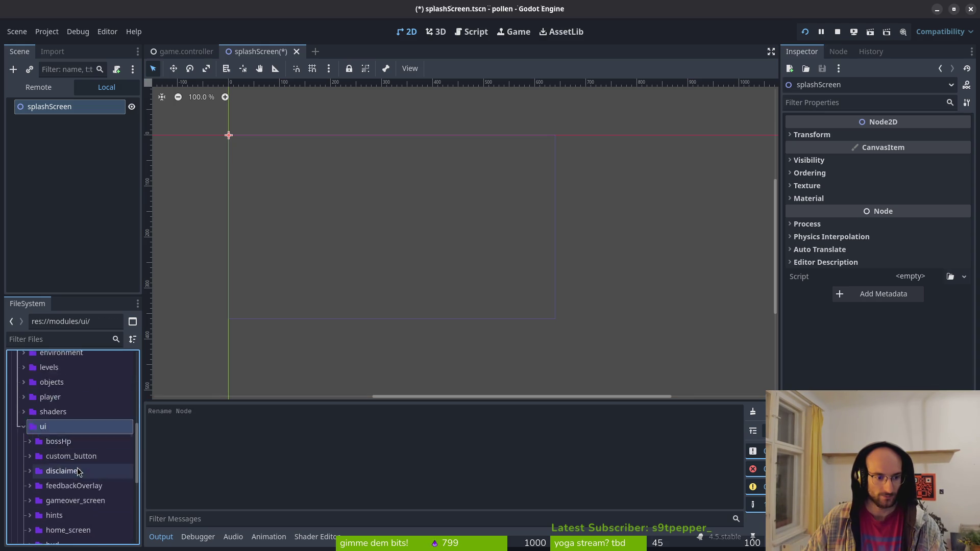
pyautogui.scroll(-2, 79, 470)
pyautogui.rightClick(66, 378)
pyautogui.moveTo(193, 336)
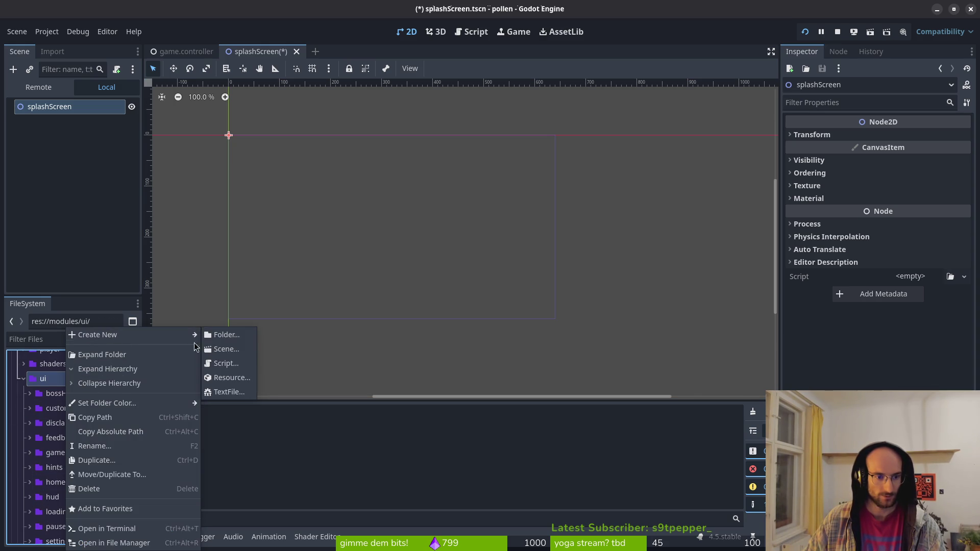
pyautogui.click(240, 339)
pyautogui.write('splash')
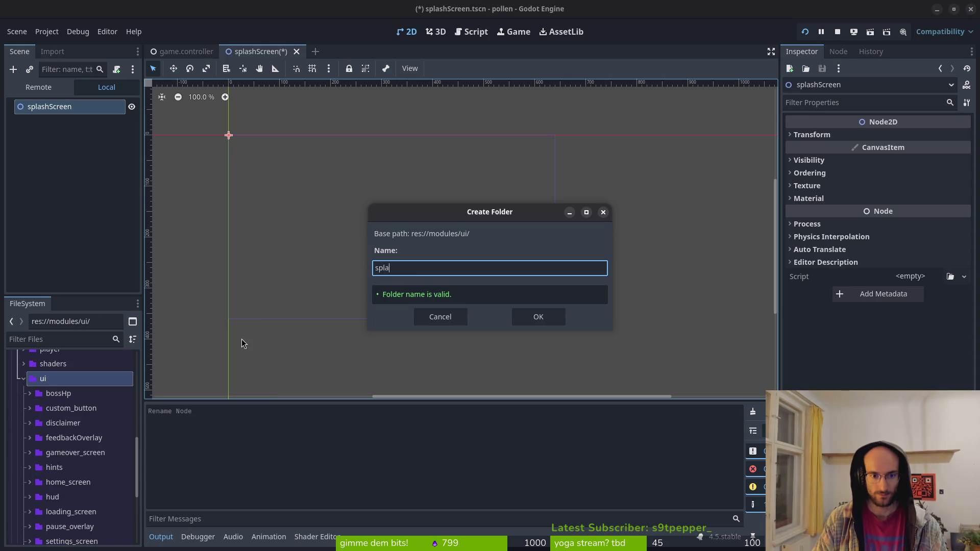
pyautogui.write('Screen')
pyautogui.press('Return')
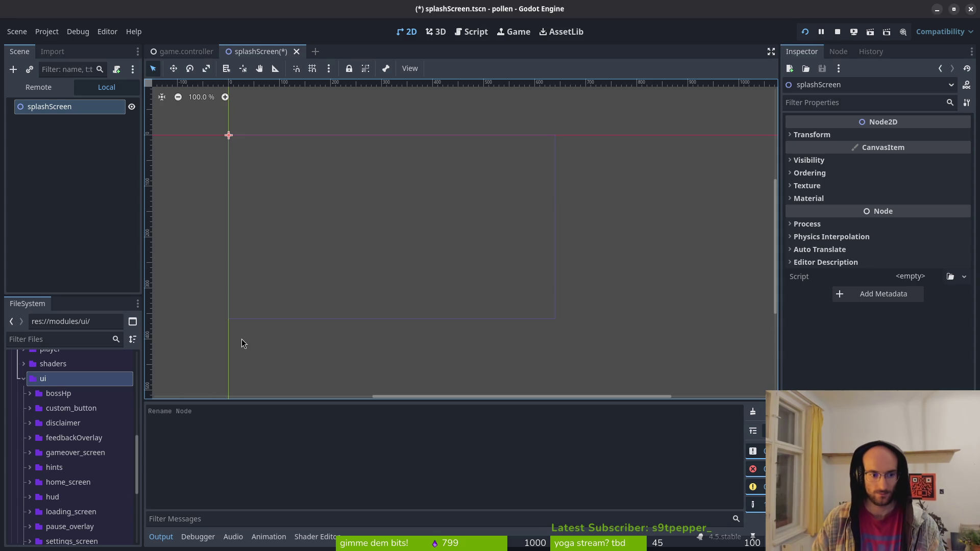
# Step: Move splashScreen.tscn into the new ui/splashScreen folder
pyautogui.scroll(-2, 77, 434)
pyautogui.scroll(-2, 64, 485)
pyautogui.moveTo(74, 478); pyautogui.dragTo(58, 409)
# Step: Look through the uiBackground and bossHp folders in the FileSystem dock
pyautogui.scroll(-3, 31, 460)
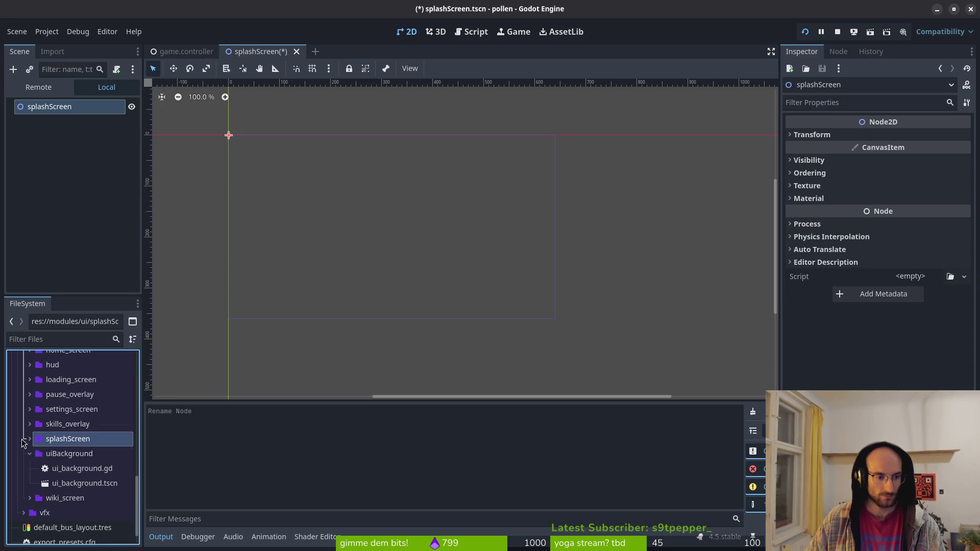
pyautogui.click(29, 454)
pyautogui.scroll(5, 31, 439)
pyautogui.click(31, 411)
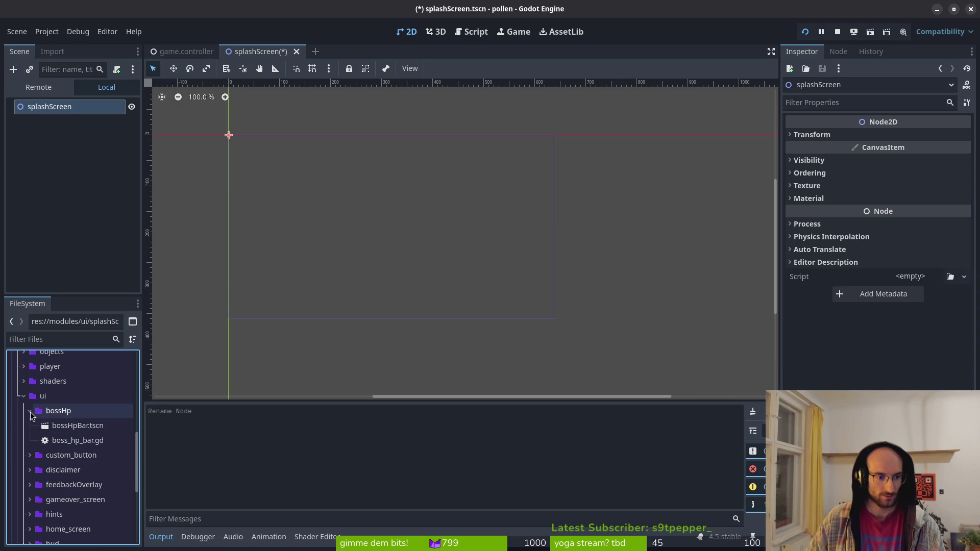
pyautogui.click(29, 410)
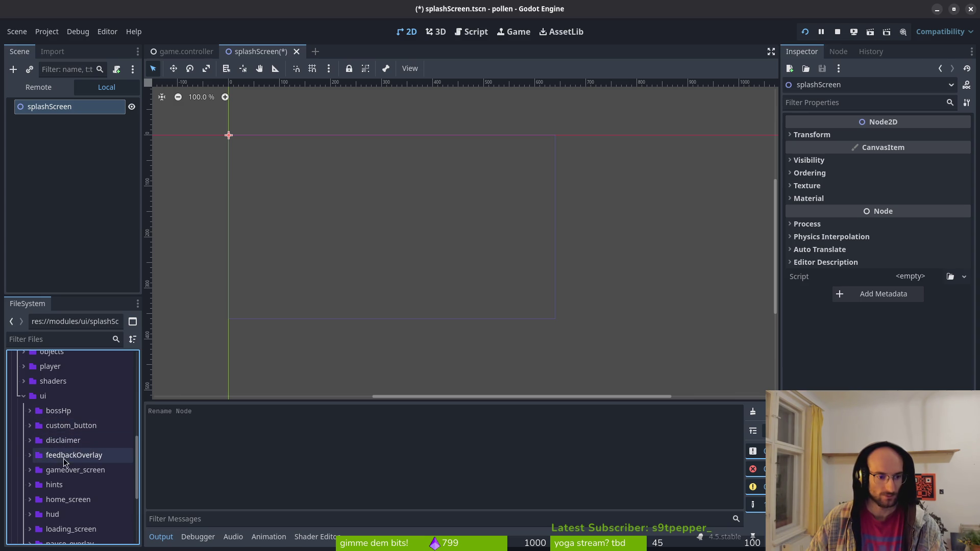
pyautogui.scroll(-2, 94, 462)
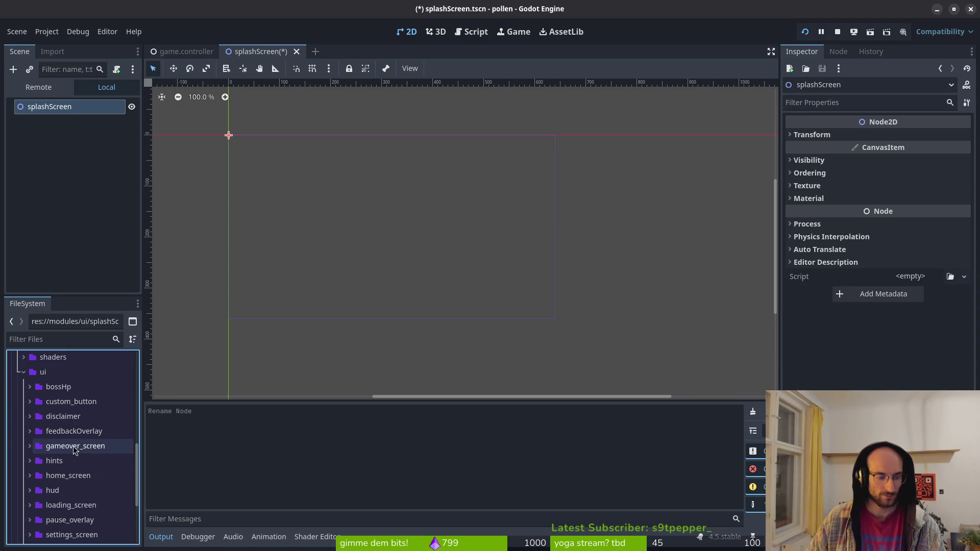
# Step: Rename the feedbackOverlay folder to feedback_screen
pyautogui.click(30, 433)
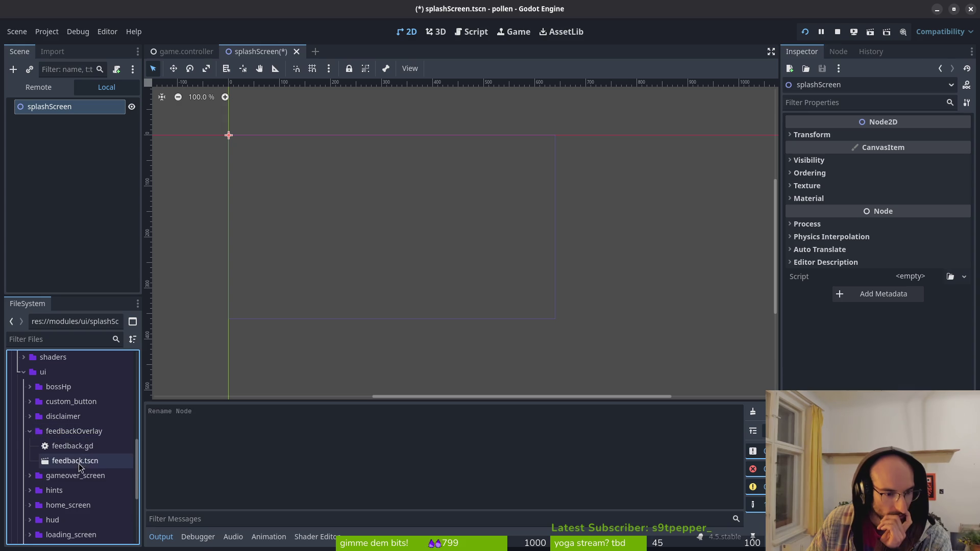
pyautogui.click(30, 432)
pyautogui.click(71, 431)
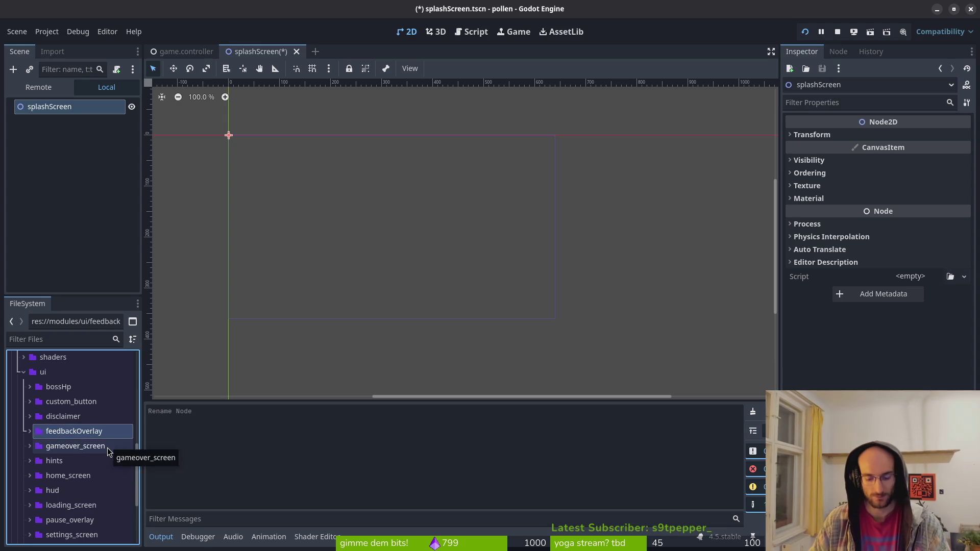
pyautogui.press('F2')
pyautogui.write('feedback')
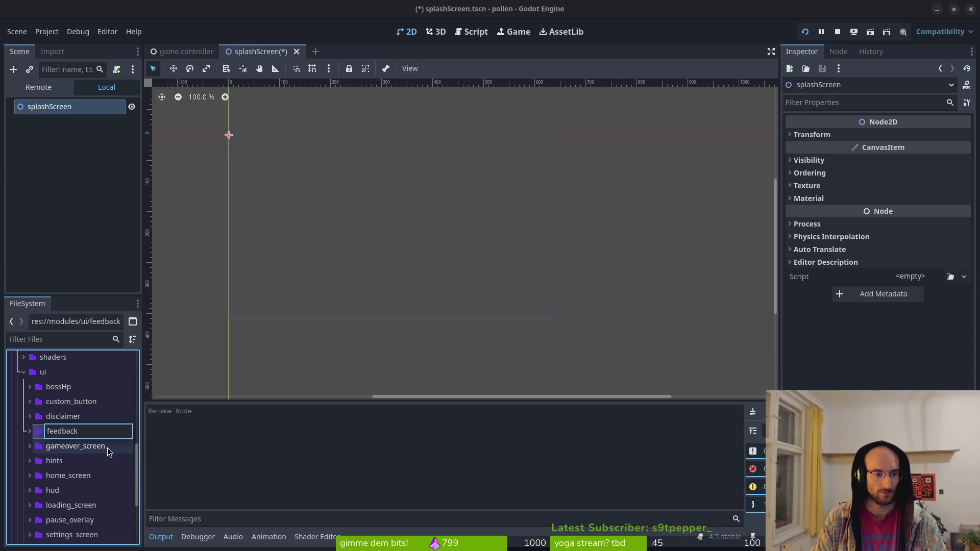
pyautogui.write('_screen')
pyautogui.press('Return')
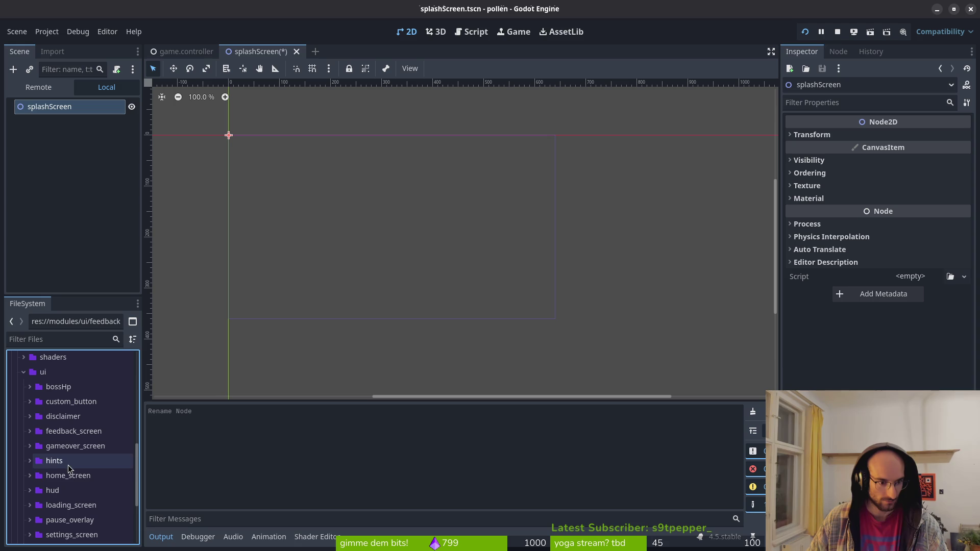
# Step: Inspect the hud folder's contents and scroll through the remaining ui folders
pyautogui.scroll(-1, 82, 484)
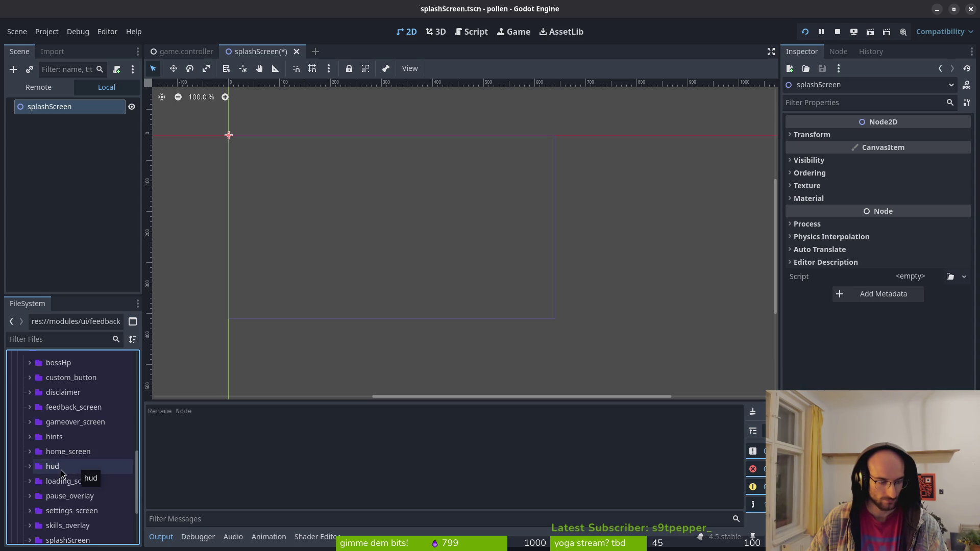
pyautogui.click(63, 469)
pyautogui.click(26, 469)
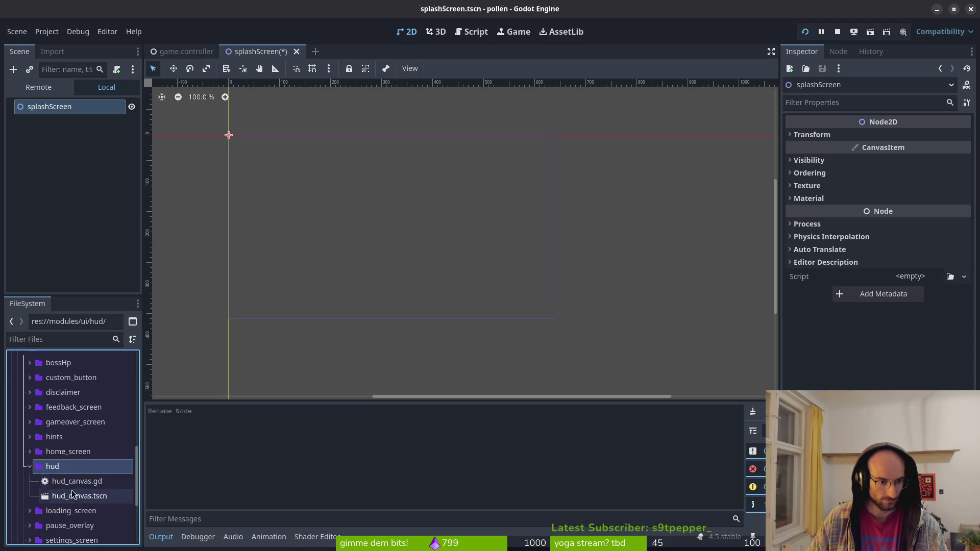
pyautogui.click(30, 467)
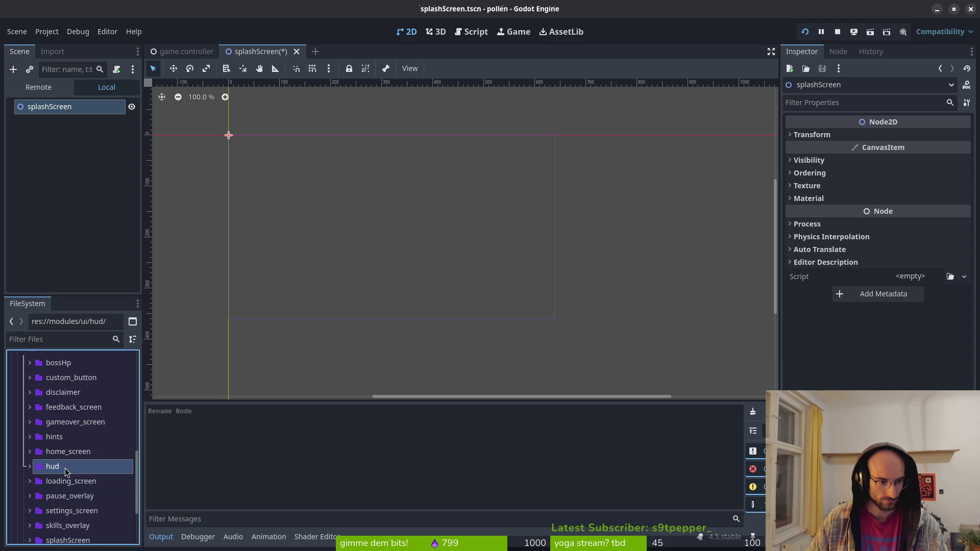
pyautogui.scroll(-1, 76, 470)
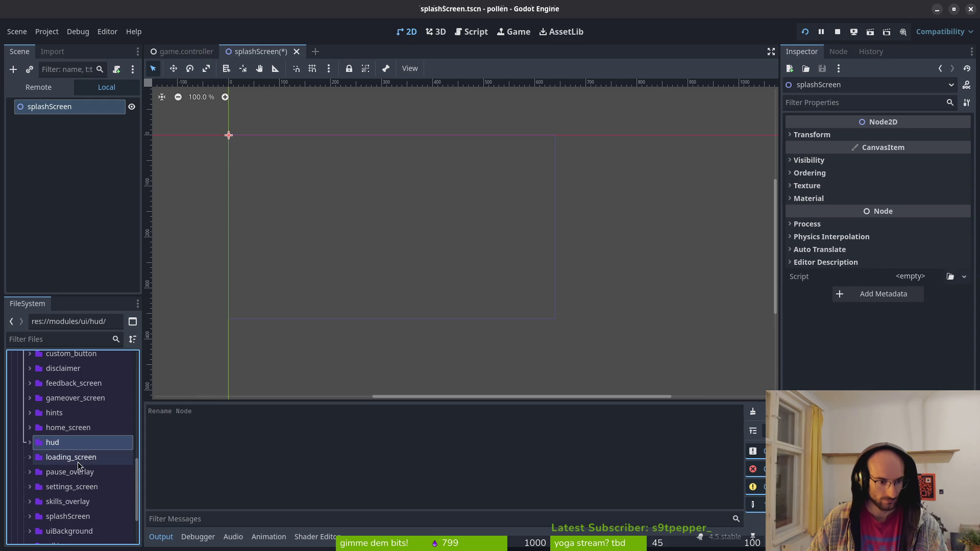
pyautogui.scroll(-3, 77, 495)
# Step: Save the splashScreen scene and check the Project Settings
pyautogui.hotkey('ctrl', 's')
pyautogui.click(47, 31)
pyautogui.click(63, 47)
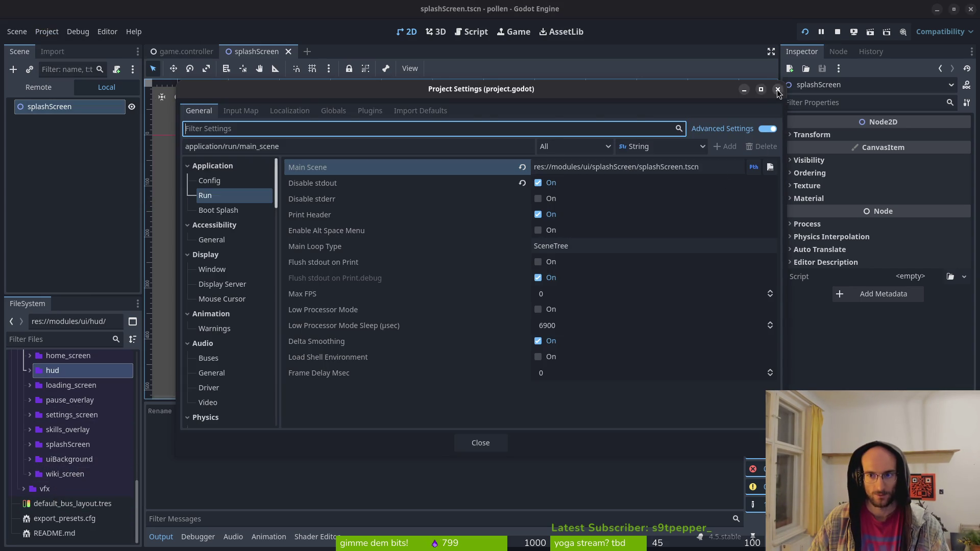
pyautogui.click(777, 90)
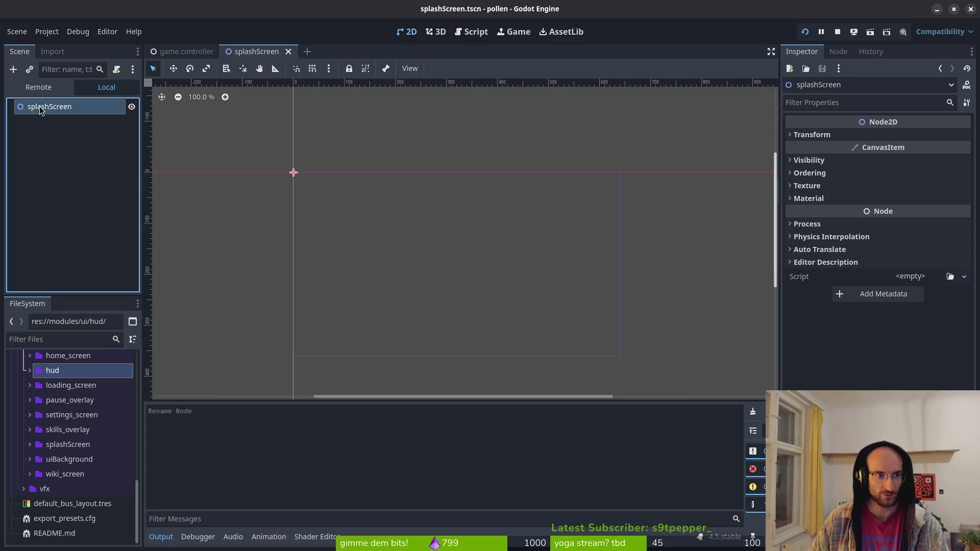
# Step: Add a Sprite2D node under splashScreen, then delete it again
pyautogui.hotkey('ctrl', 'a')
pyautogui.write('sprite')
pyautogui.press('Return')
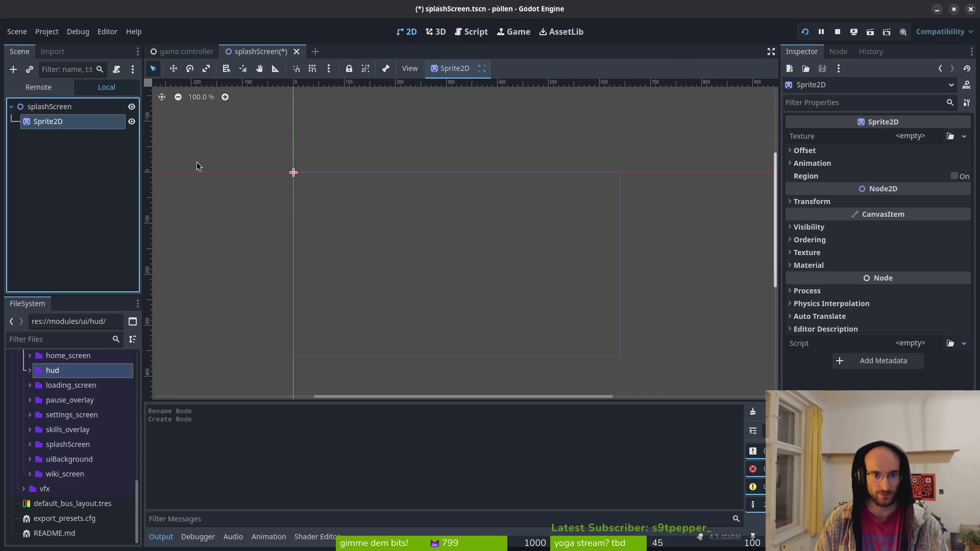
pyautogui.press('Delete')
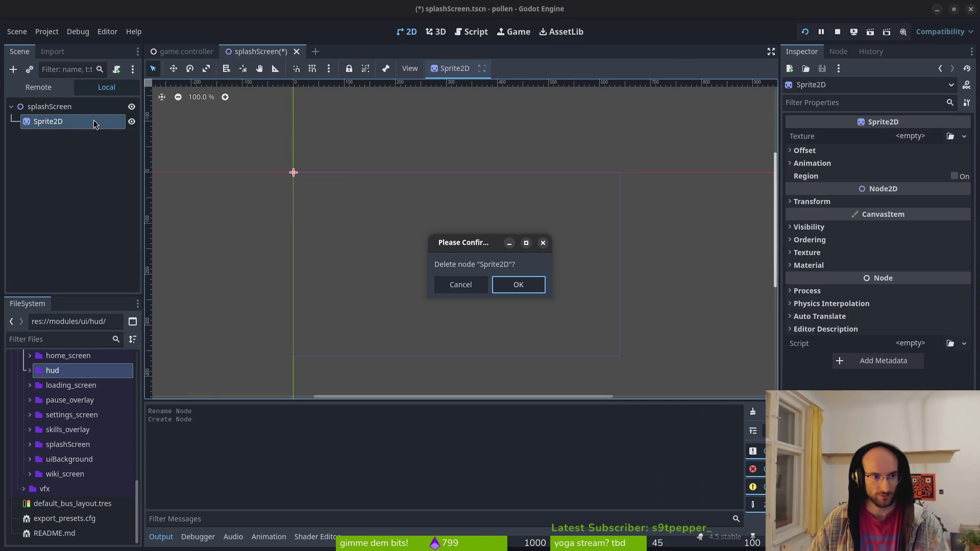
pyautogui.click(521, 290)
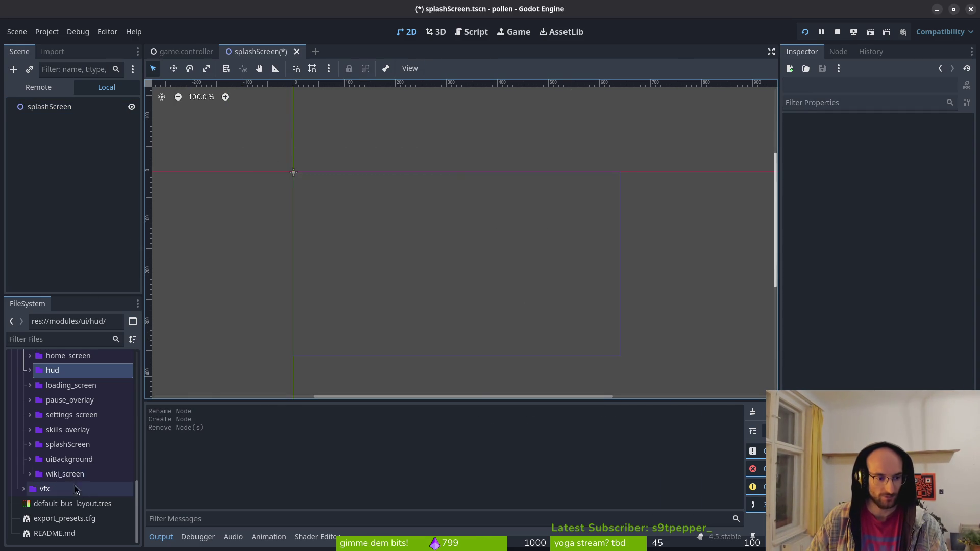
# Step: Instance ui_background.tscn under the splashScreen node and save the scene
pyautogui.click(30, 460)
pyautogui.moveTo(76, 489)
pyautogui.mouseDown()
pyautogui.moveTo(51, 103)
pyautogui.moveTo(41, 108)
pyautogui.mouseUp()
pyautogui.hotkey('ctrl', 's')
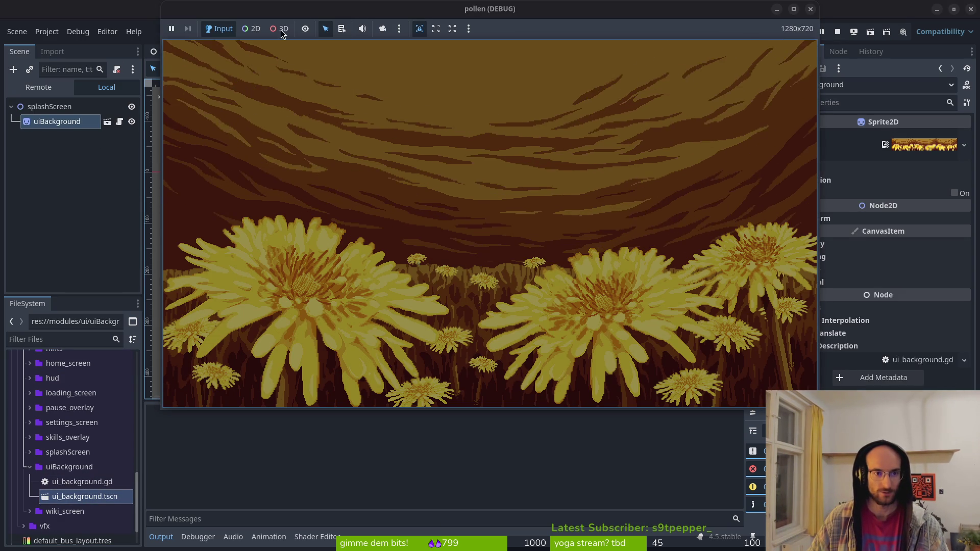
# Step: Check the running game's dandelion background, then go to the swap_scenes call in Neovim
pyautogui.moveTo(340, 15); pyautogui.dragTo(338, 22)
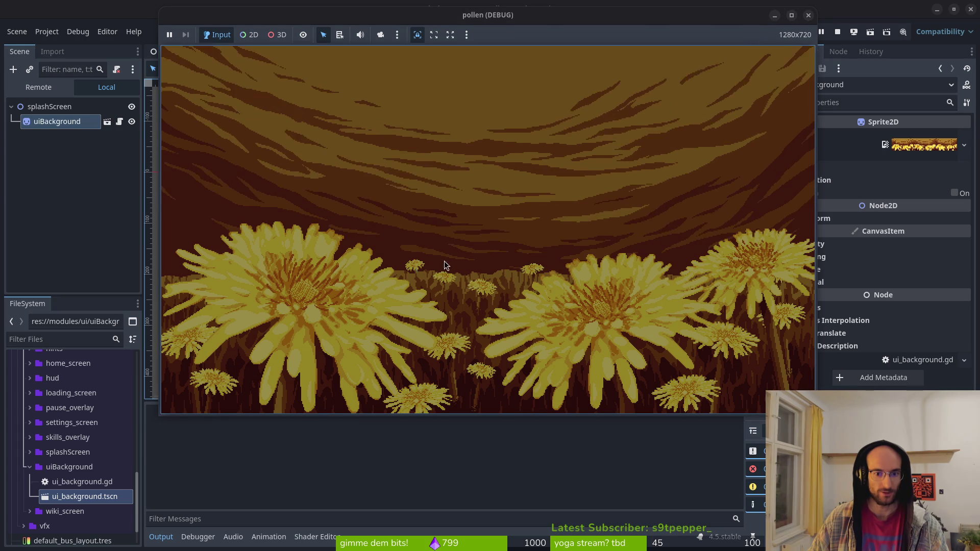
pyautogui.press('super+1')
pyautogui.click(272, 135)
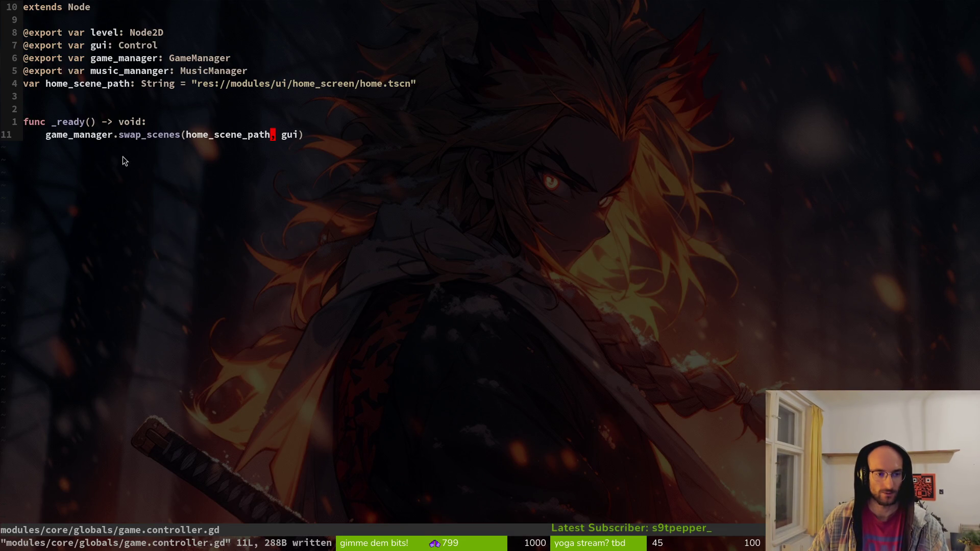
# Step: Review the swap_scenes call and home_scene_path line in game.controller.gd, then return to Godot
pyautogui.click(328, 135)
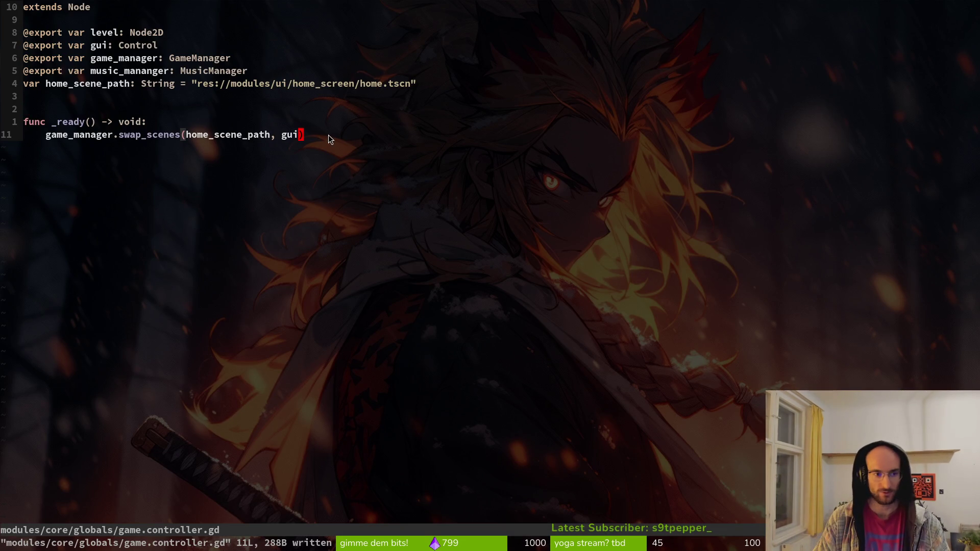
pyautogui.press('o')
pyautogui.press('Escape')
pyautogui.press('k')
pyautogui.press('k')
pyautogui.press('k')
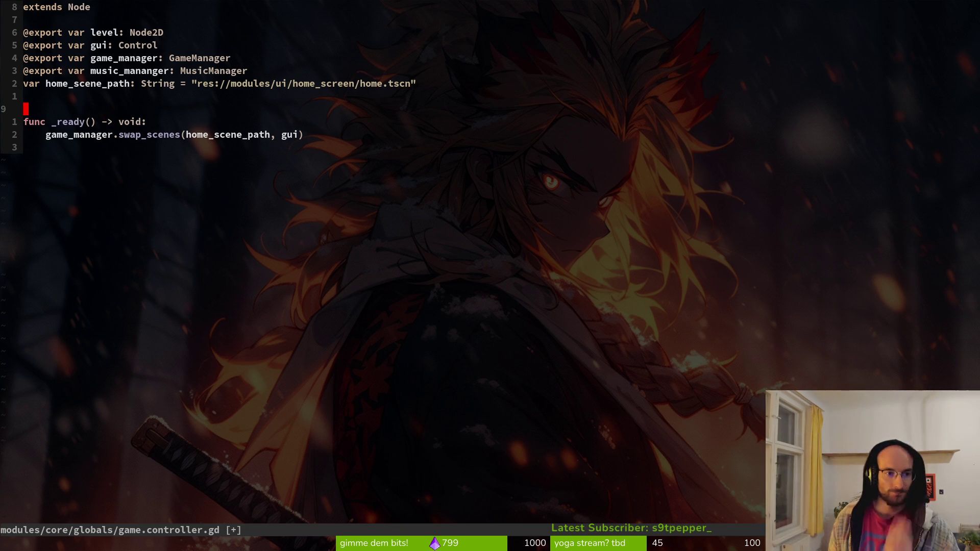
pyautogui.press('k')
pyautogui.press('k')
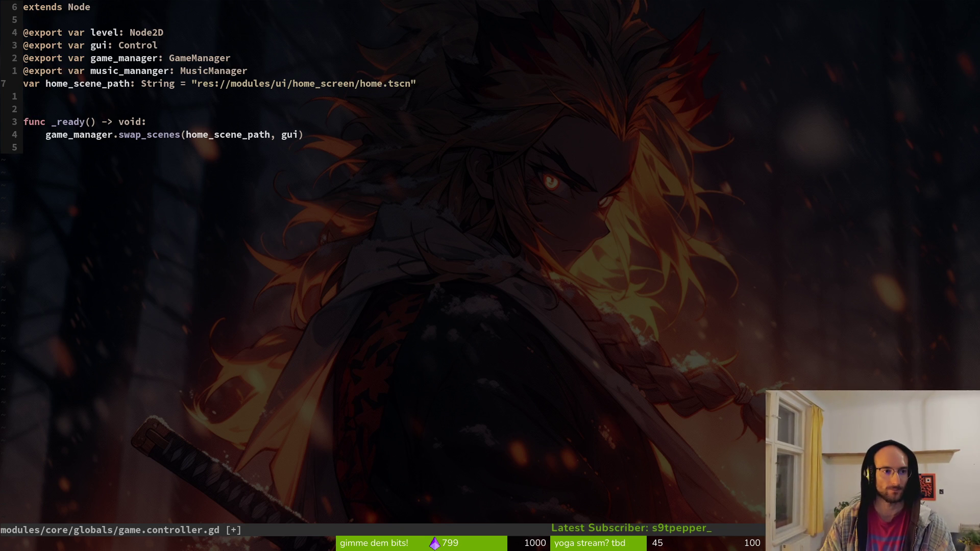
pyautogui.hotkey('shift', 'v')
pyautogui.press('y')
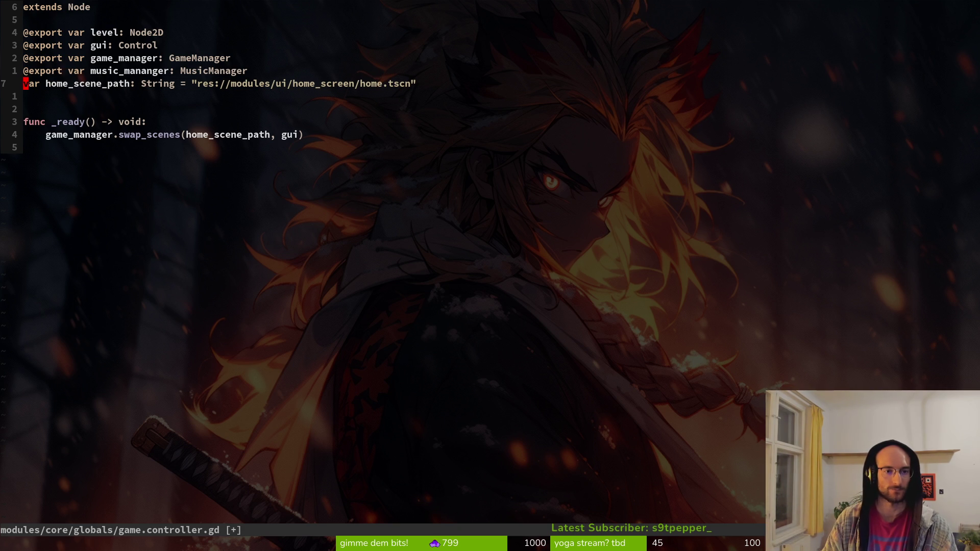
pyautogui.press('j')
pyautogui.press('j')
pyautogui.press('j')
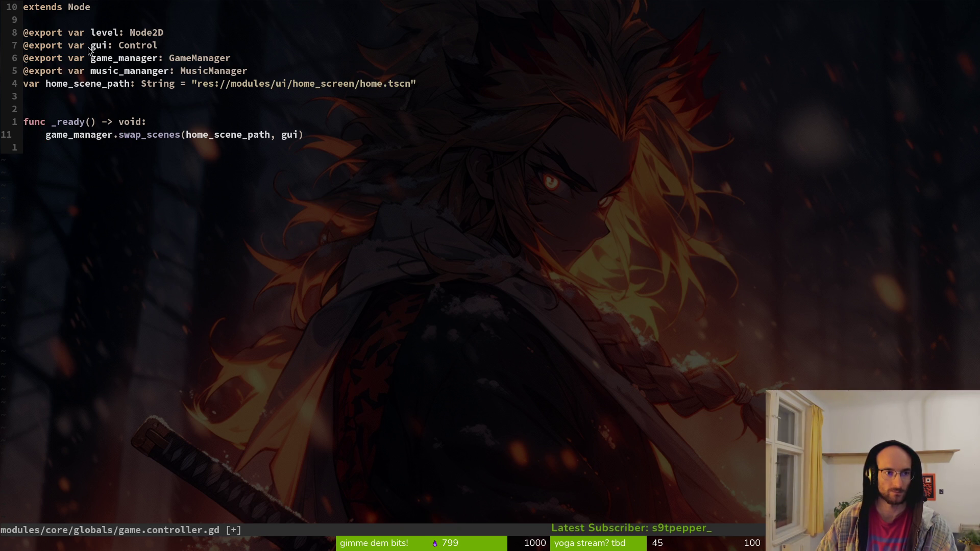
pyautogui.hotkey('alt', 'Tab')
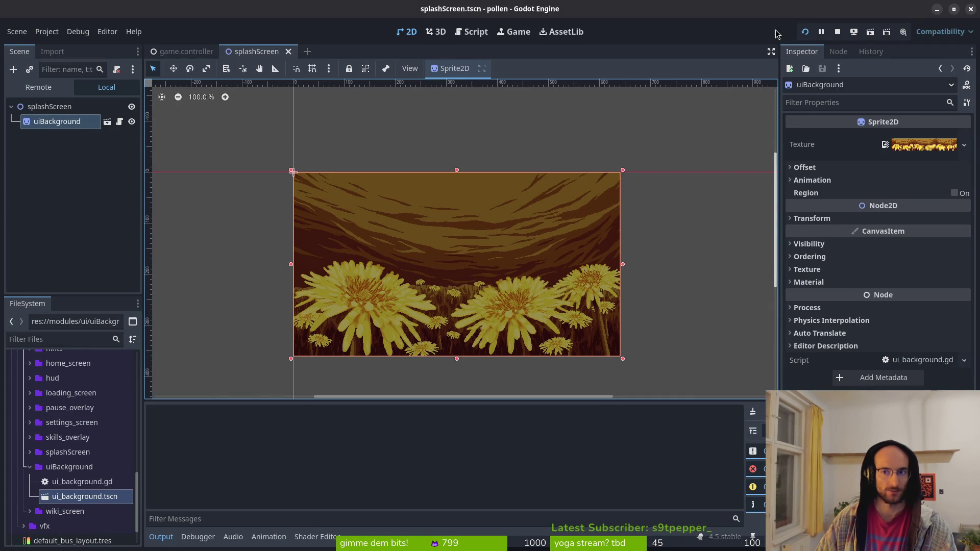
# Step: Restart the game and confirm in the Remote tree that splashScreen sits beside GameController under root
pyautogui.click(837, 32)
pyautogui.click(804, 32)
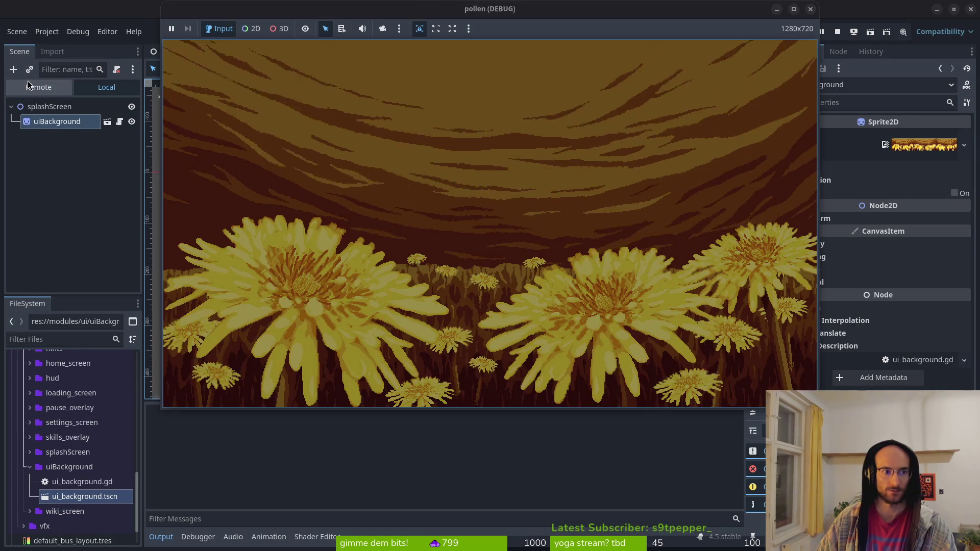
pyautogui.click(30, 91)
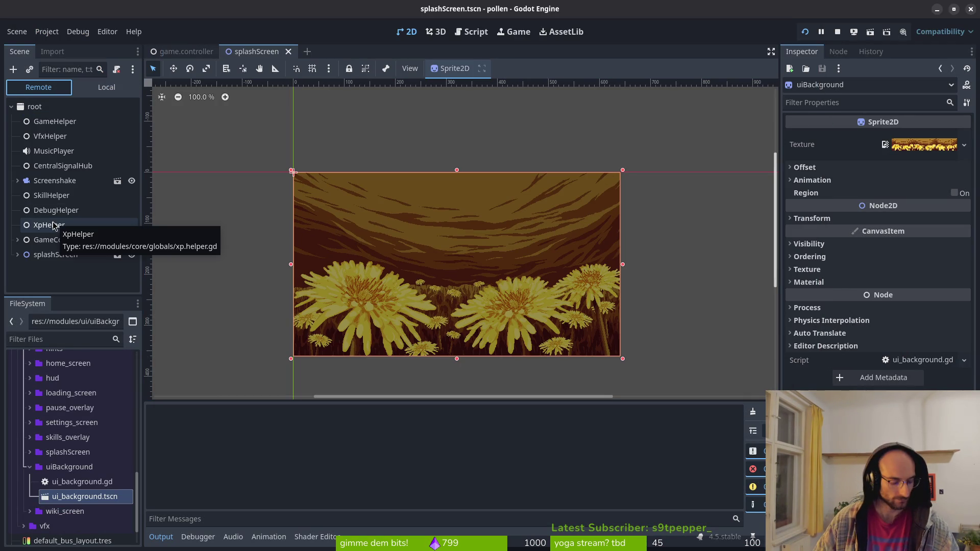
pyautogui.click(19, 261)
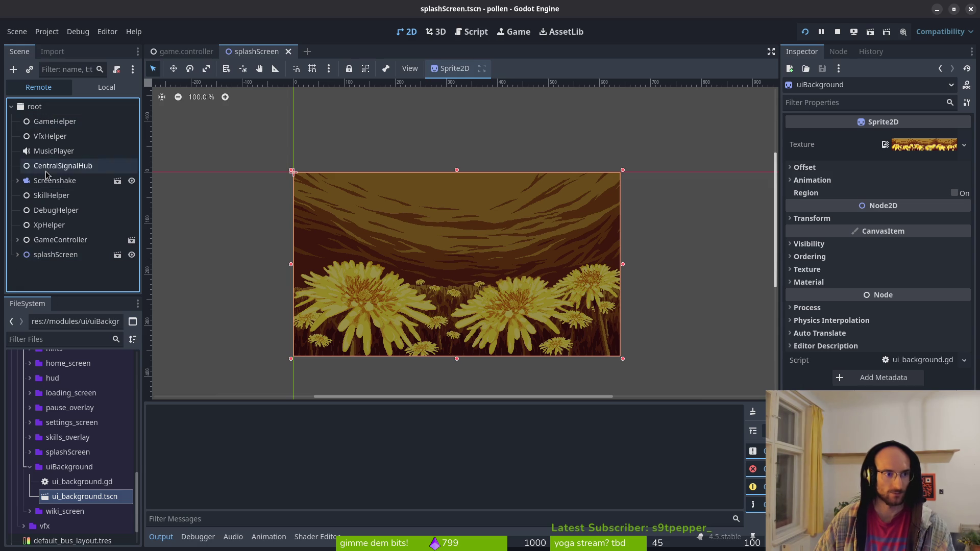
pyautogui.hotkey('alt', 'Tab')
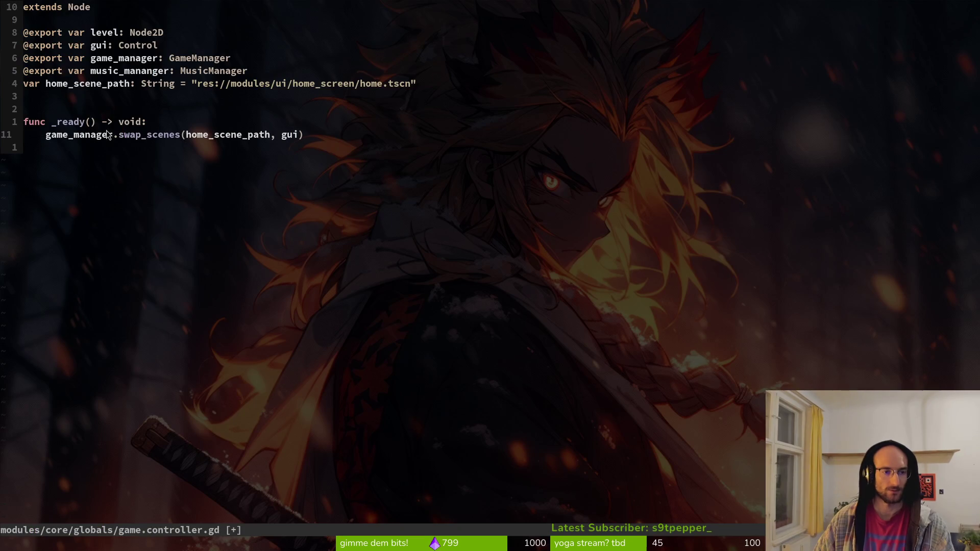
# Step: Declare 'var splashScreen: Node2D' below home_scene_path and save the script
pyautogui.click(174, 122)
pyautogui.click(163, 87)
pyautogui.write('ovar ')
pyautogui.write('splash_scre')
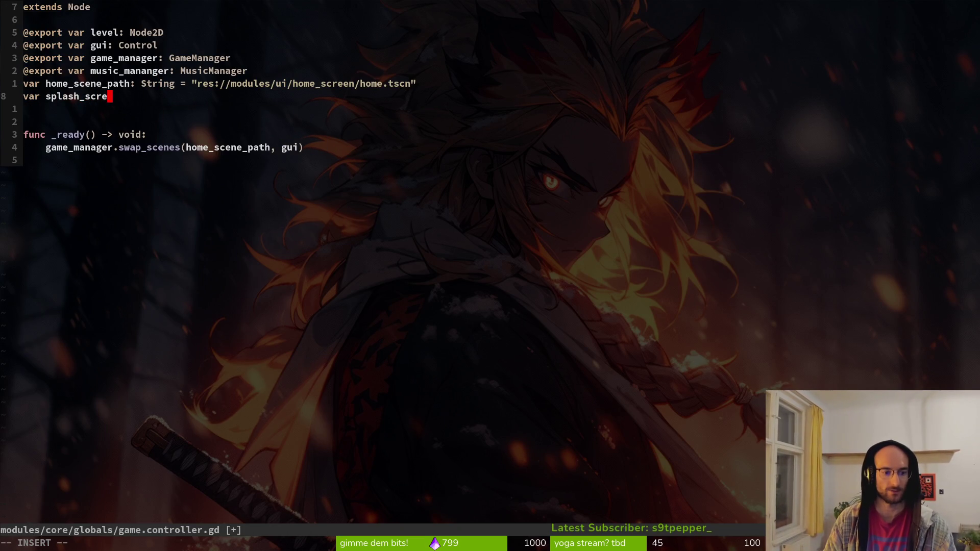
pyautogui.press('BackSpace')
pyautogui.press('BackSpace')
pyautogui.press('BackSpace')
pyautogui.press('BackSpace')
pyautogui.press('BackSpace')
pyautogui.write('Screen')
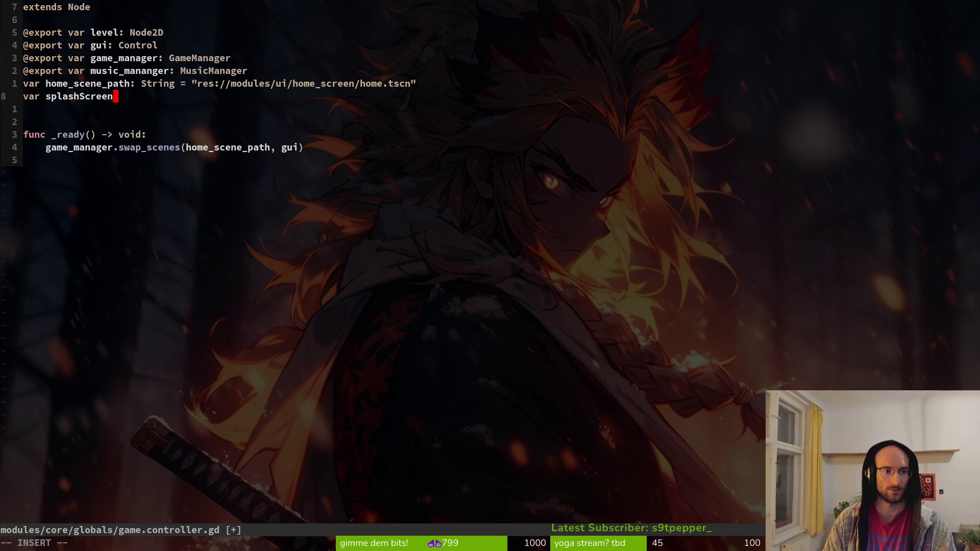
pyautogui.write(': ')
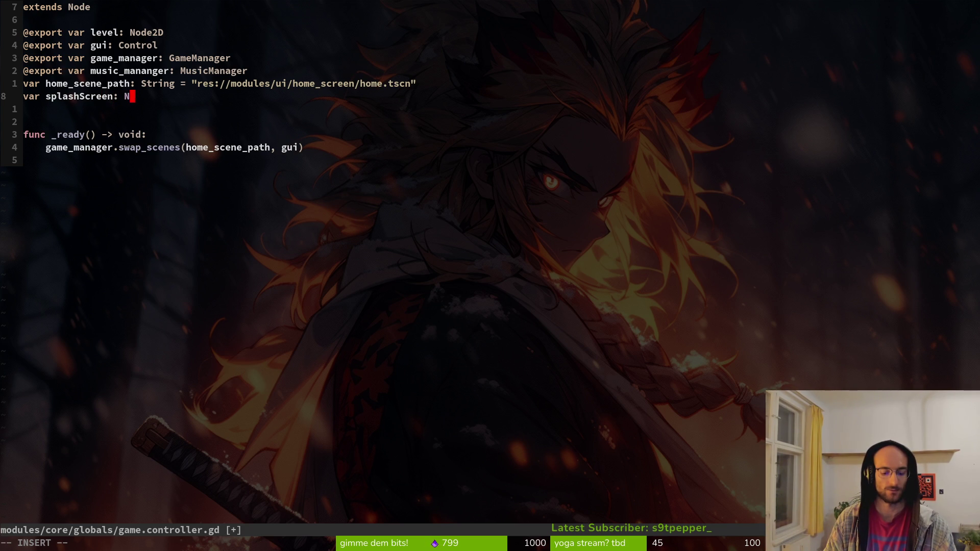
pyautogui.write('Node2D =')
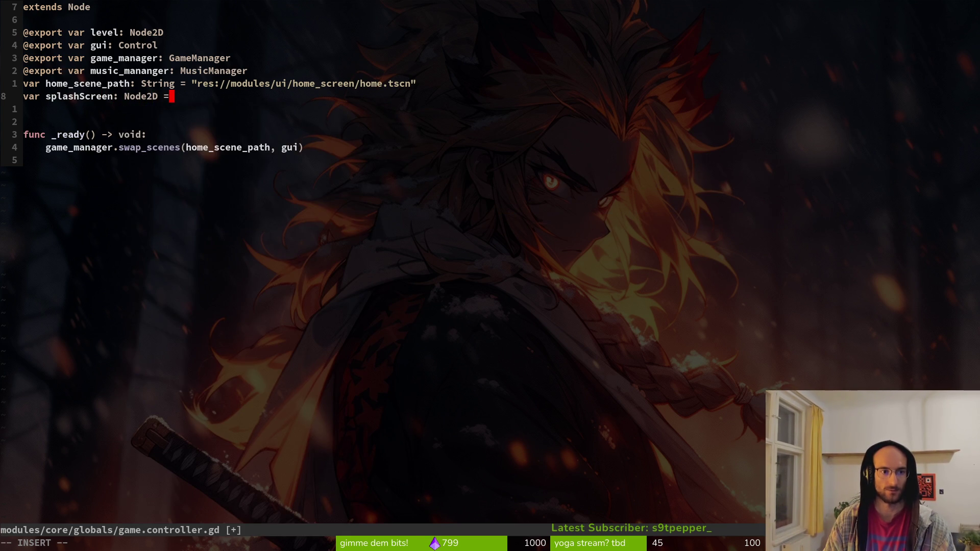
pyautogui.write(' get')
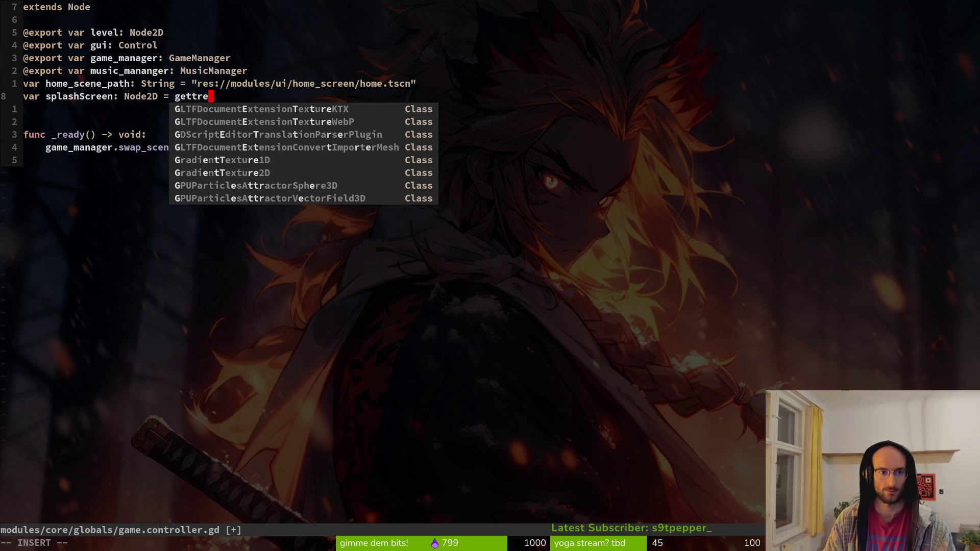
pyautogui.write('tre')
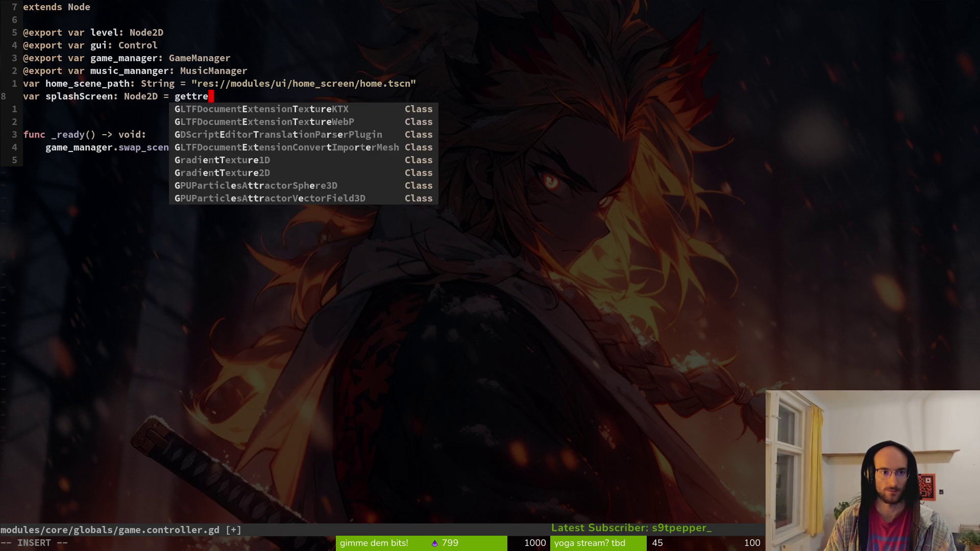
pyautogui.press('Escape')
pyautogui.press('a')
pyautogui.hotkey('ctrl', 'w')
pyautogui.hotkey('ctrl', 'w')
pyautogui.press('BackSpace')
pyautogui.press('Escape')
pyautogui.write(':w')
pyautogui.press('Return')
# Step: Add a get_tree().find_child() line in _ready, then trim it back to get_tree()
pyautogui.press('j')
pyautogui.press('j')
pyautogui.write('jogettr')
pyautogui.hotkey('ctrl', 'y')
pyautogui.write('.find_child(')
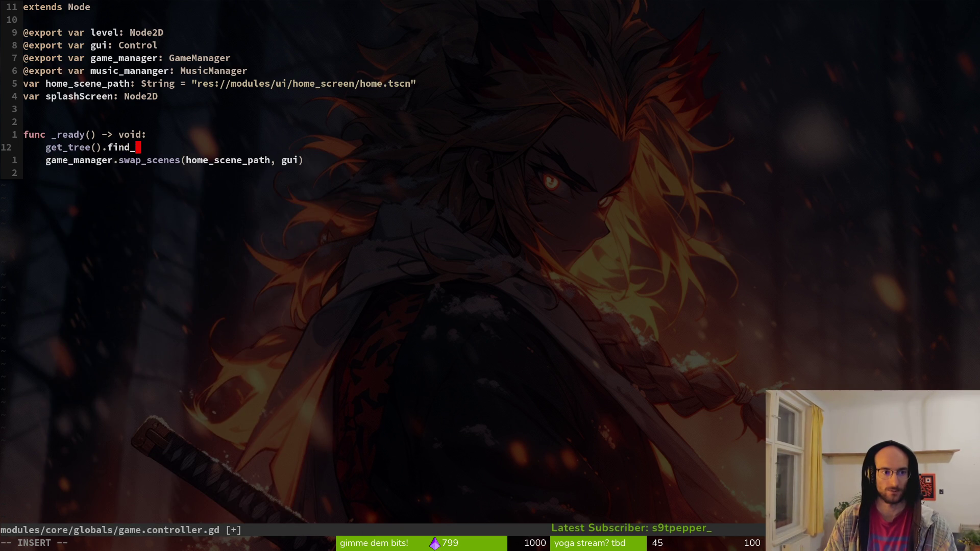
pyautogui.press('Escape')
pyautogui.press('b')
pyautogui.press('b')
pyautogui.press('^')
pyautogui.press('w')
pyautogui.press('w')
pyautogui.press('b')
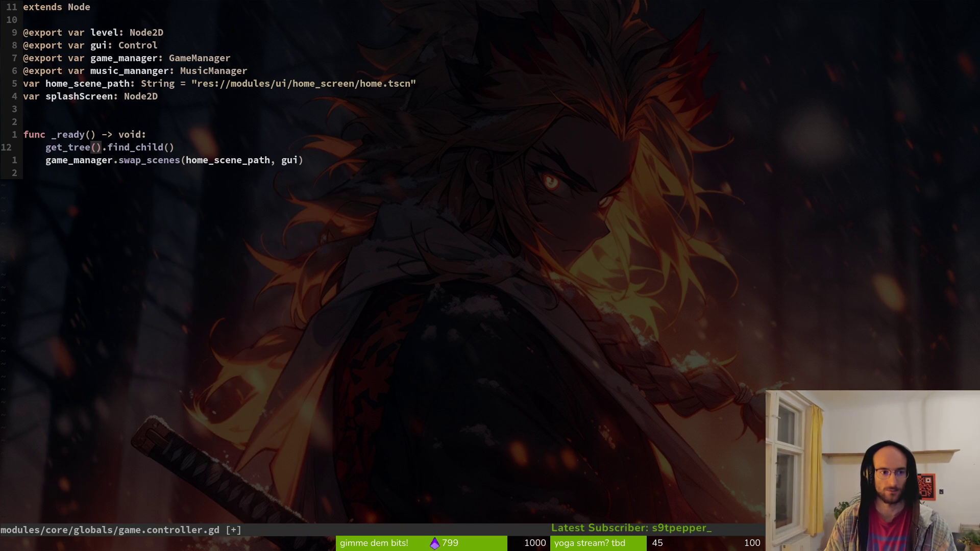
pyautogui.press('$')
pyautogui.press('w')
pyautogui.press('b')
pyautogui.press('A')
pyautogui.press('Escape')
pyautogui.press('A')
pyautogui.press('BackSpace')
pyautogui.press('BackSpace')
pyautogui.press('BackSpace')
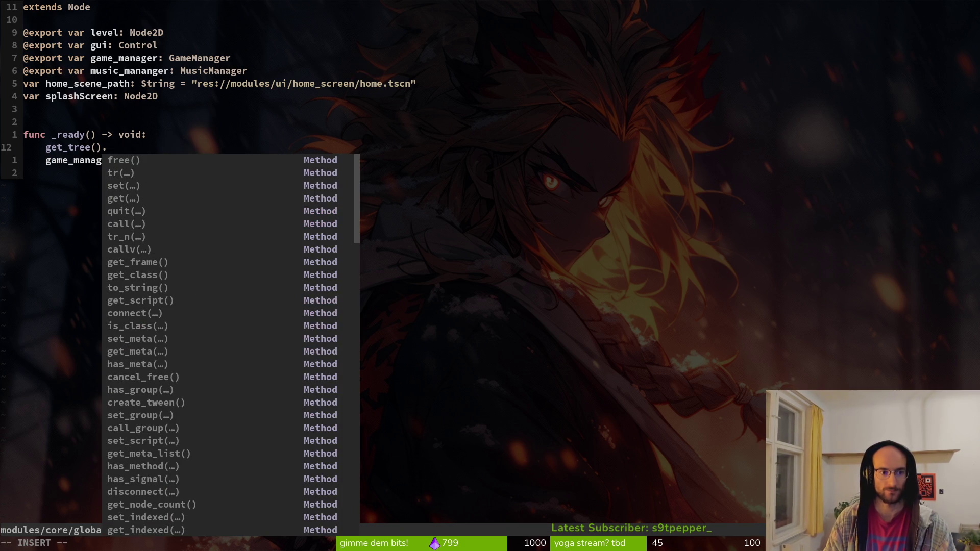
# Step: Type get and browse the get-method completions and their documentation
pyautogui.write('ge')
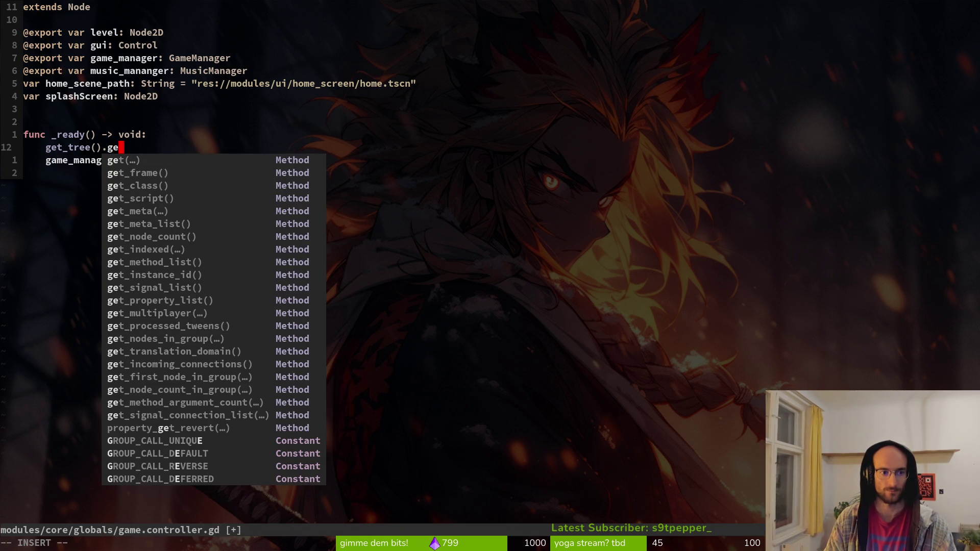
pyautogui.write('t')
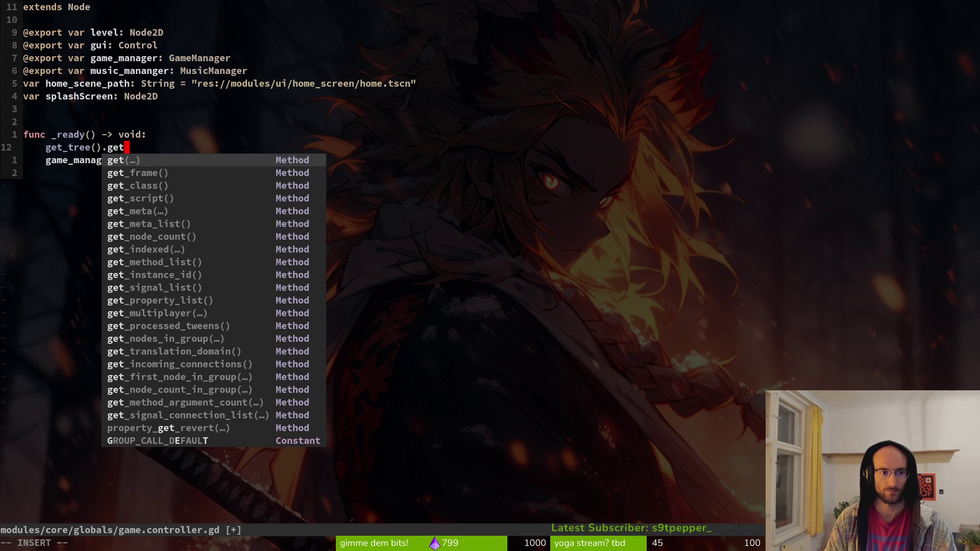
pyautogui.press('Escape')
pyautogui.press('a')
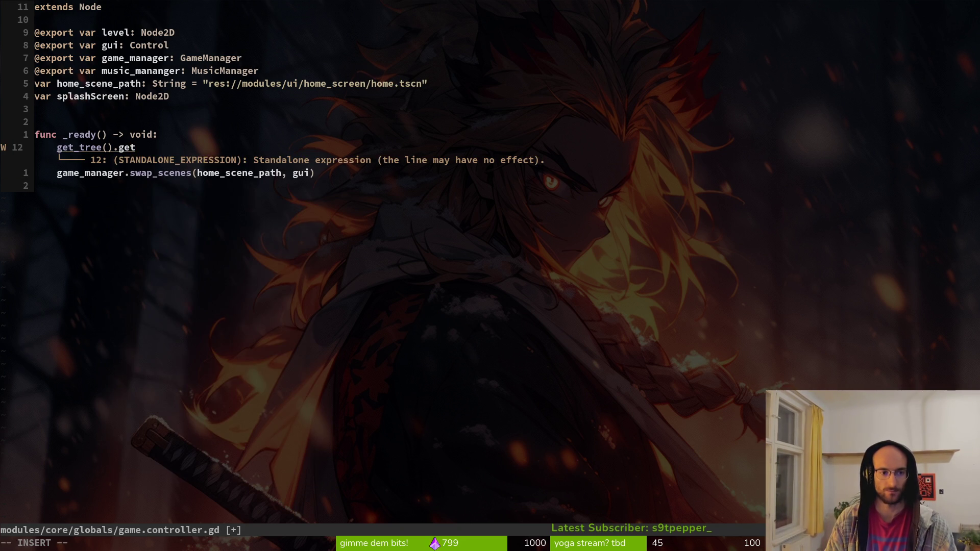
pyautogui.hotkey('ctrl', 'space')
pyautogui.hotkey('ctrl', 'n')
pyautogui.hotkey('ctrl', 'n')
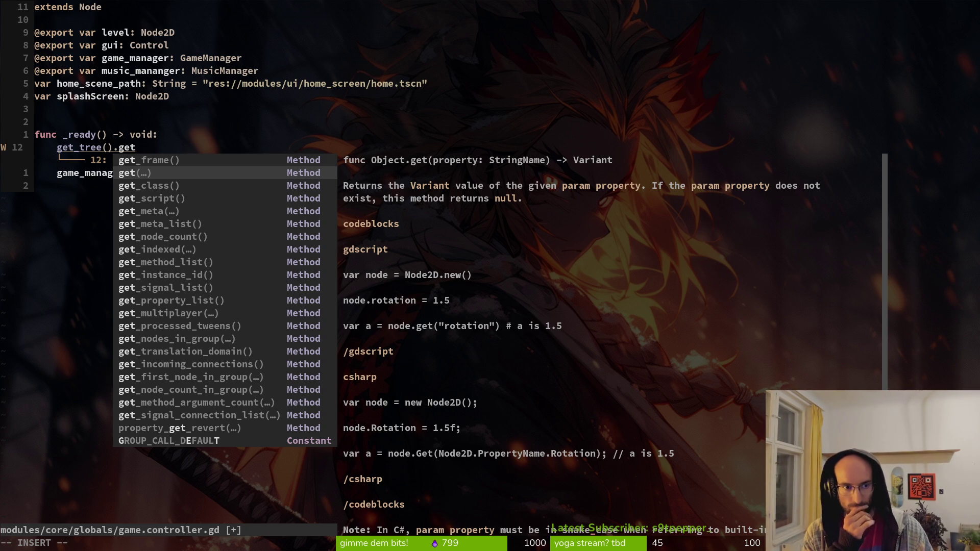
pyautogui.hotkey('ctrl', 'n')
pyautogui.hotkey('ctrl', 'n')
pyautogui.hotkey('ctrl', 'n')
pyautogui.hotkey('ctrl', 'n')
pyautogui.hotkey('ctrl', 'n')
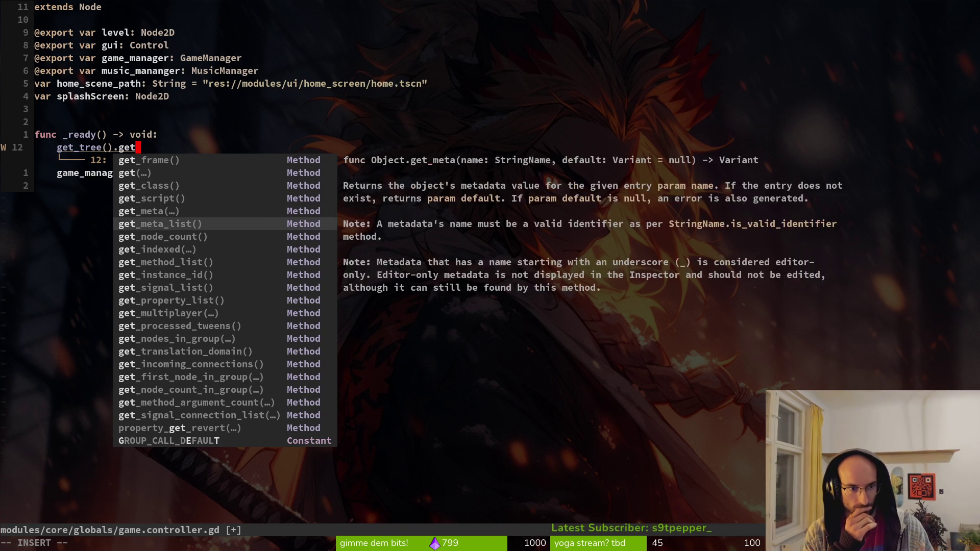
pyautogui.hotkey('ctrl', 'n')
pyautogui.hotkey('ctrl', 'n')
pyautogui.hotkey('ctrl', 'n')
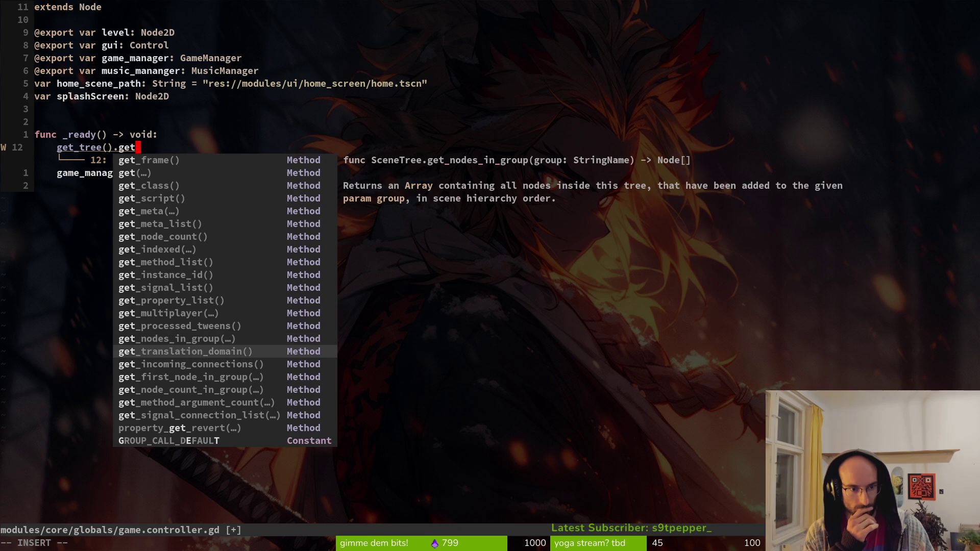
pyautogui.hotkey('ctrl', 'n')
pyautogui.hotkey('ctrl', 'n')
pyautogui.hotkey('ctrl', 'n')
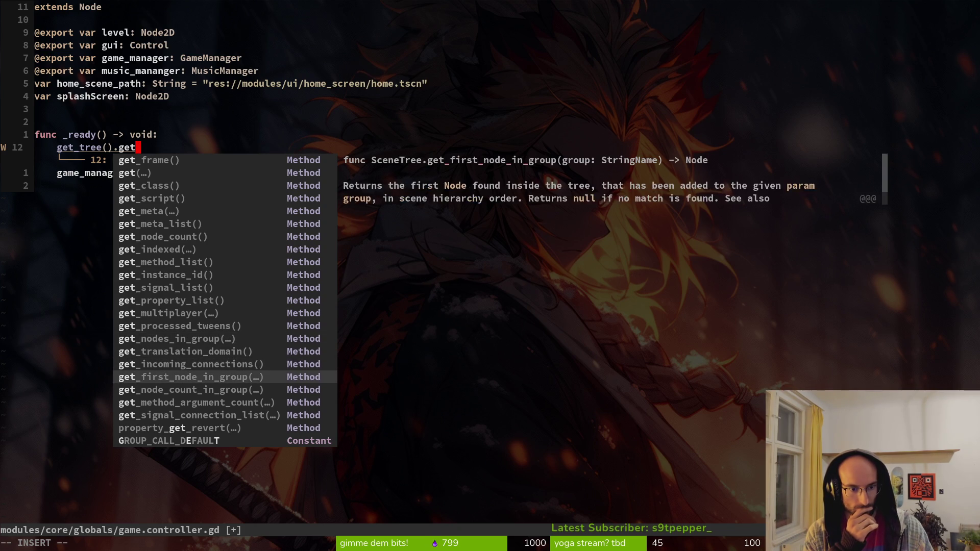
pyautogui.hotkey('ctrl', 'n')
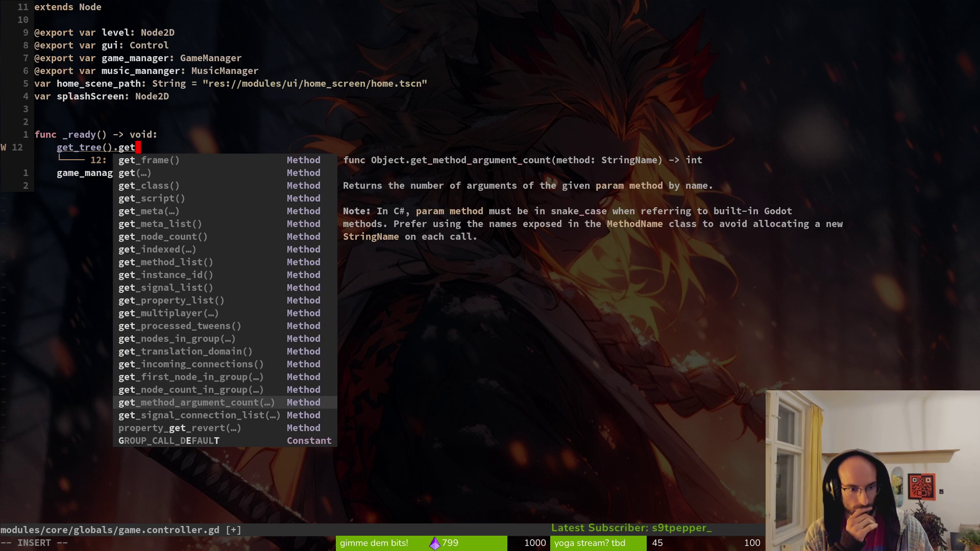
pyautogui.hotkey('ctrl', 'n')
pyautogui.hotkey('ctrl', 'p')
pyautogui.hotkey('ctrl', 'p')
pyautogui.hotkey('ctrl', 'p')
pyautogui.hotkey('ctrl', 'p')
pyautogui.hotkey('ctrl', 'p')
pyautogui.hotkey('ctrl', 'p')
pyautogui.hotkey('ctrl', 'p')
pyautogui.hotkey('ctrl', 'p')
pyautogui.hotkey('ctrl', 'p')
pyautogui.hotkey('ctrl', 'p')
pyautogui.hotkey('ctrl', 'p')
pyautogui.hotkey('ctrl', 'p')
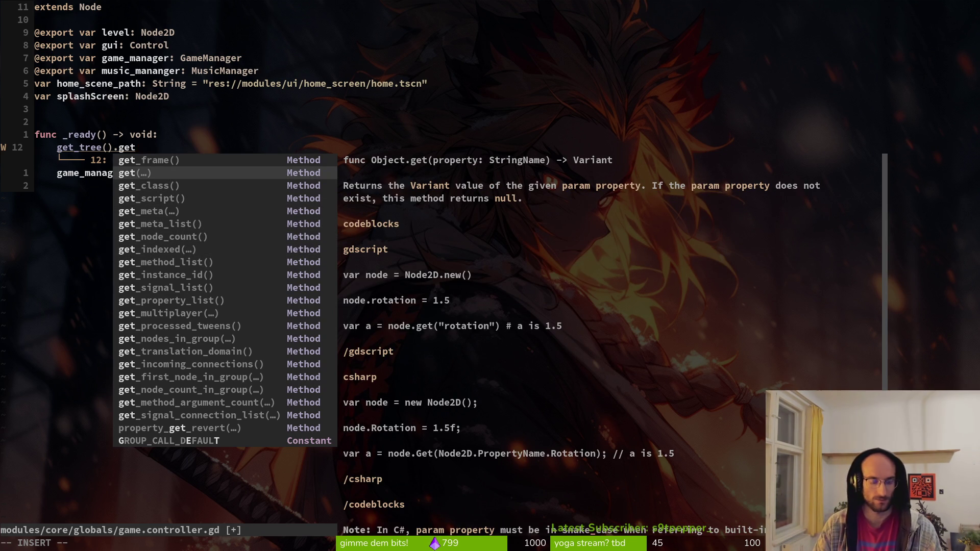
# Step: Complete the call as get_tree().get("splashScreen")
pyautogui.write('(')
pyautogui.write('"spa')
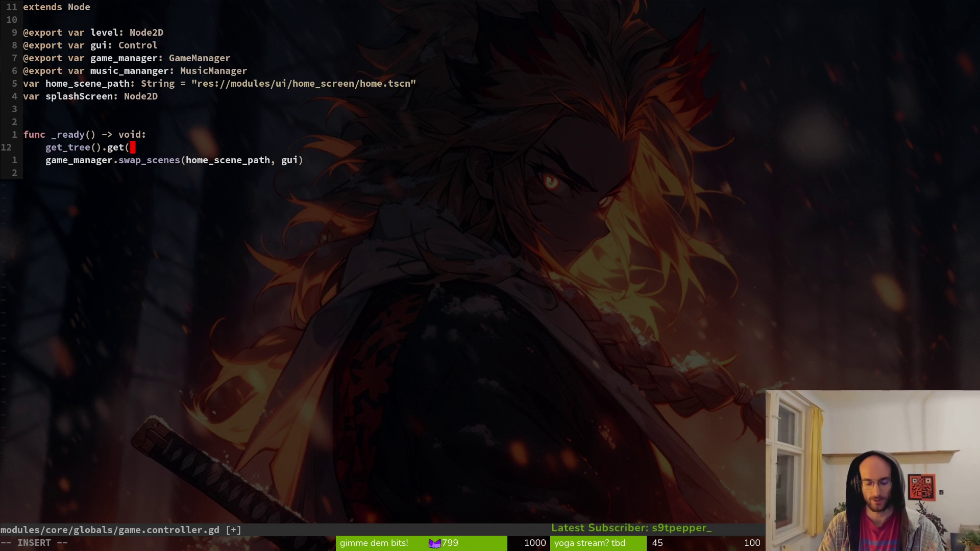
pyautogui.press('Tab')
pyautogui.write('")')
pyautogui.press('Escape')
# Step: Wrap the lookup in print_debug(...) and save game.controller.gd
pyautogui.press('k')
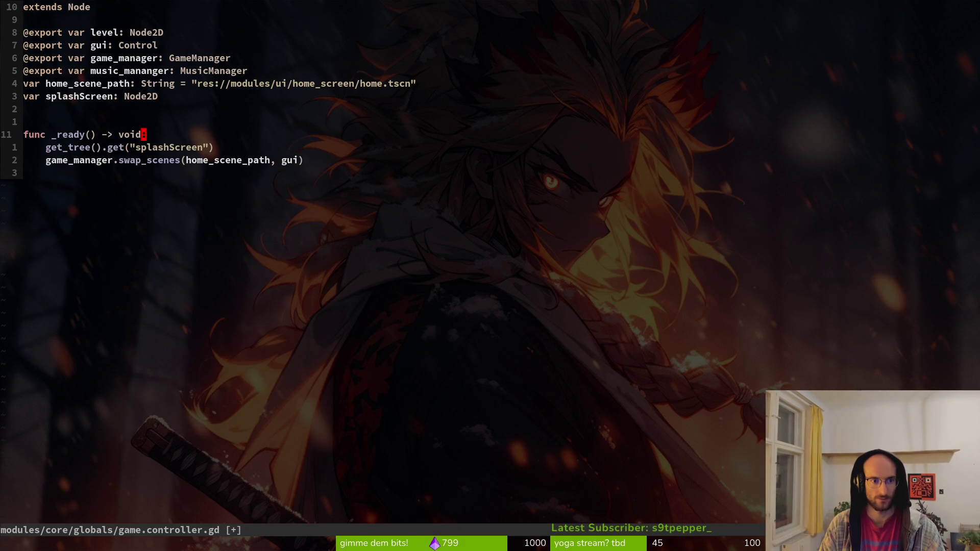
pyautogui.press('j')
pyautogui.press('b')
pyautogui.press('b')
pyautogui.press('b')
pyautogui.write('irp')
pyautogui.press('BackSpace')
pyautogui.press('BackSpace')
pyautogui.write('pri')
pyautogui.press('Tab')
pyautogui.write('(')
pyautogui.press('End')
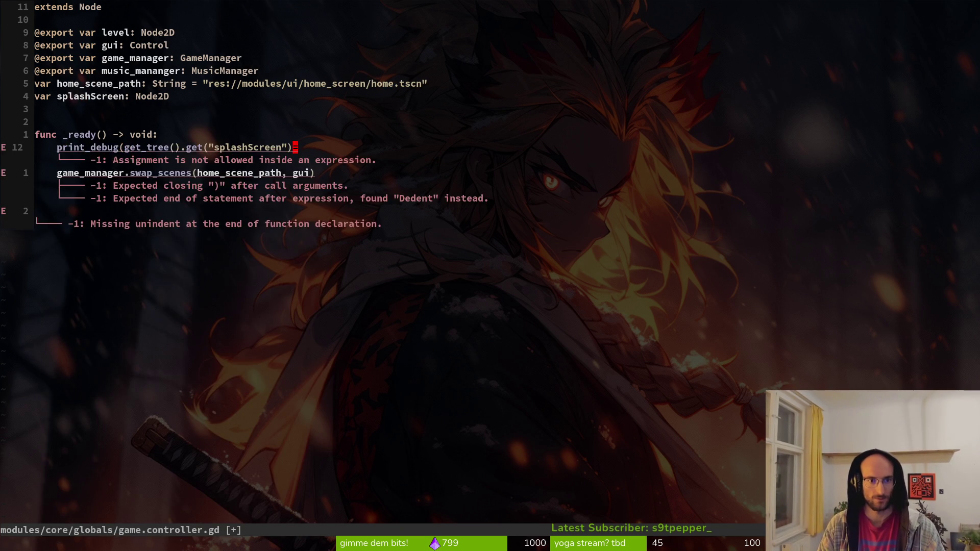
pyautogui.press('Return')
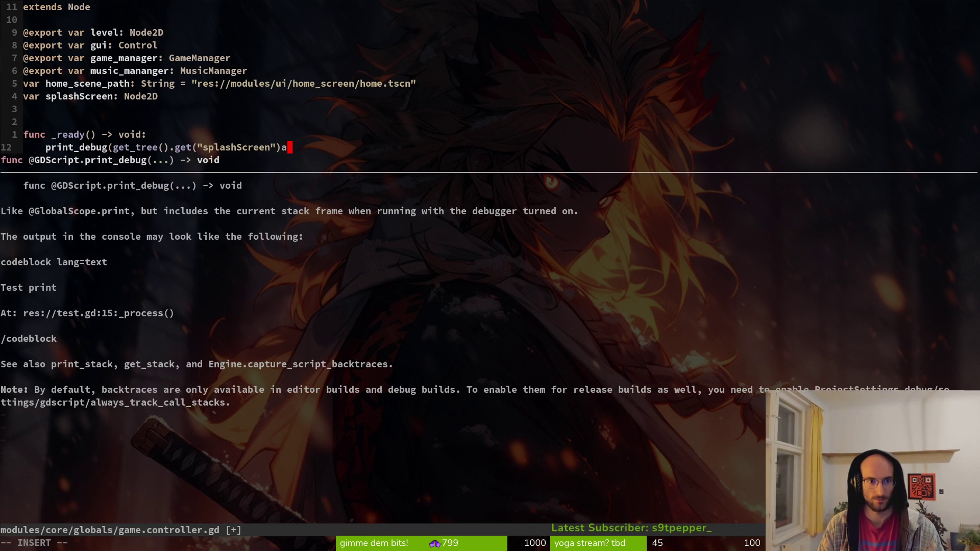
pyautogui.write(')')
pyautogui.press('Escape')
pyautogui.hotkey('ctrl', 's')
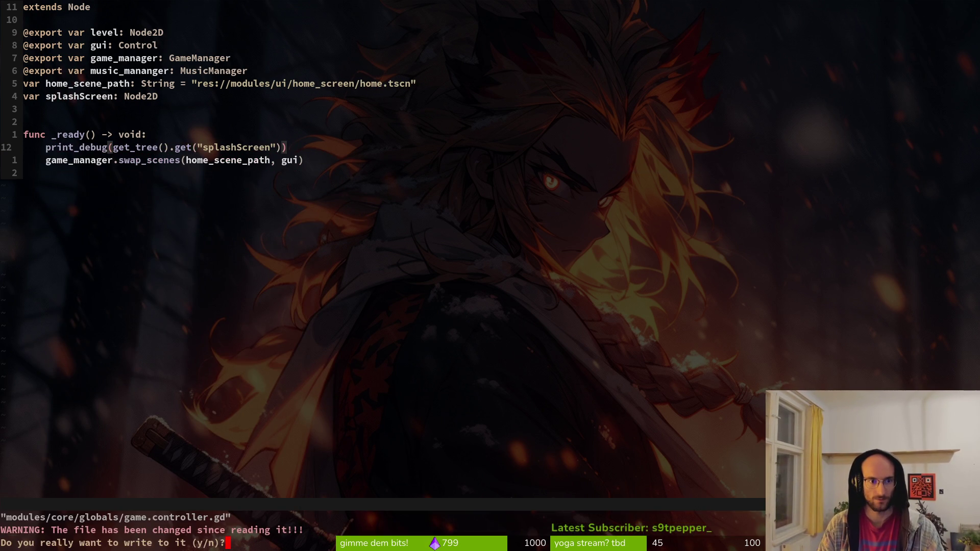
# Step: Confirm overwriting game.controller.gd and run the pollen game
pyautogui.hotkey('ctrl', 's')
pyautogui.hotkey('ctrl', 's')
pyautogui.hotkey('ctrl', 's')
pyautogui.hotkey('ctrl', 's')
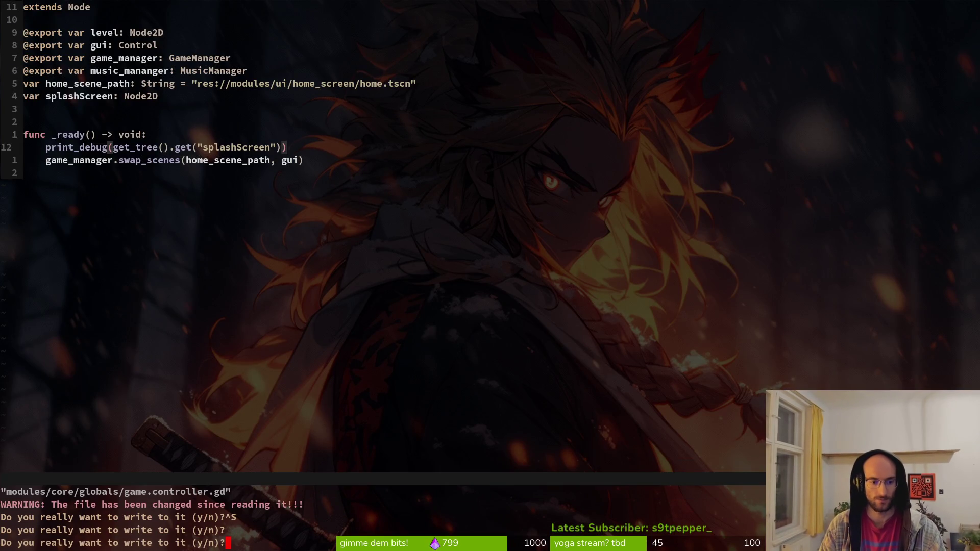
pyautogui.press('y')
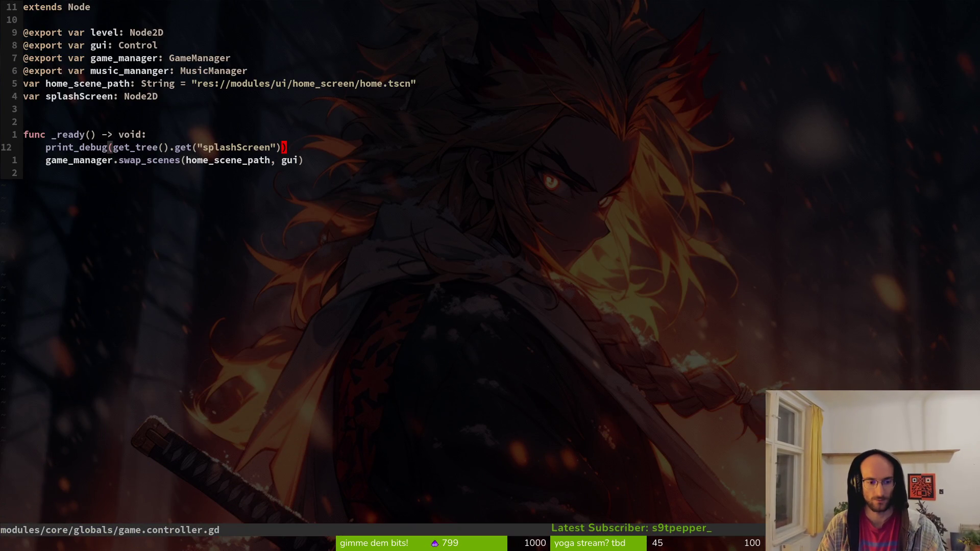
pyautogui.hotkey('alt', 'Tab')
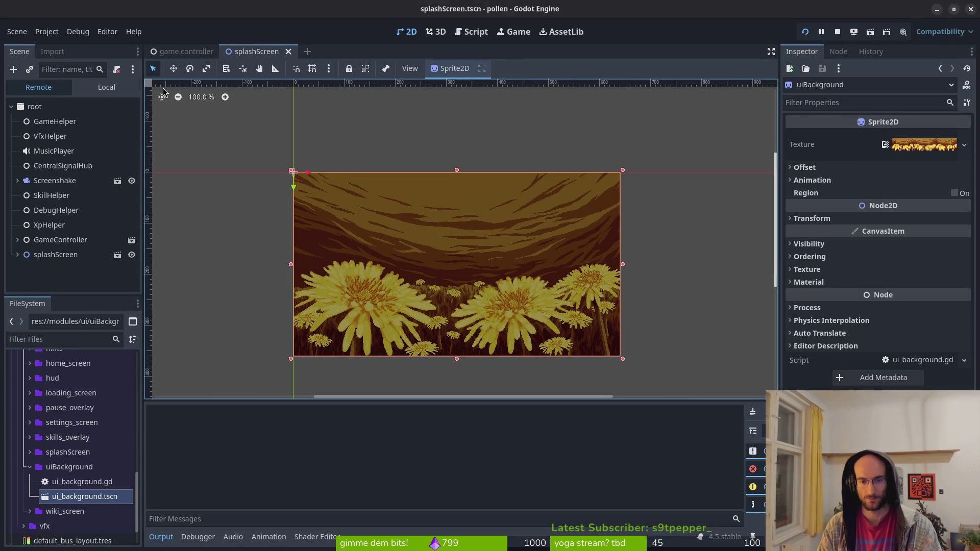
pyautogui.press('F5')
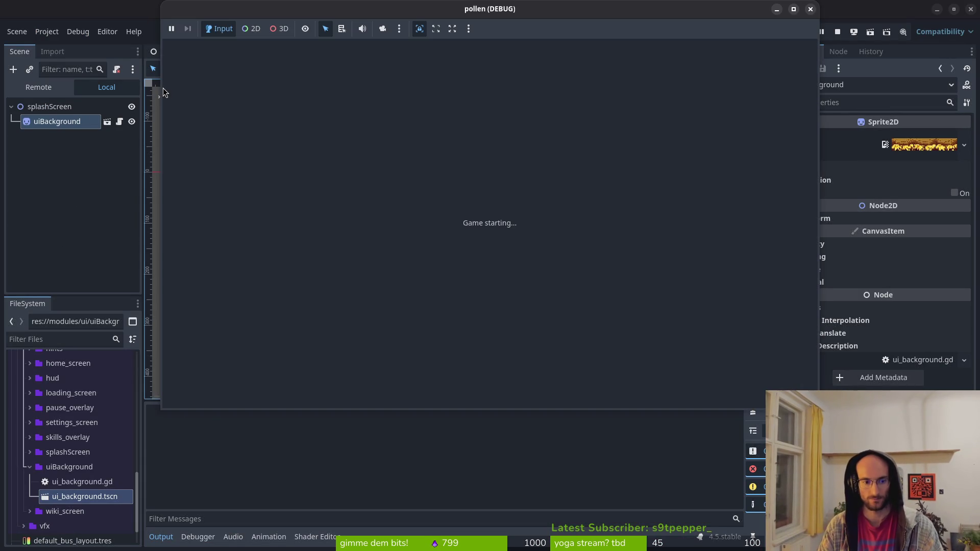
# Step: Tidy the print_debug line, relaunch the game, and show its Remote live scene tree
pyautogui.hotkey('alt', 'Tab')
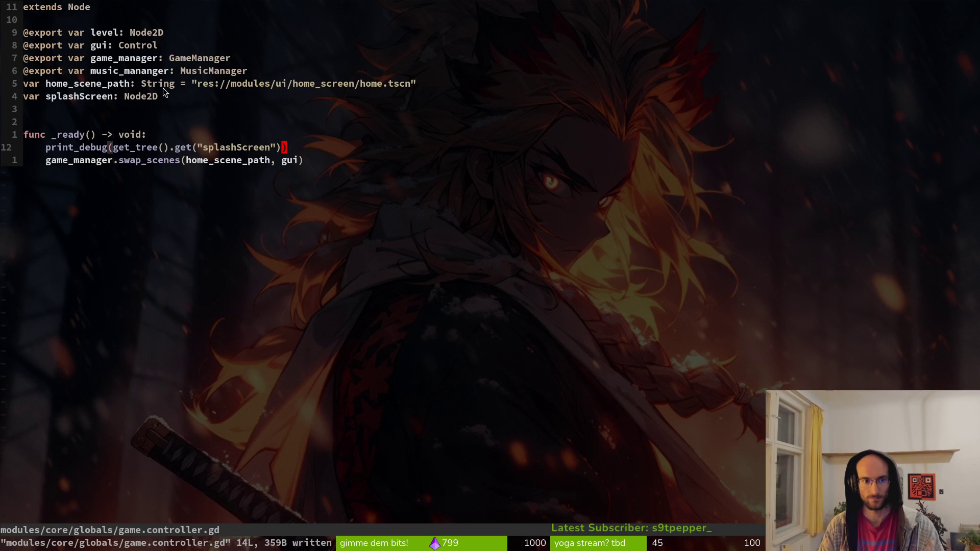
pyautogui.write('i.')
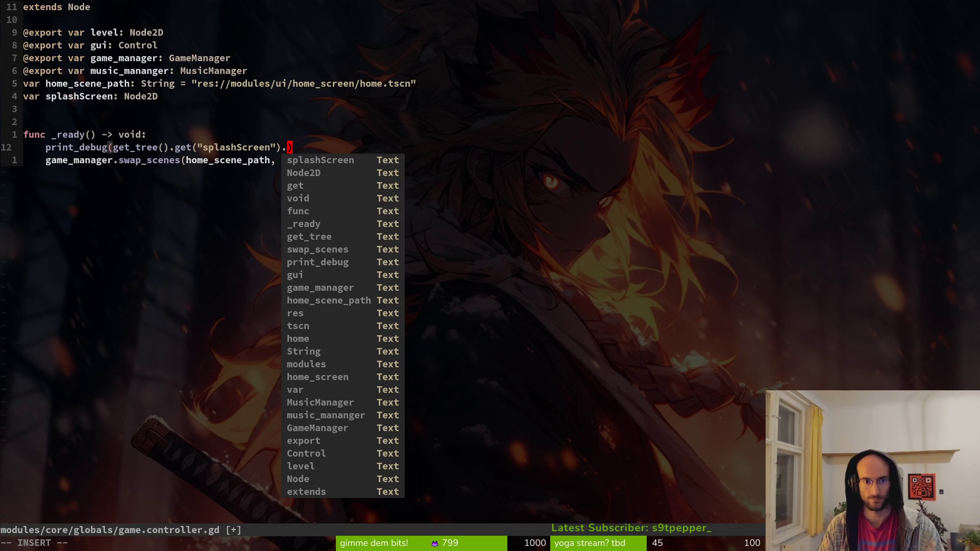
pyautogui.press('BackSpace')
pyautogui.press('Escape')
pyautogui.press('F5')
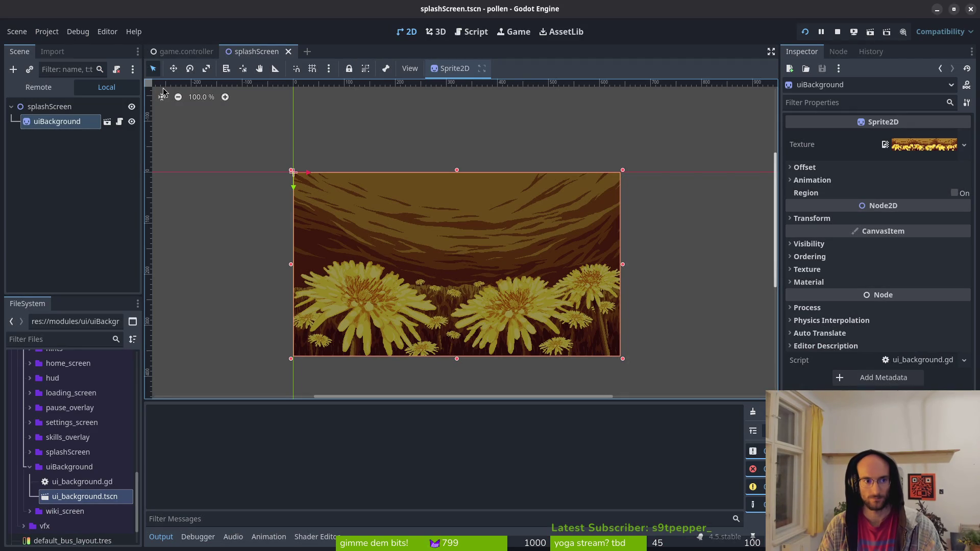
pyautogui.click(183, 51)
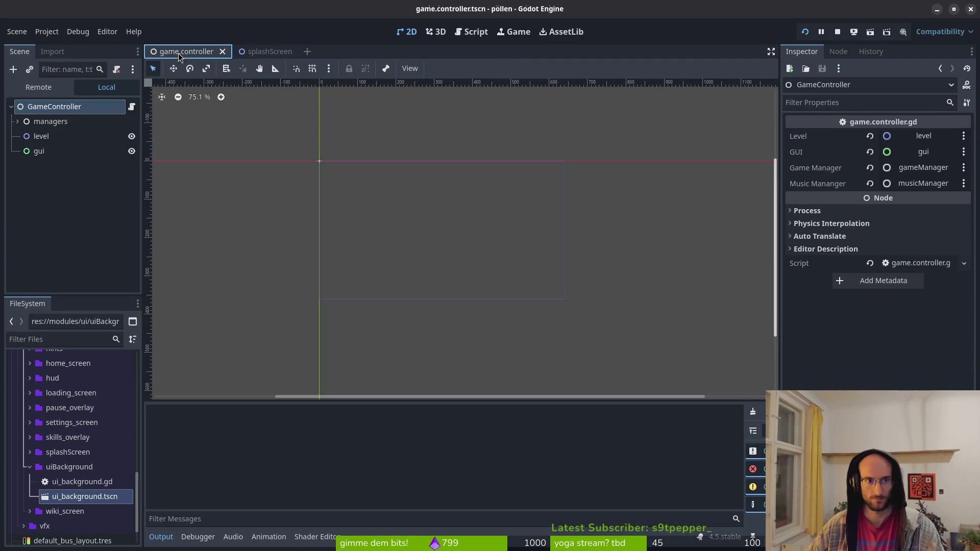
pyautogui.click(38, 87)
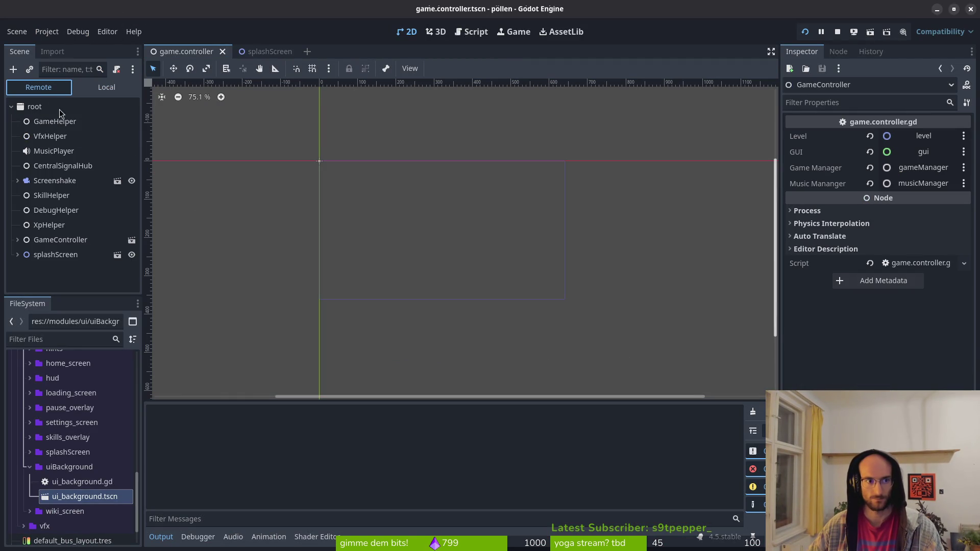
# Step: Move the print_debug line below the swap_scenes call
pyautogui.hotkey('alt', 'Tab')
pyautogui.click(138, 160)
pyautogui.click(148, 151)
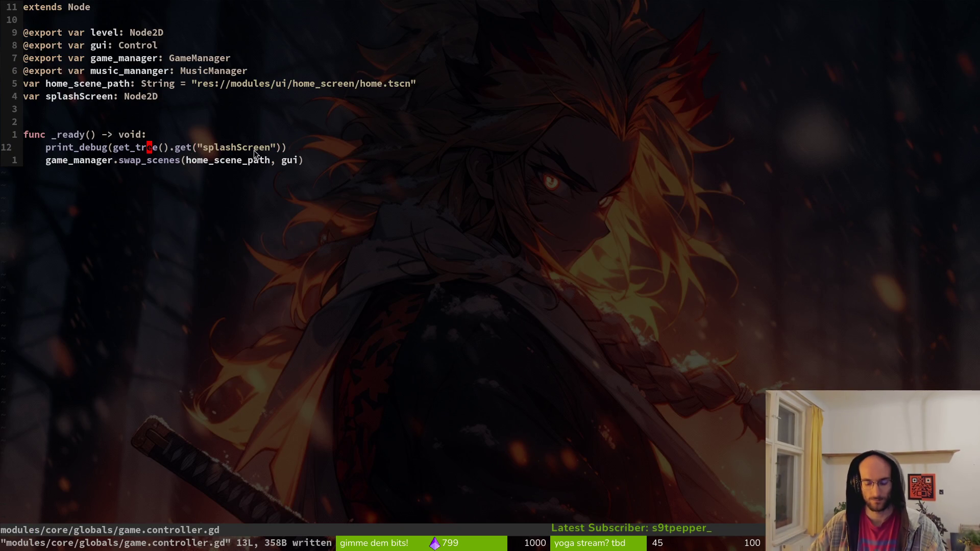
pyautogui.hotkey('shift', 'v')
pyautogui.hotkey('shift', 'j')
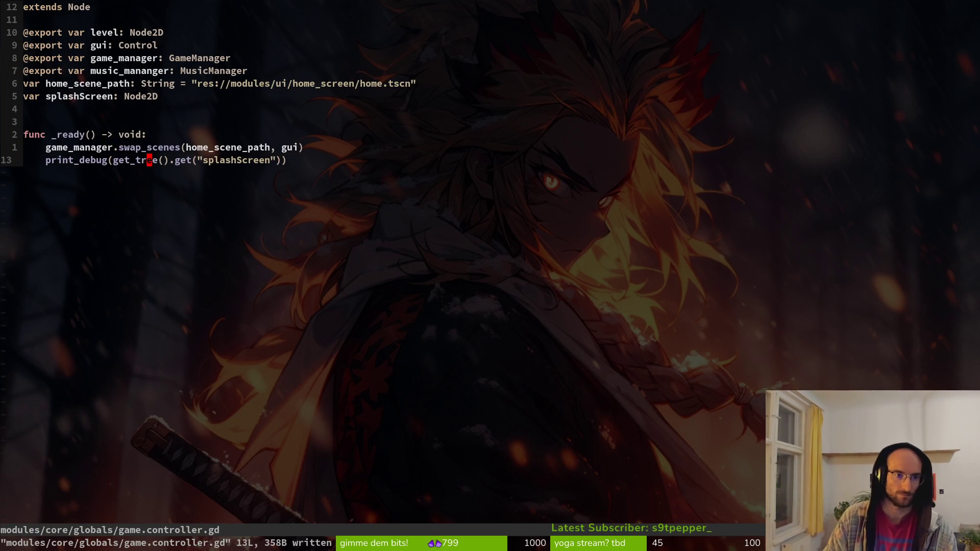
# Step: Inspect the live splashScreen node, then go to the splashScreen declaration in the script
pyautogui.hotkey('alt', 'Tab')
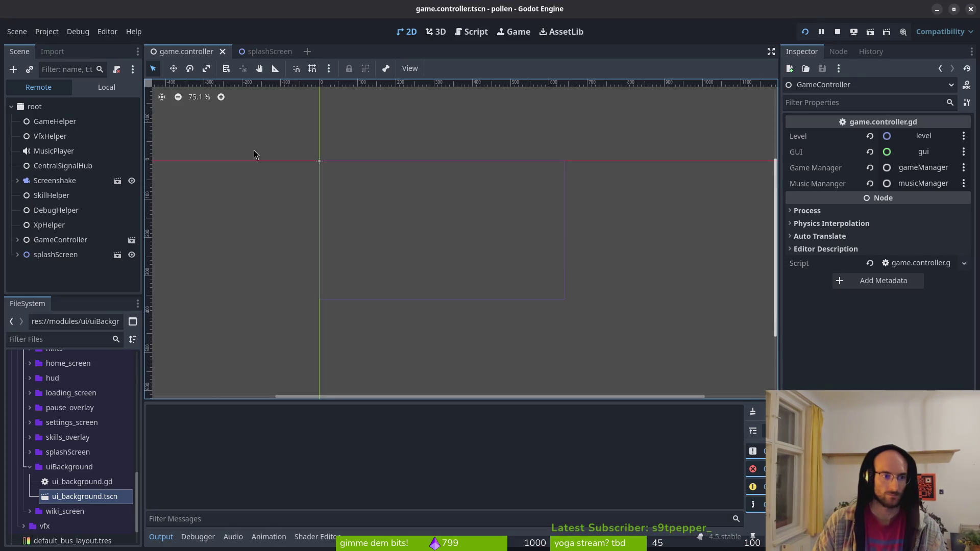
pyautogui.hotkey('alt', 'Tab')
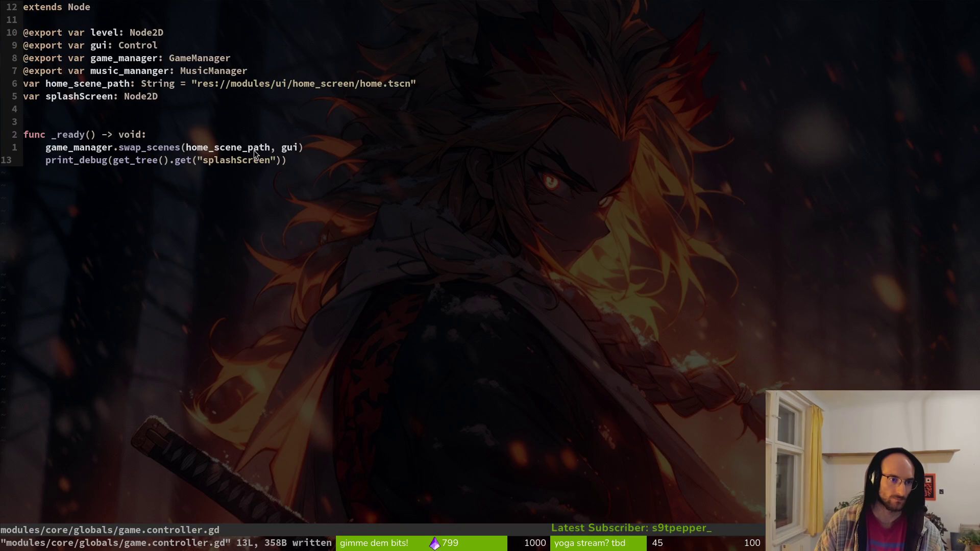
pyautogui.hotkey('alt', 'Tab')
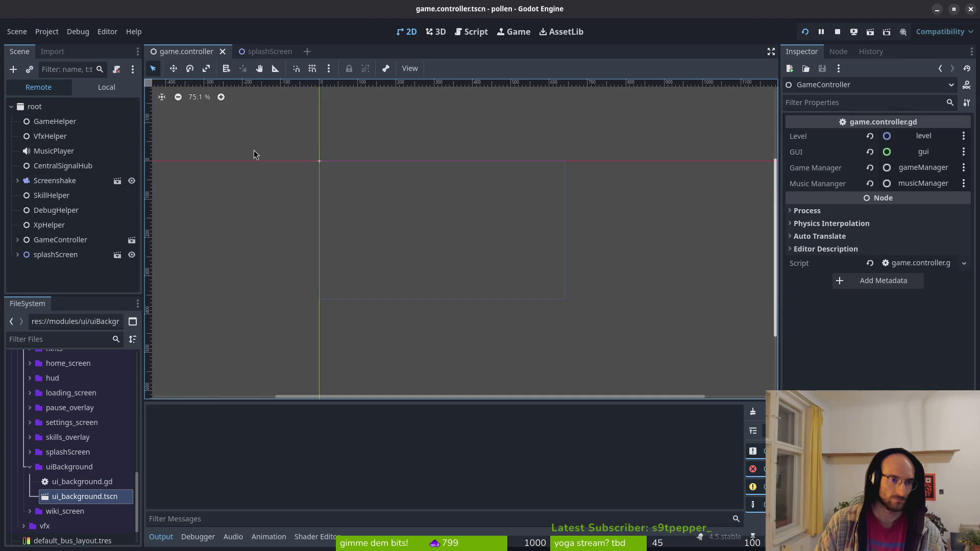
pyautogui.click(49, 256)
pyautogui.hotkey('alt', 'Tab')
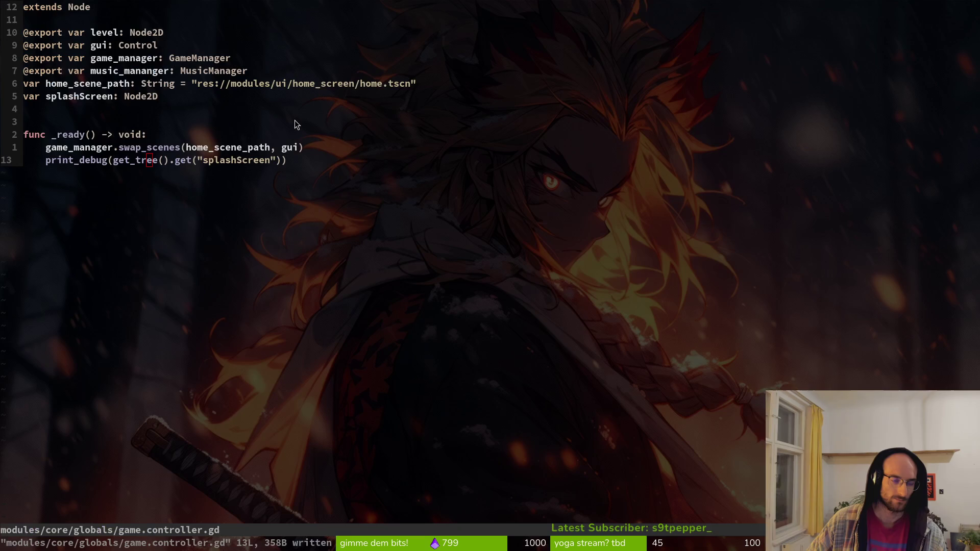
pyautogui.click(179, 95)
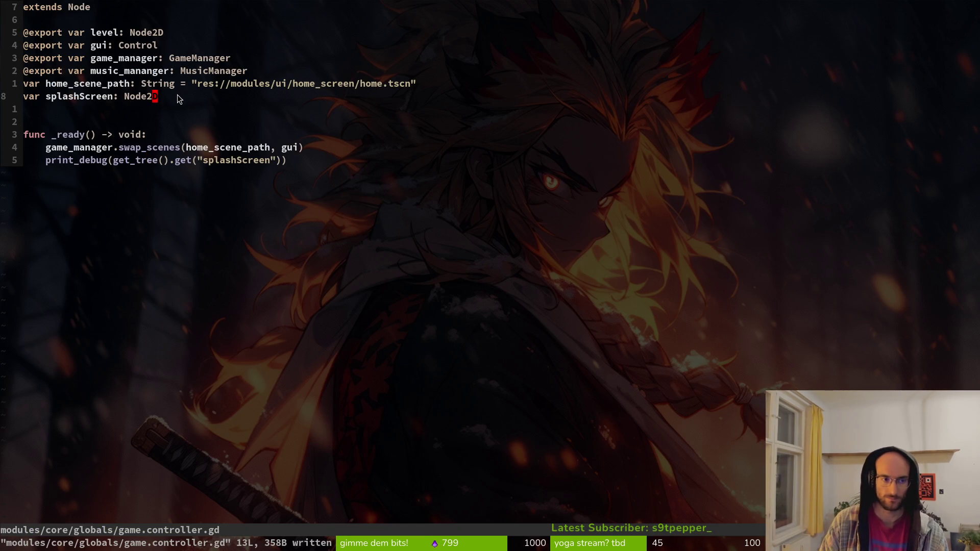
# Step: Delete the 'var splashScreen: Node2D' line and save game.controller.gd, now 12 lines
pyautogui.write('a =')
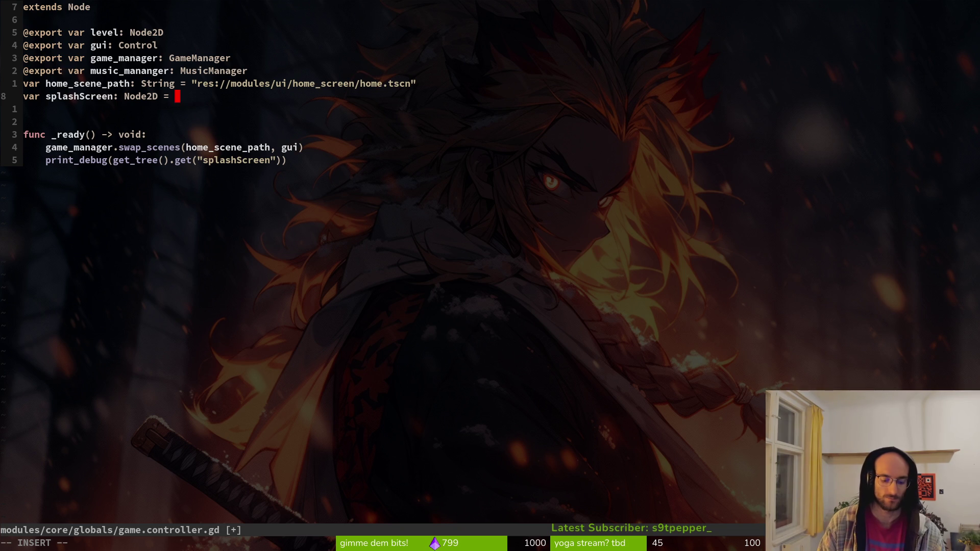
pyautogui.write(' $')
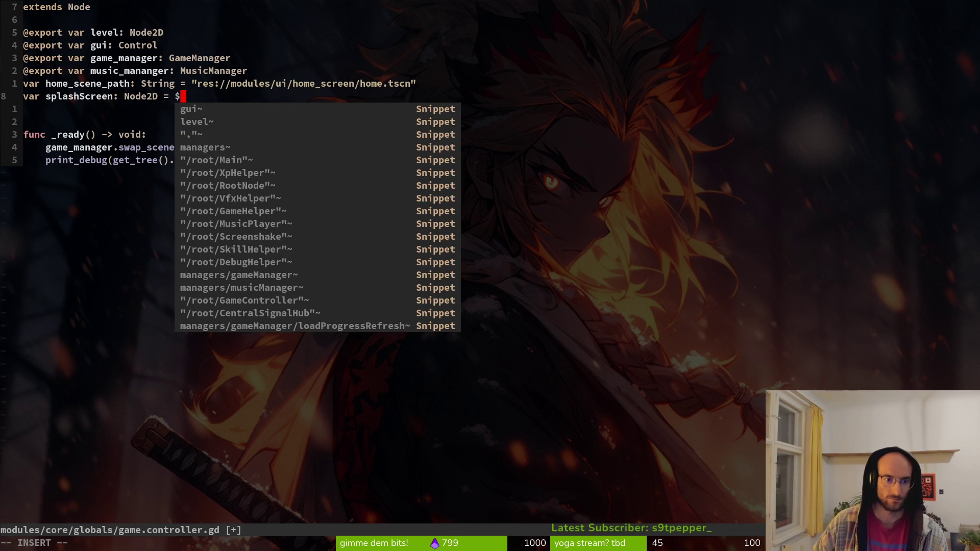
pyautogui.write('s')
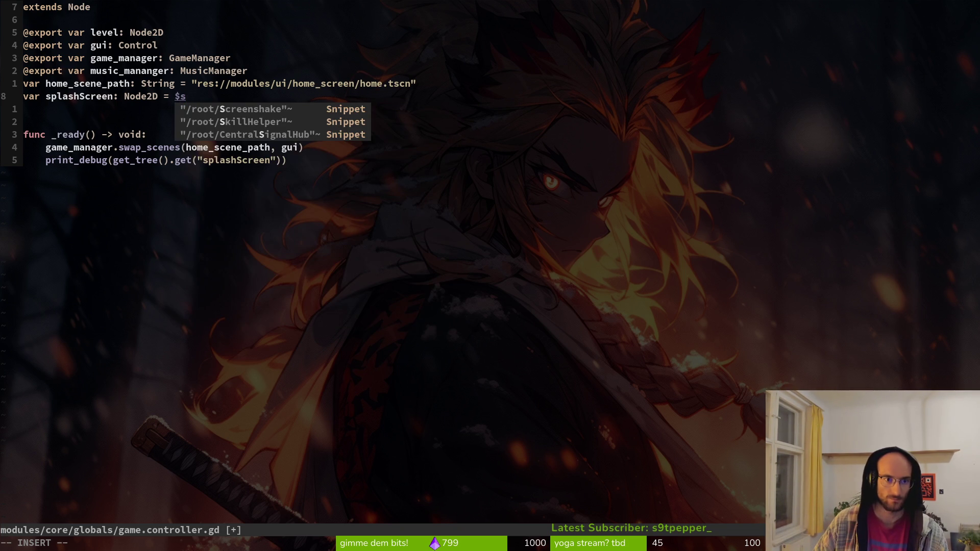
pyautogui.write('pl')
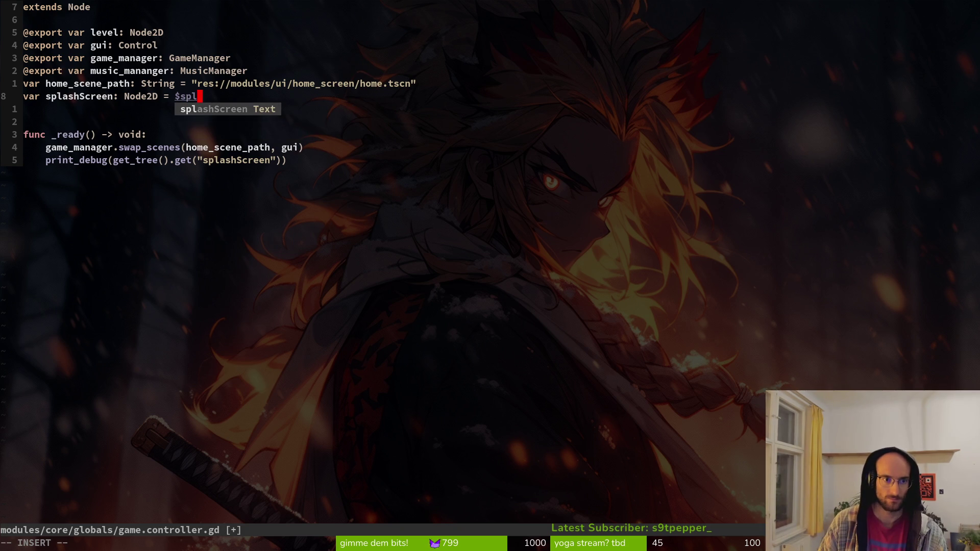
pyautogui.press('Escape')
pyautogui.press('d')
pyautogui.press('d')
pyautogui.write(':w')
pyautogui.press('Return')
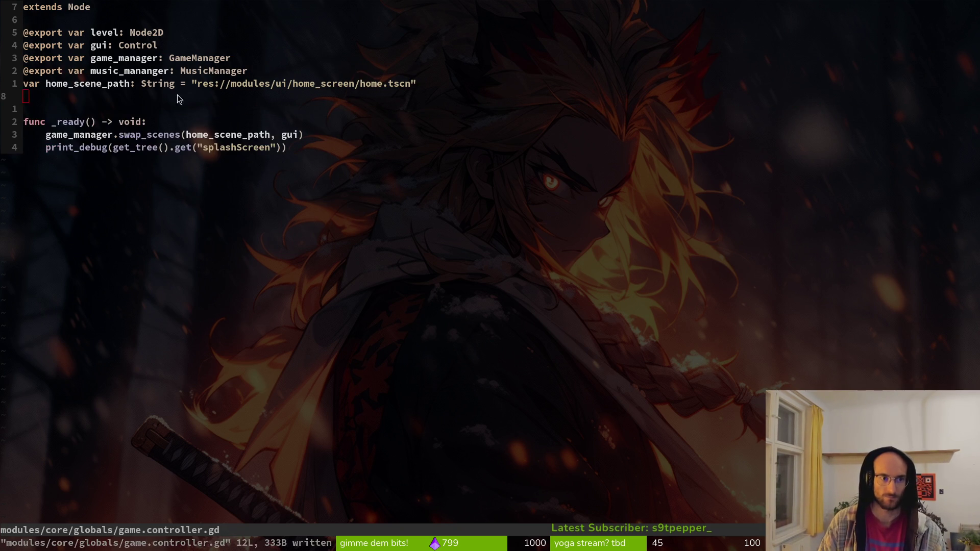
pyautogui.hotkey('alt', 'Tab')
# Step: Review Perplexity's answer on avoiding duplicate GameController instances
pyautogui.hotkey('alt', 'Tab')
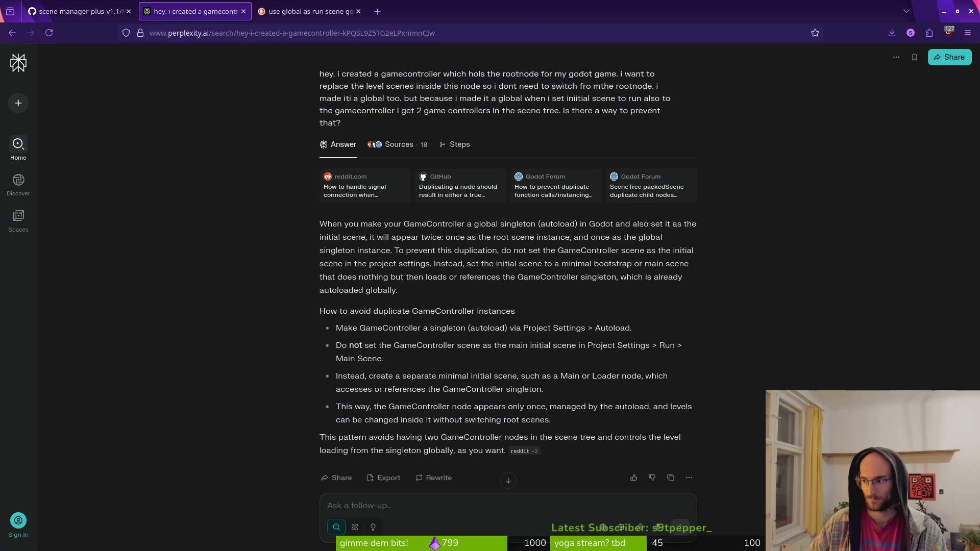
pyautogui.hotkey('alt', 'Tab')
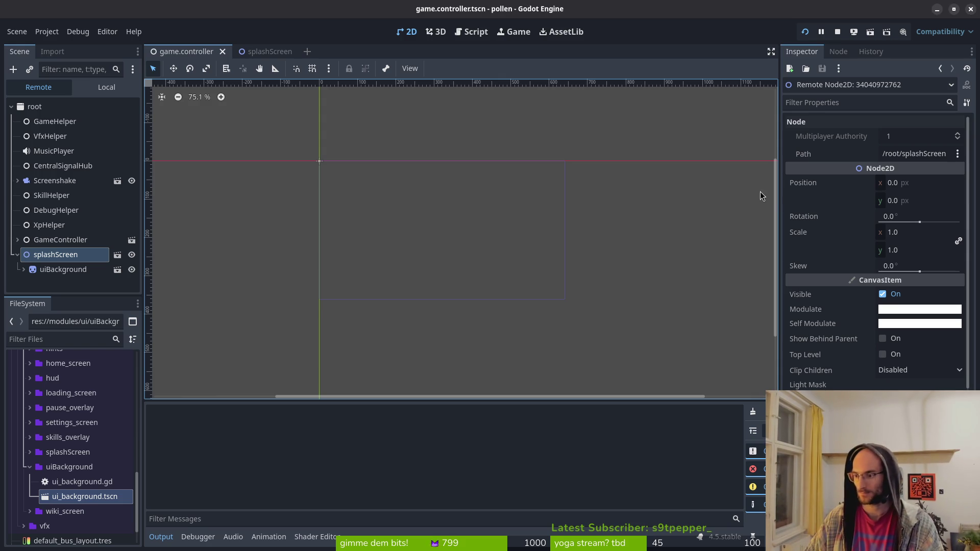
# Step: Change get_tree().get to get_node("splashScreen") in print_debug, save, and stop the game
pyautogui.hotkey('alt', 'Tab')
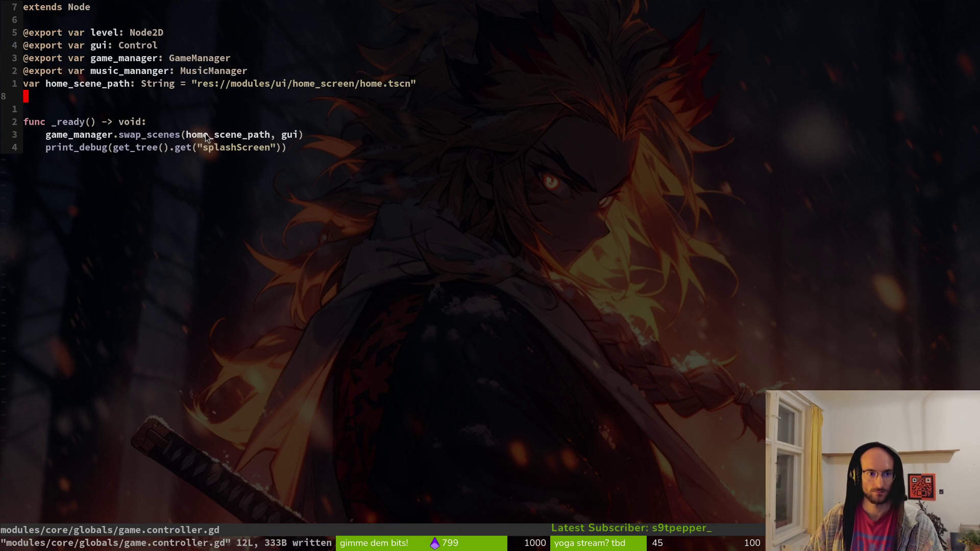
pyautogui.click(141, 148)
pyautogui.press('b')
pyautogui.press('c')
pyautogui.press('t')
pyautogui.press('.')
pyautogui.press('Delete')
pyautogui.press('Right')
pyautogui.press('Right')
pyautogui.press('Right')
pyautogui.write('_')
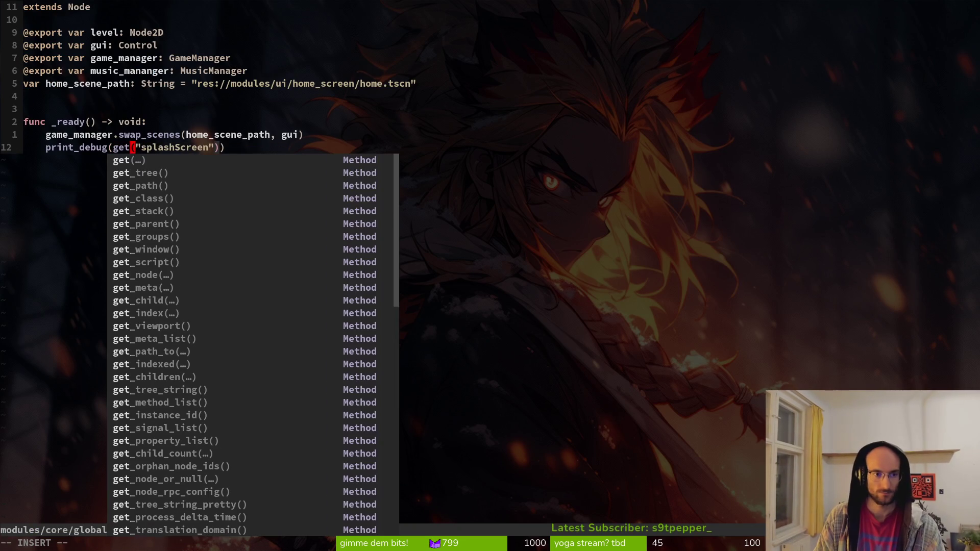
pyautogui.write('node')
pyautogui.press('Escape')
pyautogui.write(':w')
pyautogui.press('Return')
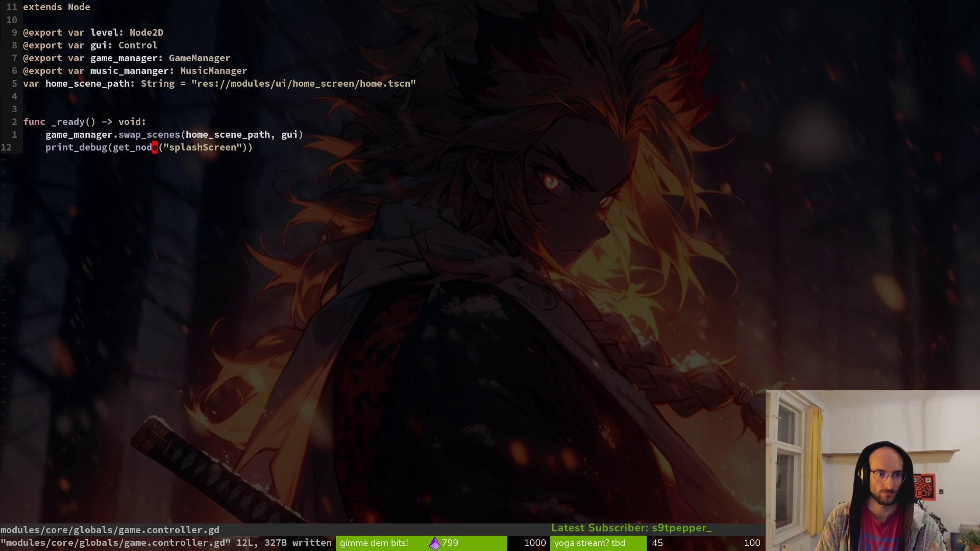
pyautogui.hotkey('alt', 'Tab')
pyautogui.press('F8')
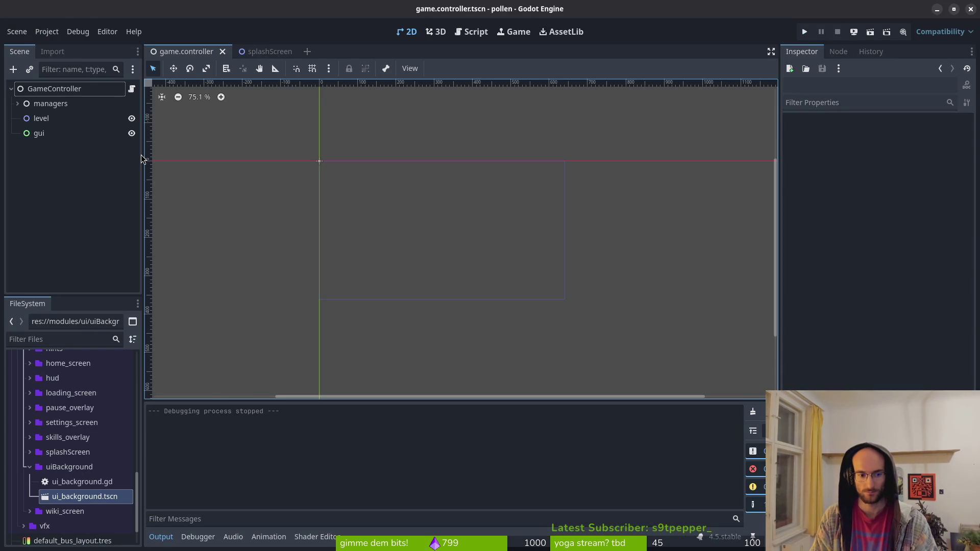
# Step: Rerun the game, review the 'Node not found' error, and inspect the Remote scene tree
pyautogui.hotkey('alt', 'Tab')
pyautogui.hotkey('alt', 'Tab')
pyautogui.press('F5')
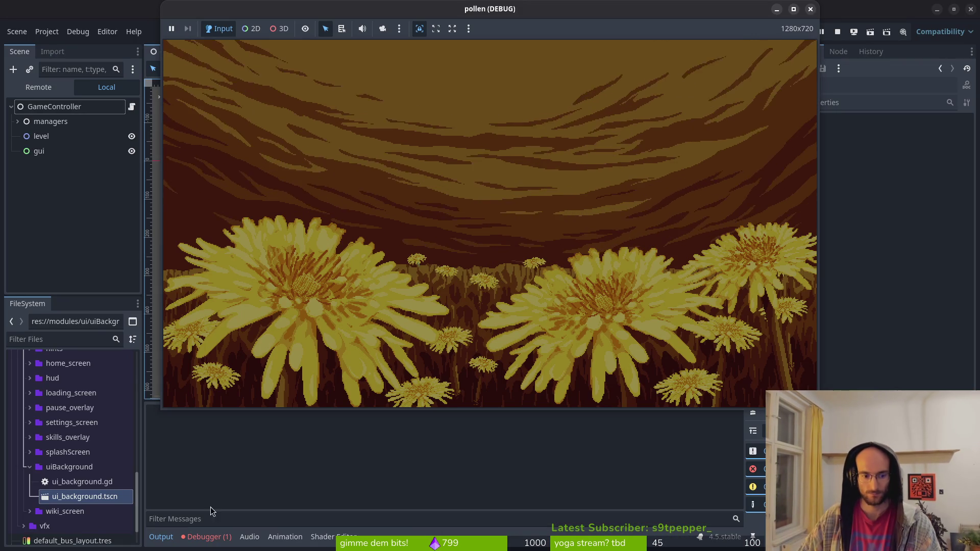
pyautogui.click(208, 537)
pyautogui.click(216, 408)
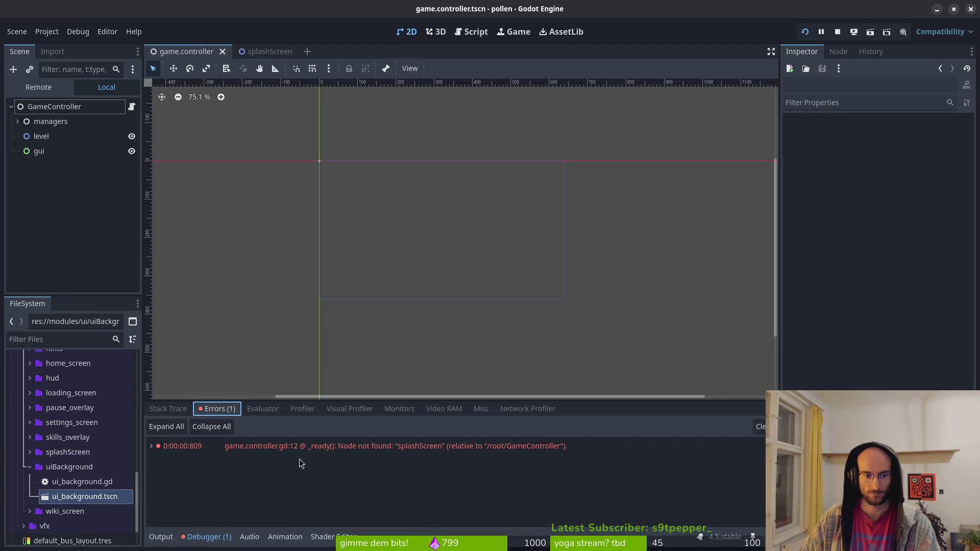
pyautogui.moveTo(448, 455)
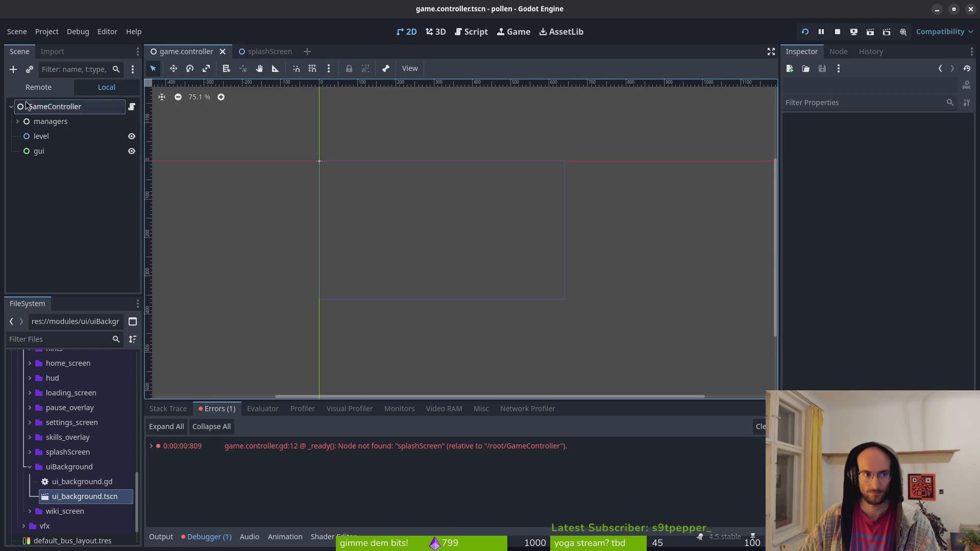
pyautogui.click(52, 90)
pyautogui.click(17, 255)
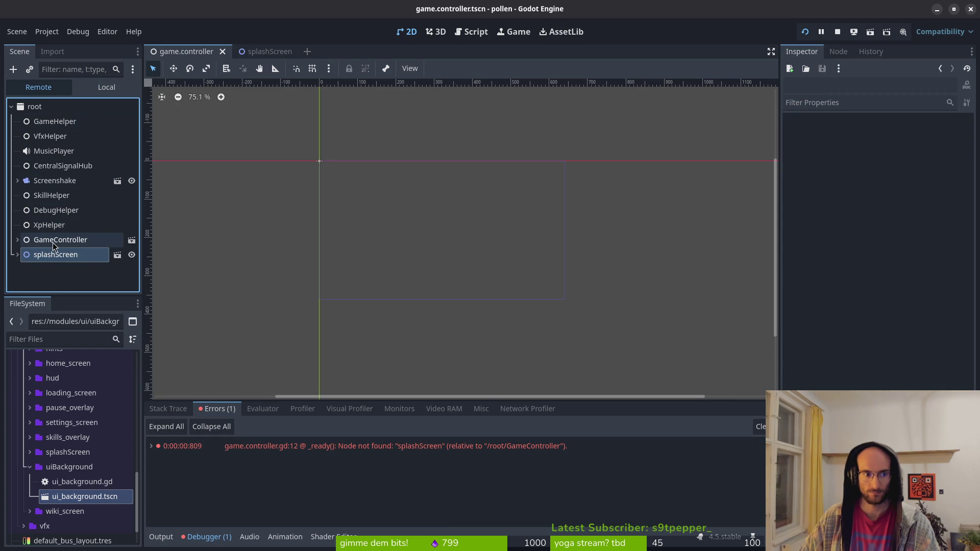
pyautogui.moveTo(53, 244)
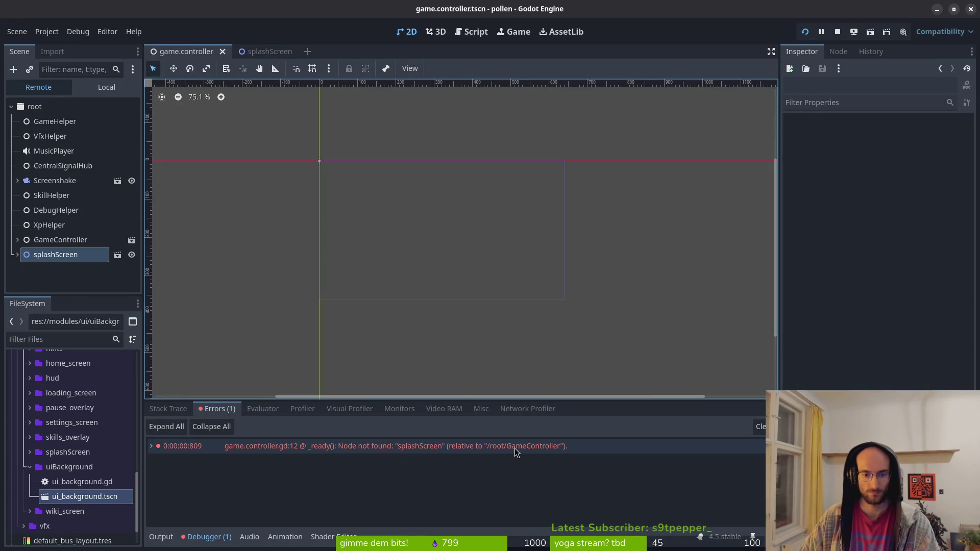
pyautogui.hotkey('alt', 'Tab')
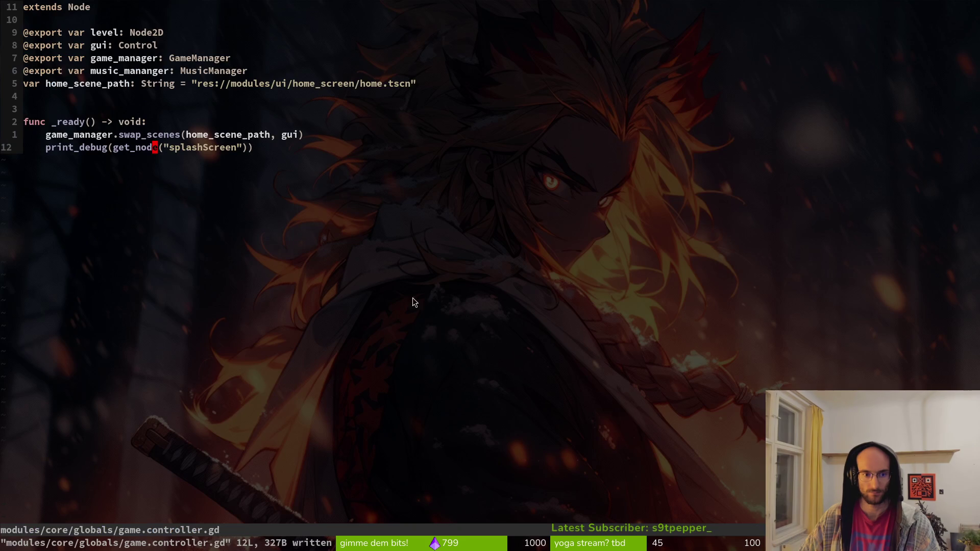
# Step: Insert get_parent(). before get_node on line 12 and save
pyautogui.click(120, 149)
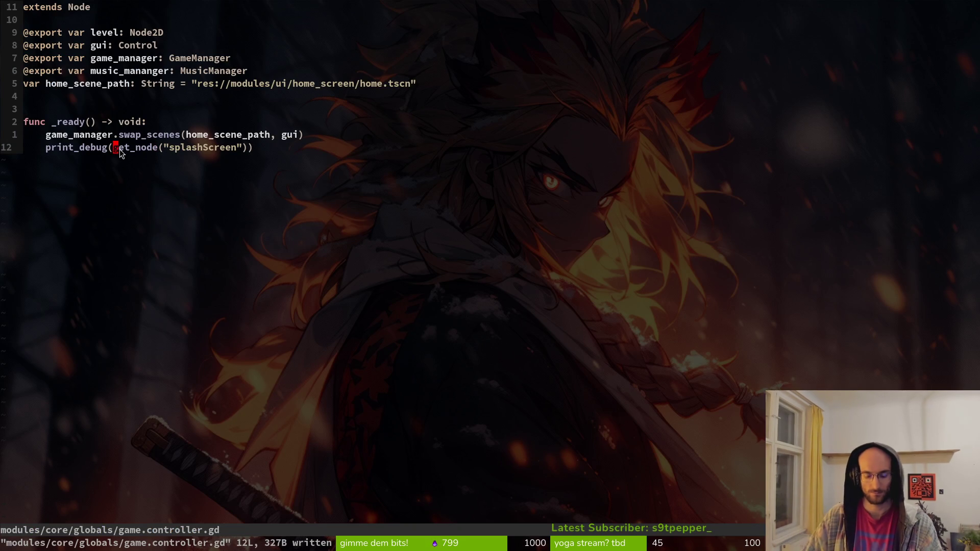
pyautogui.write('iget')
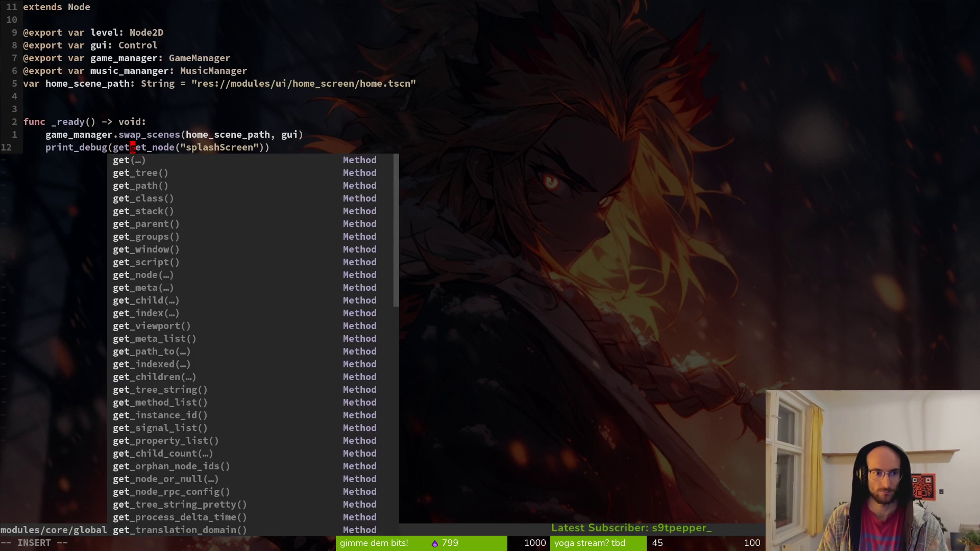
pyautogui.write('_p')
pyautogui.press('Tab')
pyautogui.press('Return')
pyautogui.write('.')
pyautogui.press('Escape')
pyautogui.write(':w')
pyautogui.press('Return')
# Step: Stop and relaunch the game, then view its live scene tree
pyautogui.hotkey('alt', 'Tab')
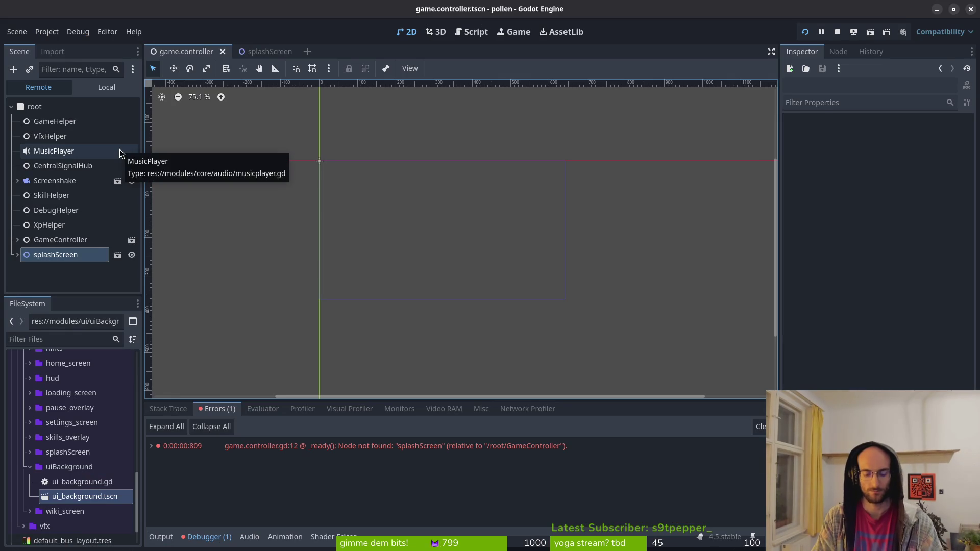
pyautogui.press('F8')
pyautogui.press('F5')
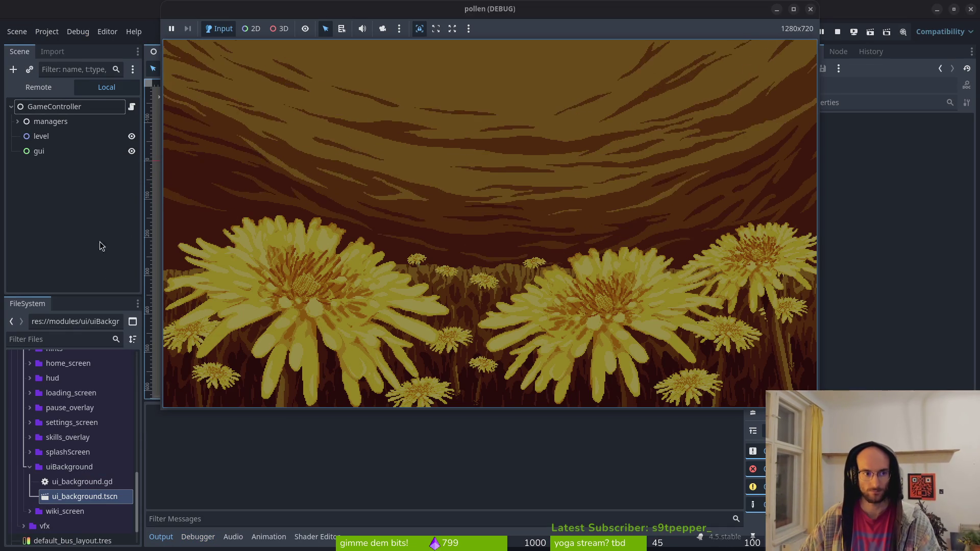
pyautogui.click(28, 88)
pyautogui.click(198, 537)
pyautogui.hotkey('alt', 'Tab')
pyautogui.hotkey('alt', 'Tab')
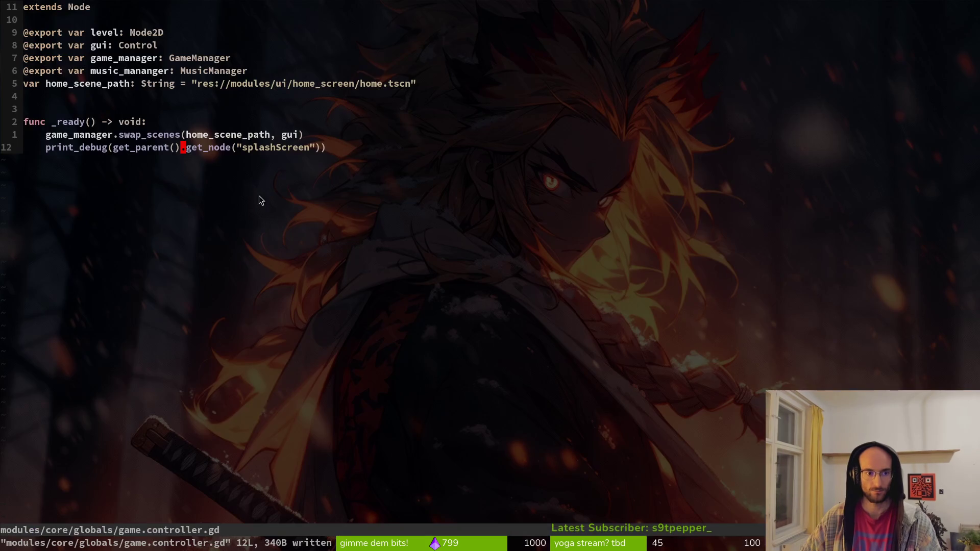
# Step: Remove the print_debug( wrapper from line 12
pyautogui.press('b')
pyautogui.press('b')
pyautogui.press('b')
pyautogui.press('h')
pyautogui.press('h')
pyautogui.press('h')
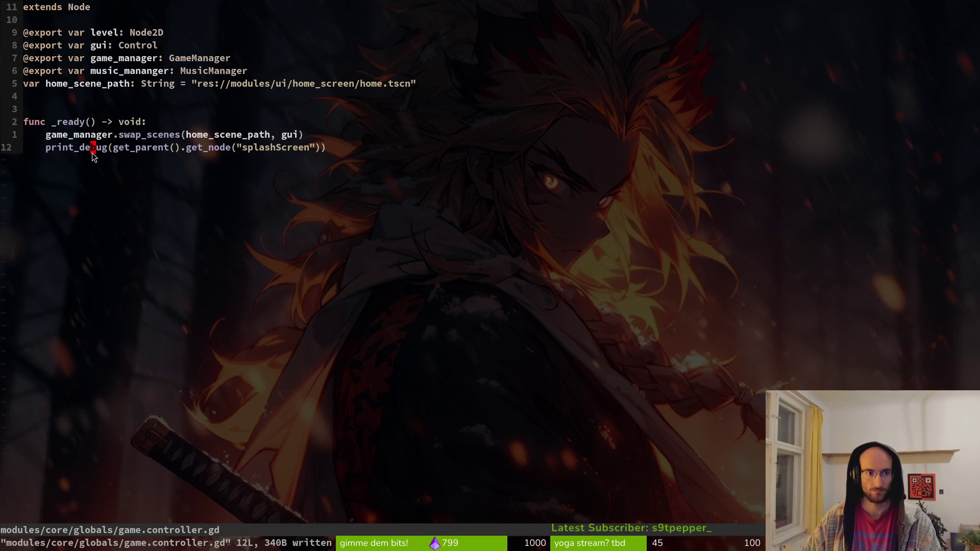
pyautogui.press('c')
pyautogui.press('i')
pyautogui.press('w')
pyautogui.press('Delete')
pyautogui.press('Escape')
# Step: Append .queue_free() to line 12 and save the script at 340 bytes
pyautogui.press('w')
pyautogui.press('w')
pyautogui.press('w')
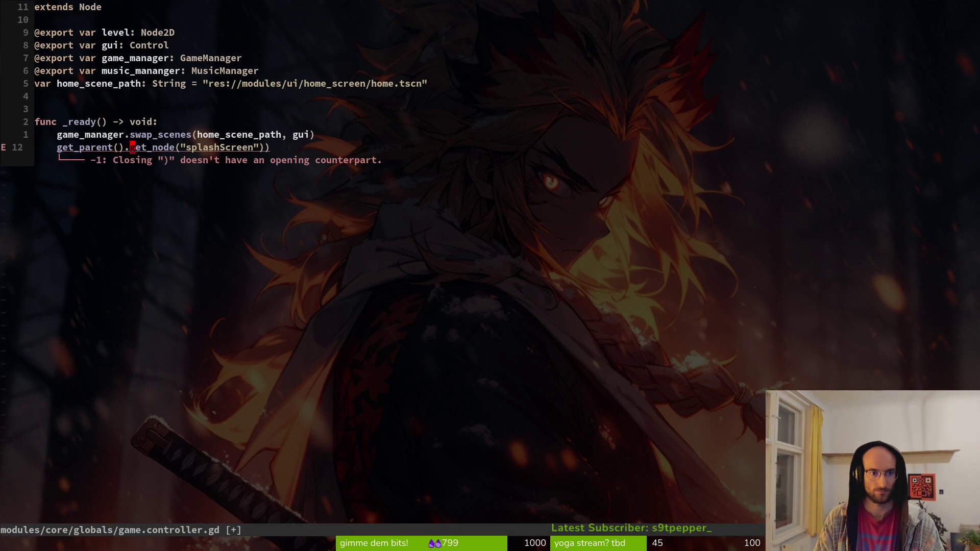
pyautogui.press('o')
pyautogui.press('BackSpace')
pyautogui.press('BackSpace')
pyautogui.write('.qu')
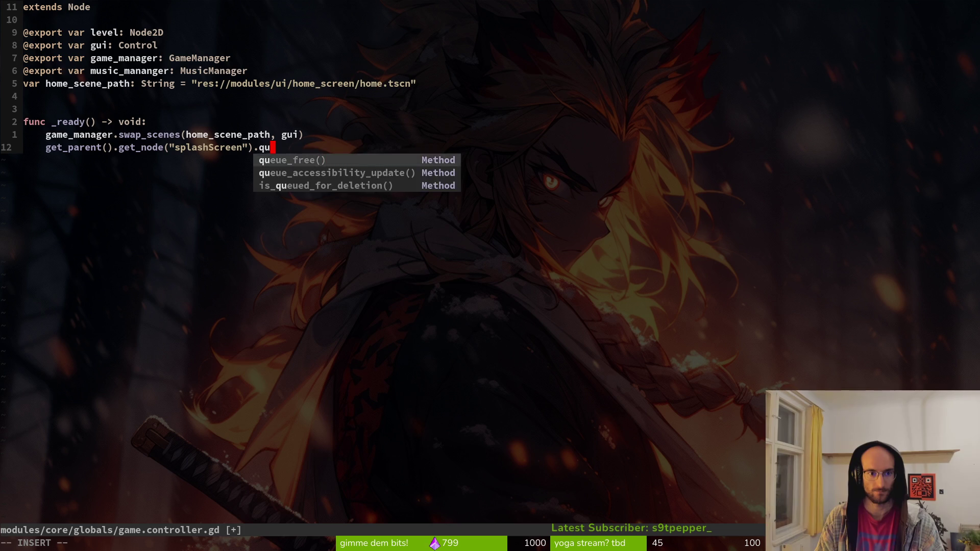
pyautogui.press('Return')
pyautogui.press('Escape')
pyautogui.write(':w')
pyautogui.press('Return')
pyautogui.hotkey('alt', 'Tab')
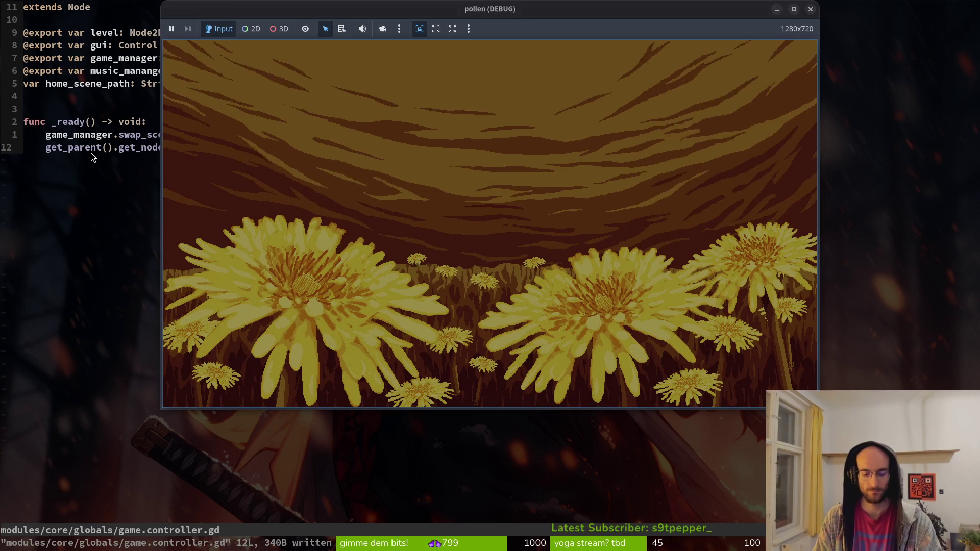
# Step: Restart the game with F5 and check the Remote tree once the home menu appears
pyautogui.hotkey('alt', 'Tab')
pyautogui.press('F5')
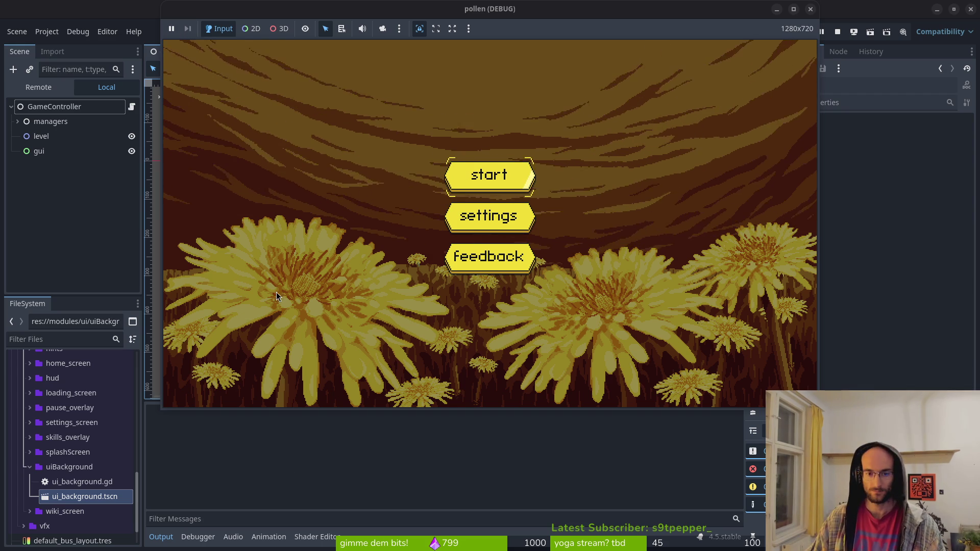
pyautogui.click(24, 83)
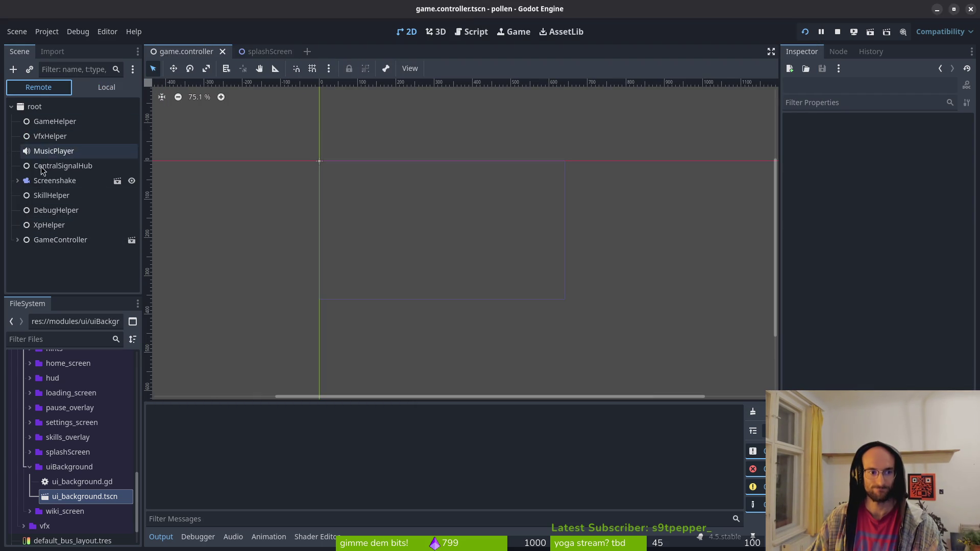
# Step: Start a game from the menu, inspect GameController and level nodes live, then stop it
pyautogui.click(17, 240)
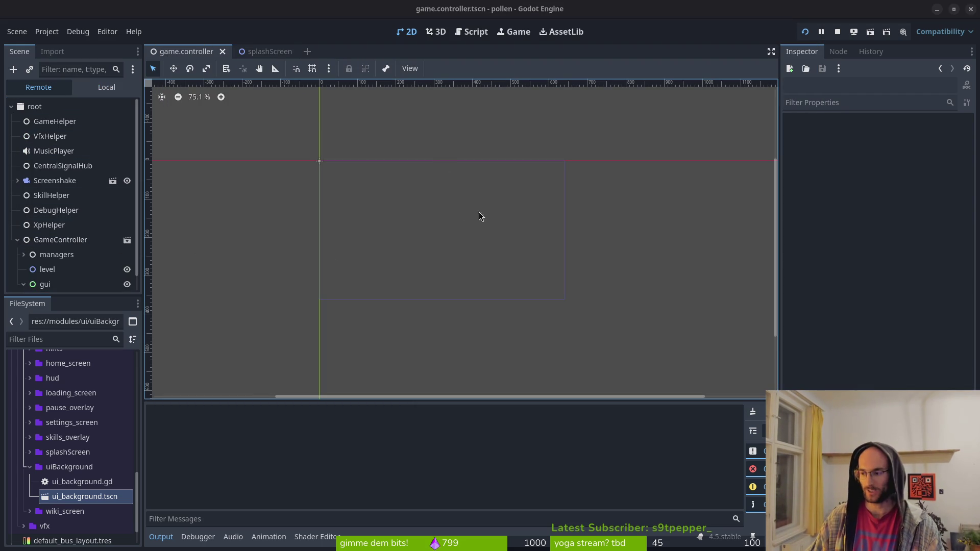
pyautogui.hotkey('alt', 'Tab')
pyautogui.click(488, 176)
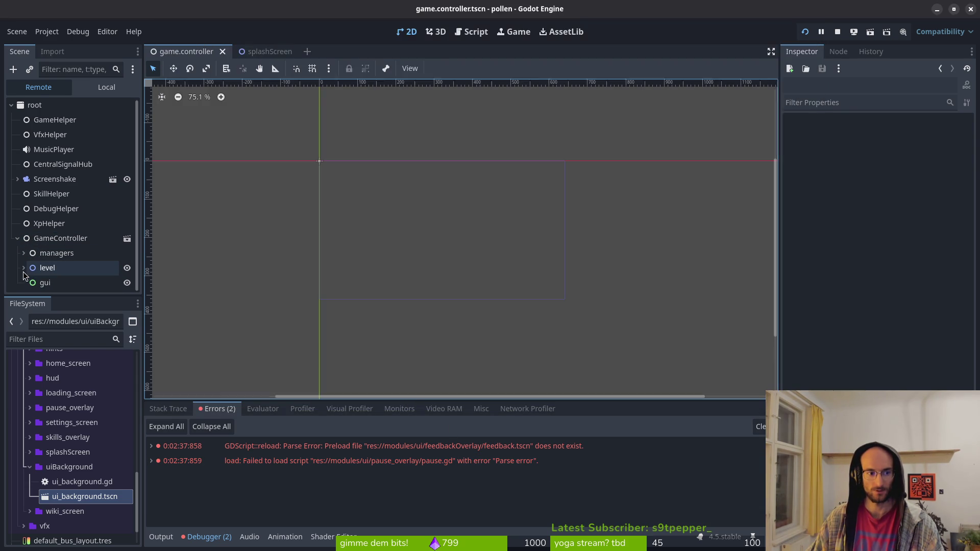
pyautogui.click(37, 269)
pyautogui.click(24, 268)
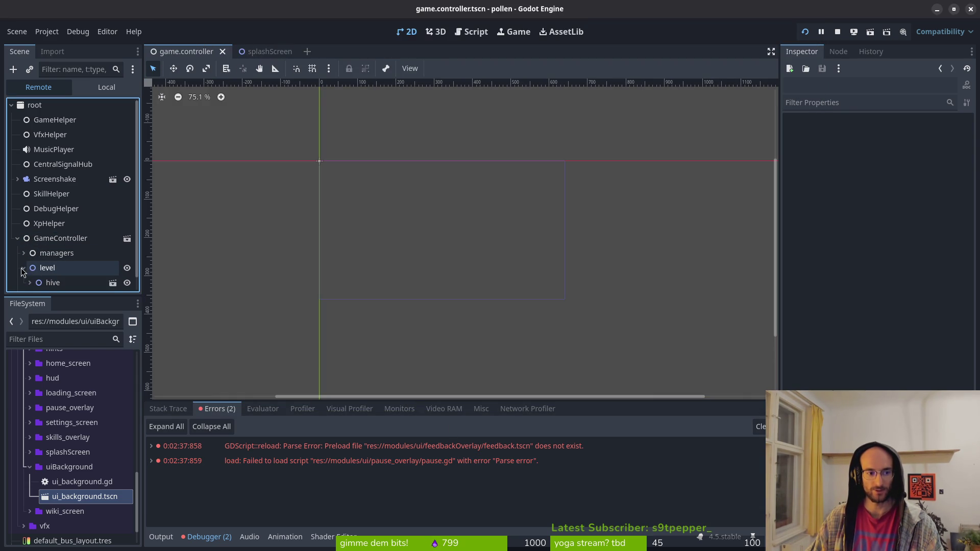
pyautogui.scroll(-1, 51, 256)
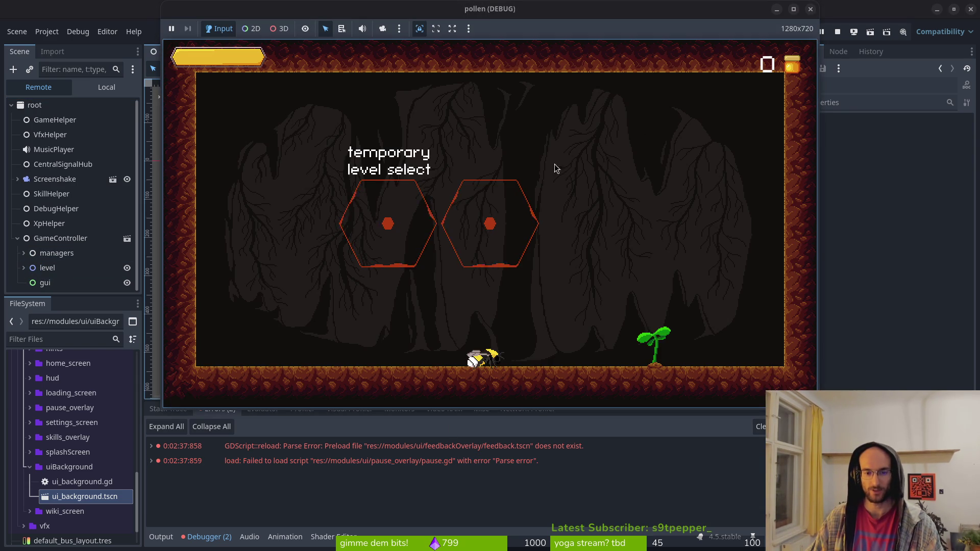
pyautogui.press('F8')
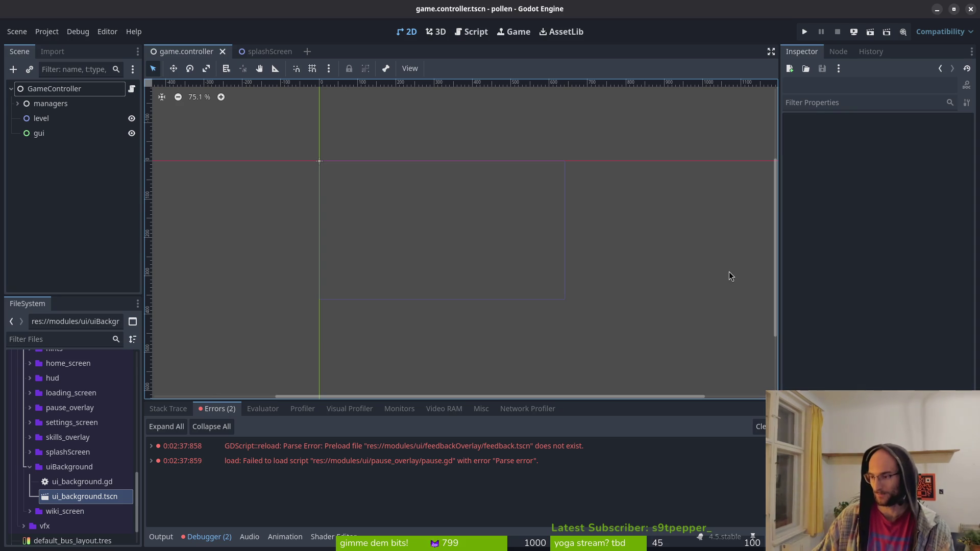
# Step: Review the debugger's stack trace and the first parse error in Godot
pyautogui.hotkey('alt', 'Tab')
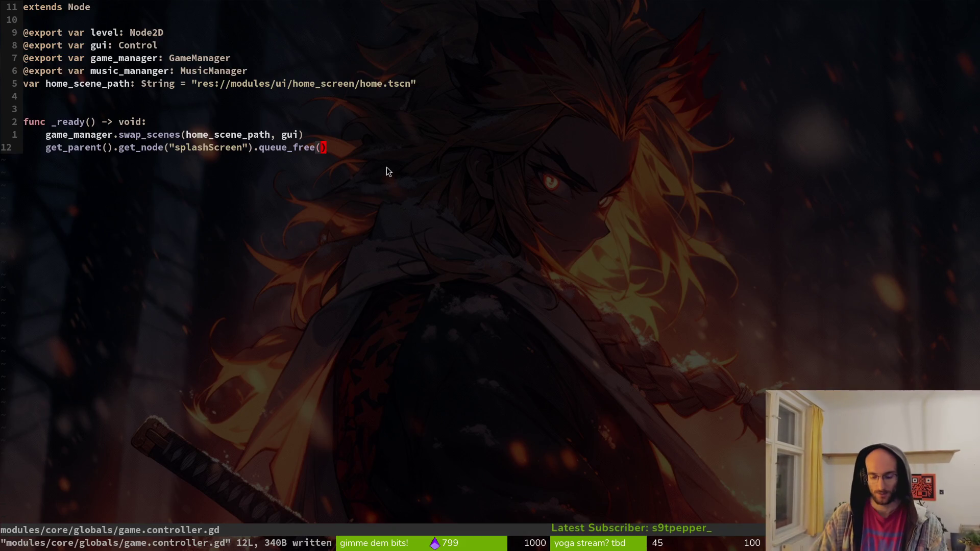
pyautogui.hotkey('ctrl', 'p')
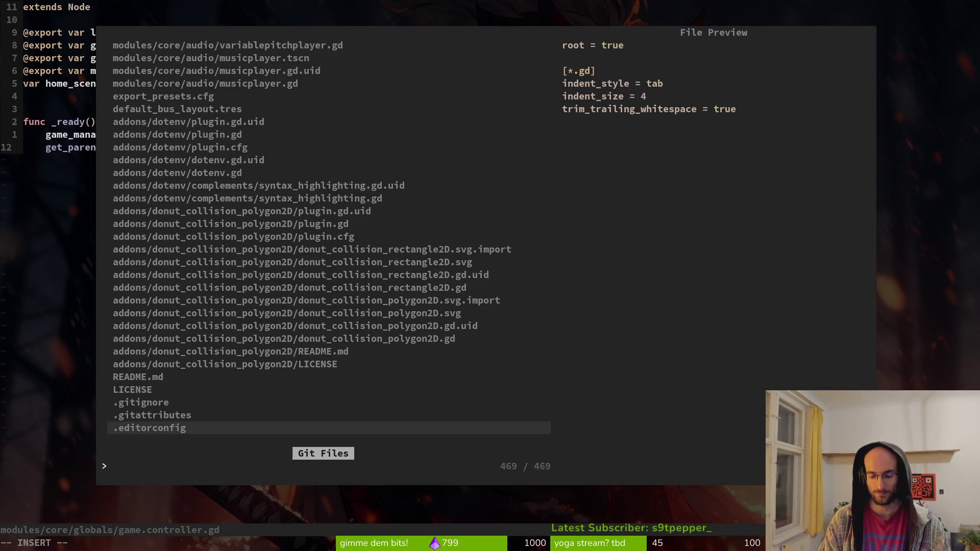
pyautogui.hotkey('alt', 'Tab')
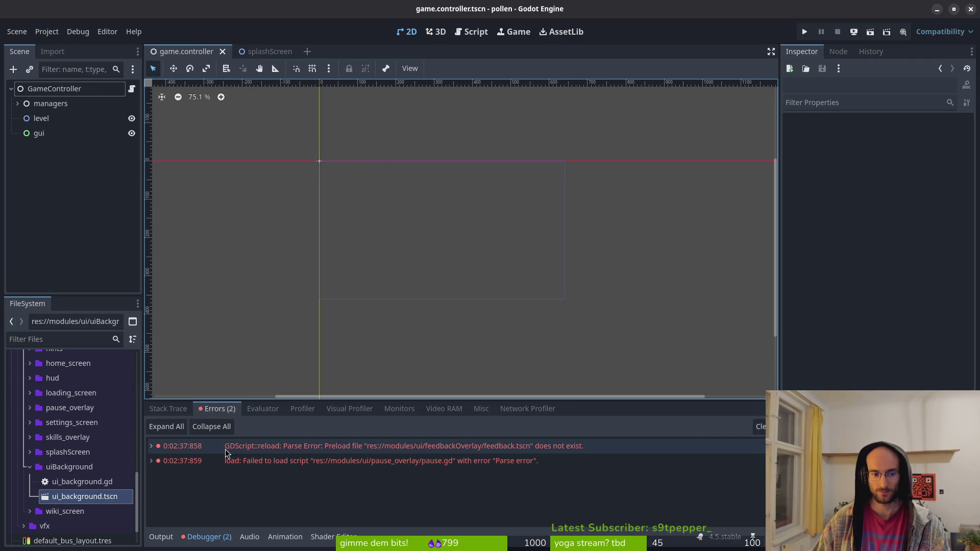
pyautogui.click(173, 412)
pyautogui.click(216, 408)
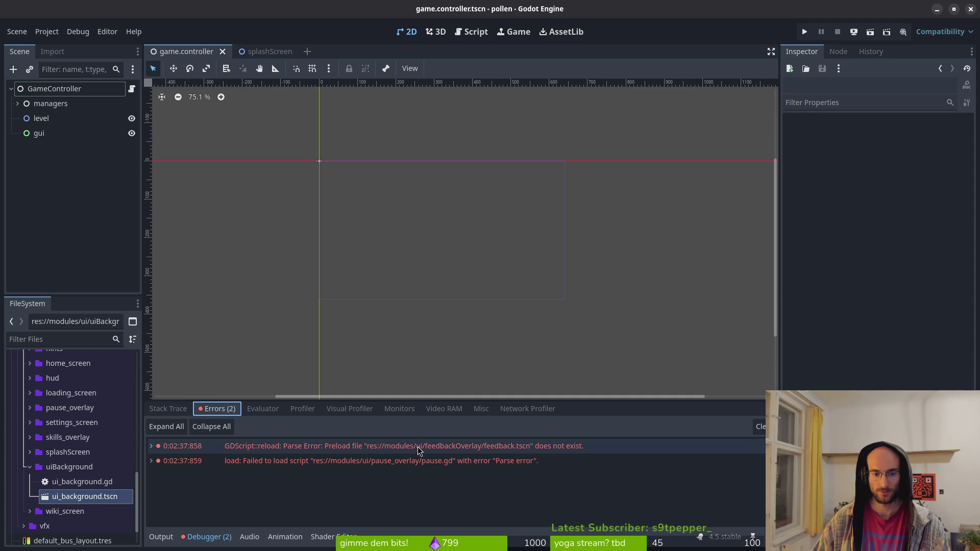
pyautogui.click(442, 453)
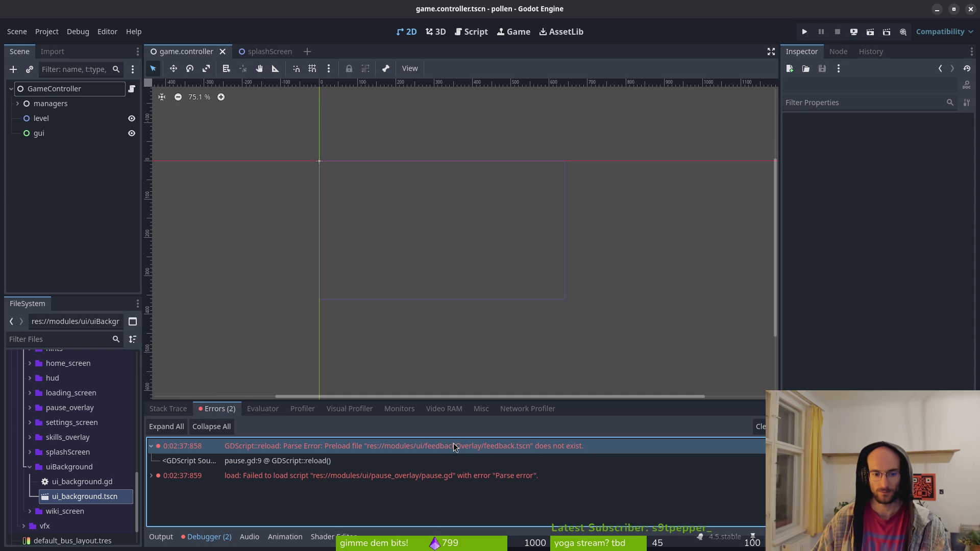
# Step: Grep the project for 'feedbackOver' references
pyautogui.hotkey('alt', 'Tab')
pyautogui.press('Escape')
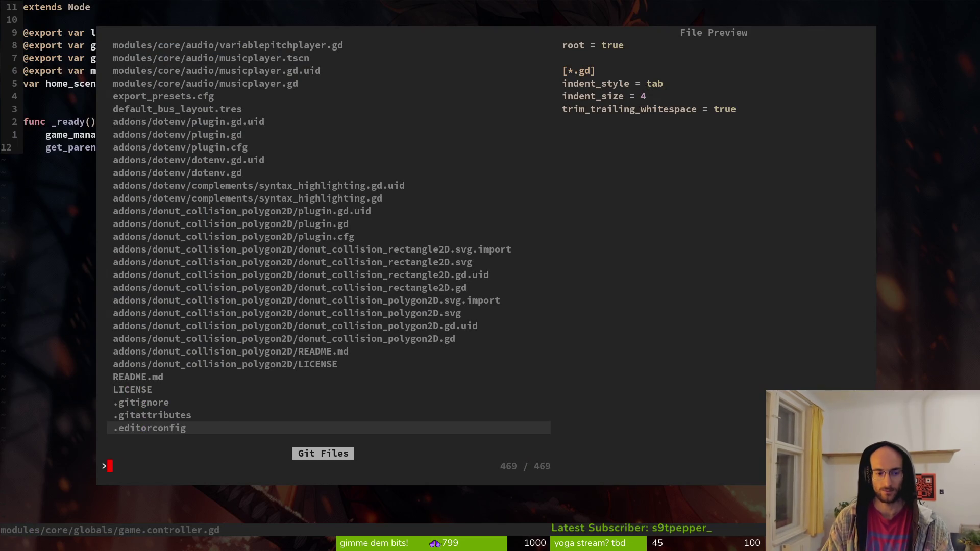
pyautogui.press('space')
pyautogui.write('psfeedbackOver')
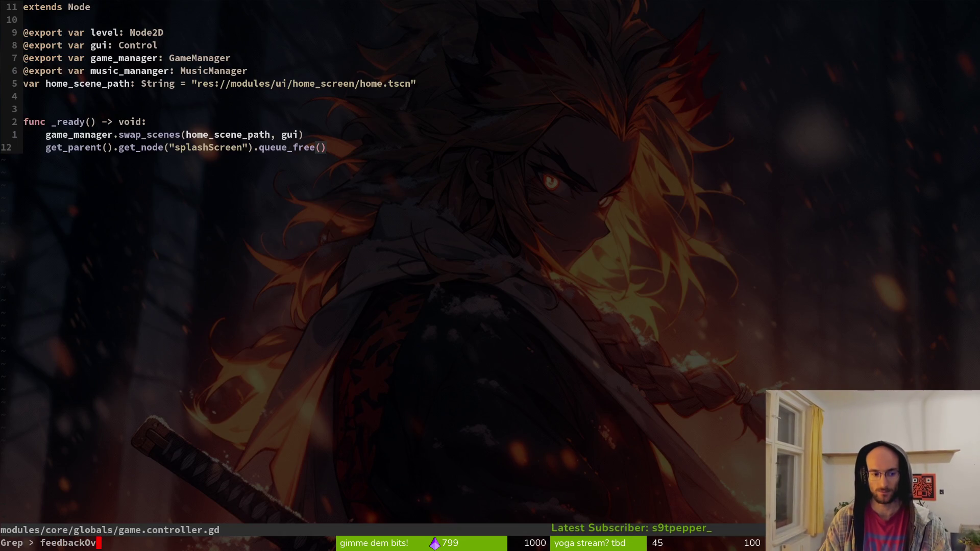
pyautogui.press('Return')
pyautogui.press('Return')
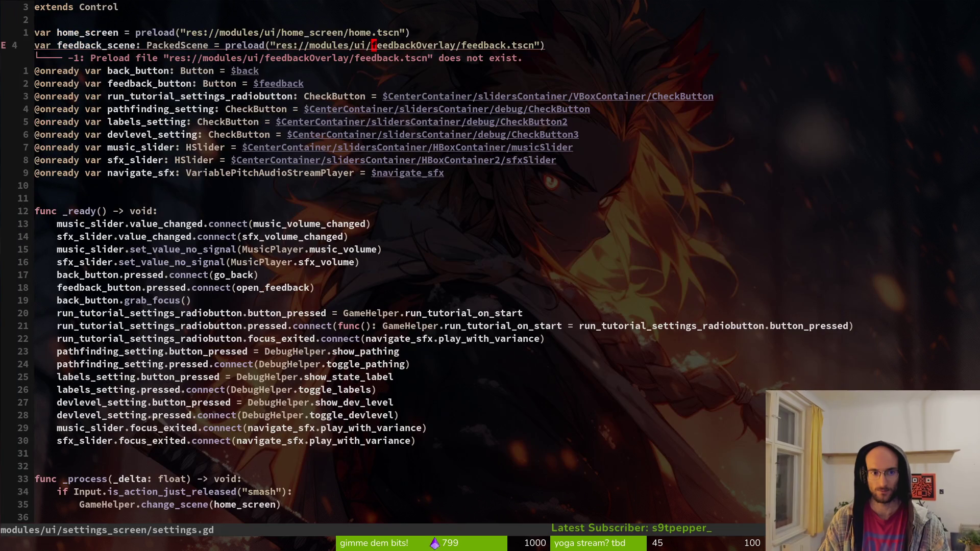
# Step: Change feedbackOverlay to feedback_screen in settings.gd's preload path and save
pyautogui.write('cwfee')
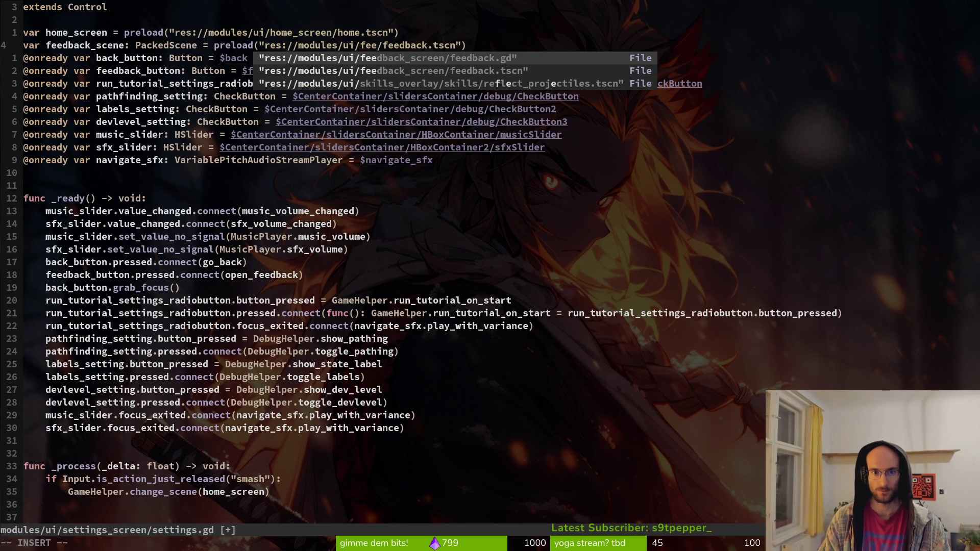
pyautogui.press('Escape')
pyautogui.write('adback_sc')
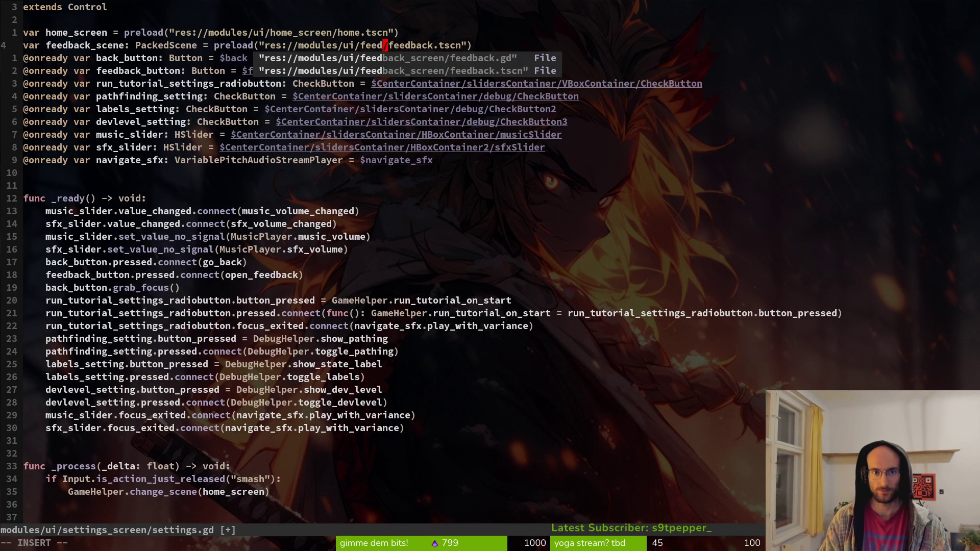
pyautogui.write('reen')
pyautogui.press('Escape')
pyautogui.write(':w')
pyautogui.press('Return')
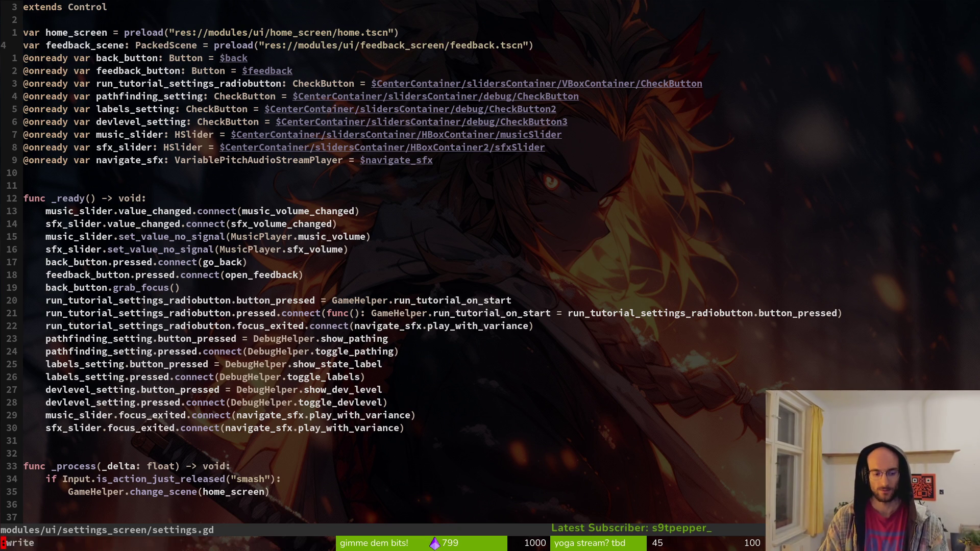
# Step: In pause.gd, change the feedback preload folder to feedback_screen and save
pyautogui.hotkey('ctrl', 'p')
pyautogui.write('uas')
pyautogui.press('BackSpace')
pyautogui.press('BackSpace')
pyautogui.press('BackSpace')
pyautogui.write('pause')
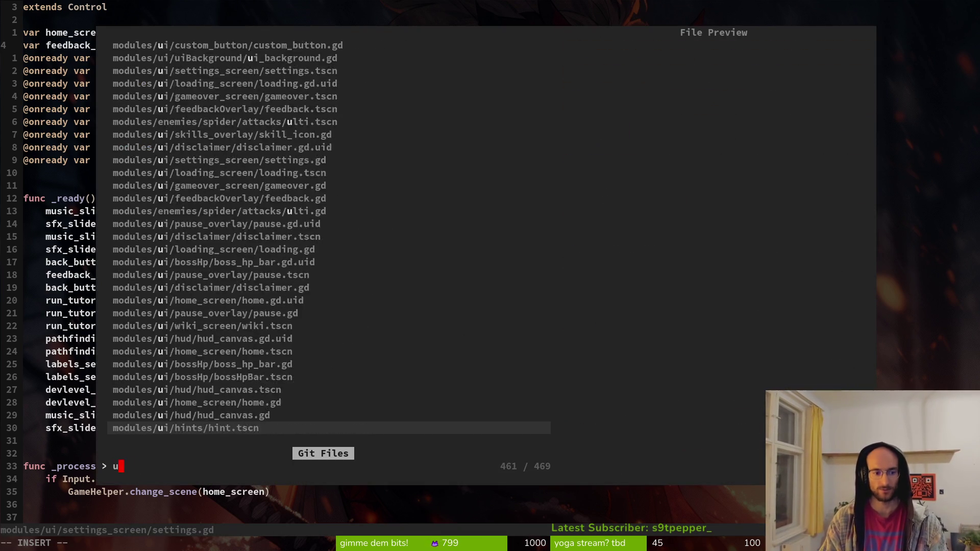
pyautogui.press('Return')
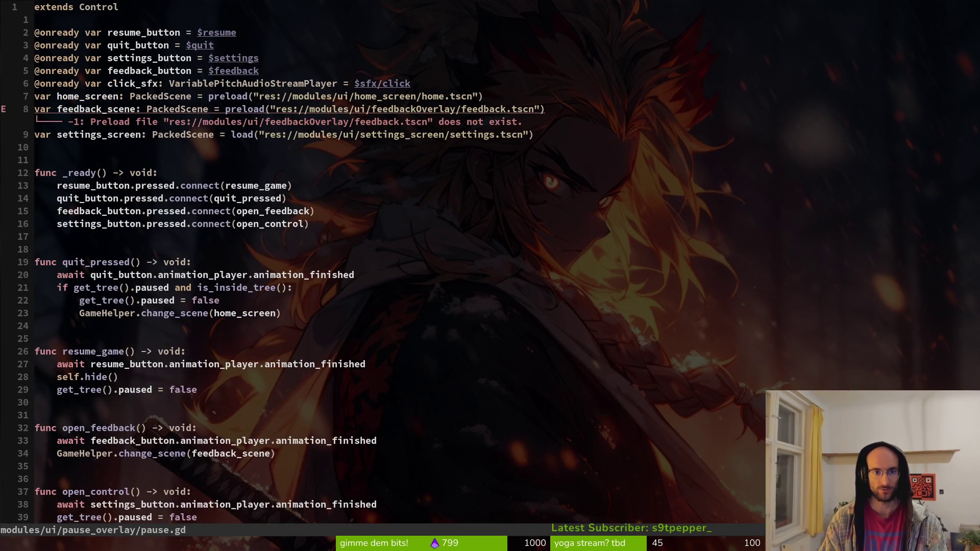
pyautogui.press('8')
pyautogui.press('j')
pyautogui.press('w')
pyautogui.press('w')
pyautogui.press('w')
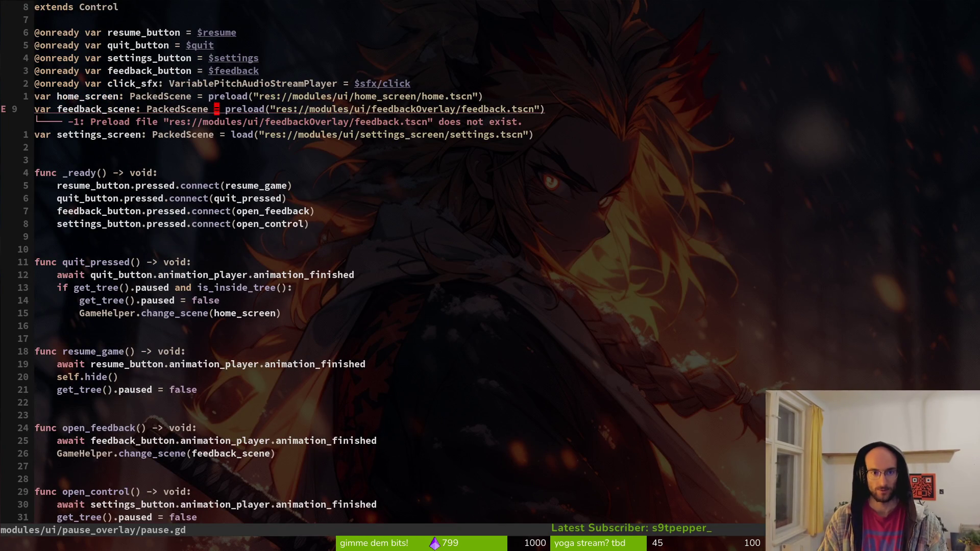
pyautogui.press('w')
pyautogui.press('w')
pyautogui.press('w')
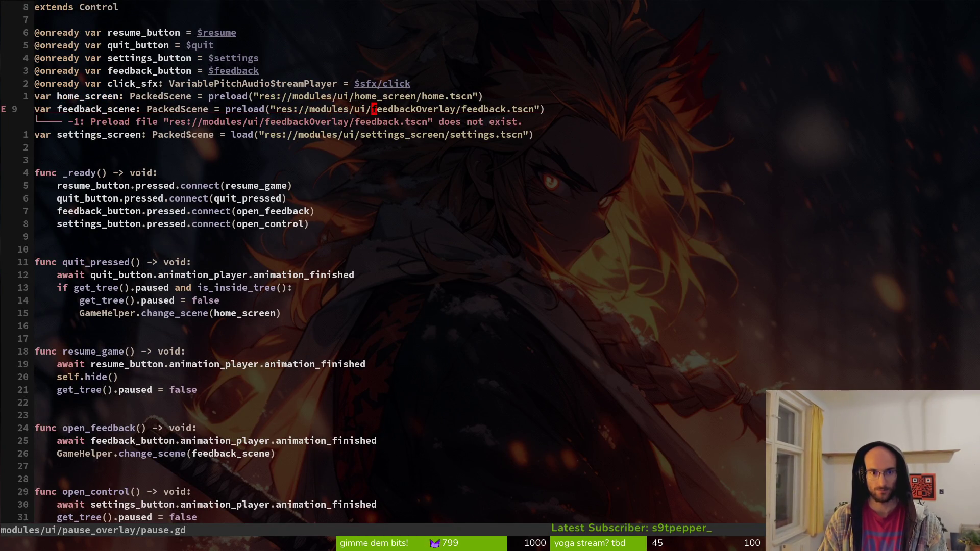
pyautogui.write('cwfeedback_screen')
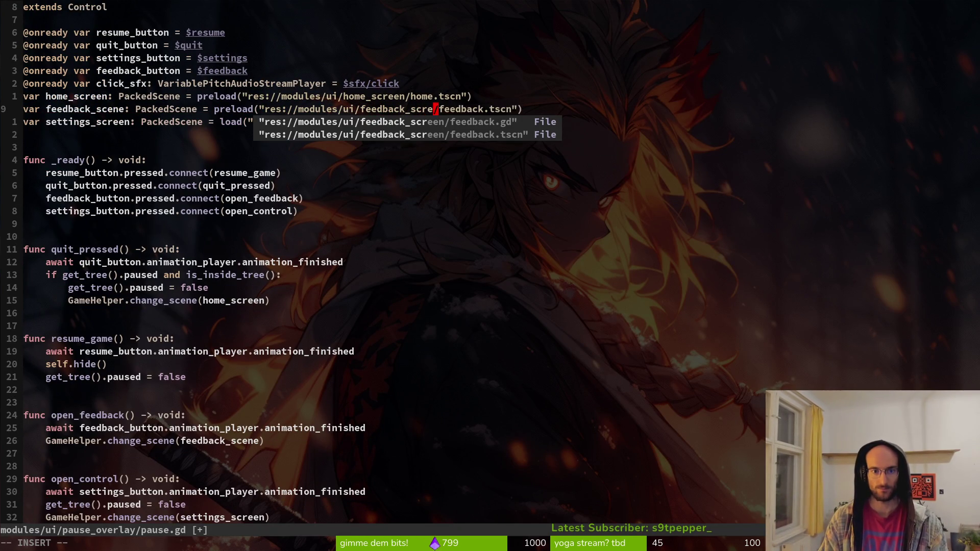
pyautogui.press('Escape')
pyautogui.write(':w')
pyautogui.press('Return')
# Step: Find the remaining 'kOverlay' match in home.gd and repoint feedback_path to feedback_screen, saving
pyautogui.press('space')
pyautogui.press('f')
pyautogui.press('g')
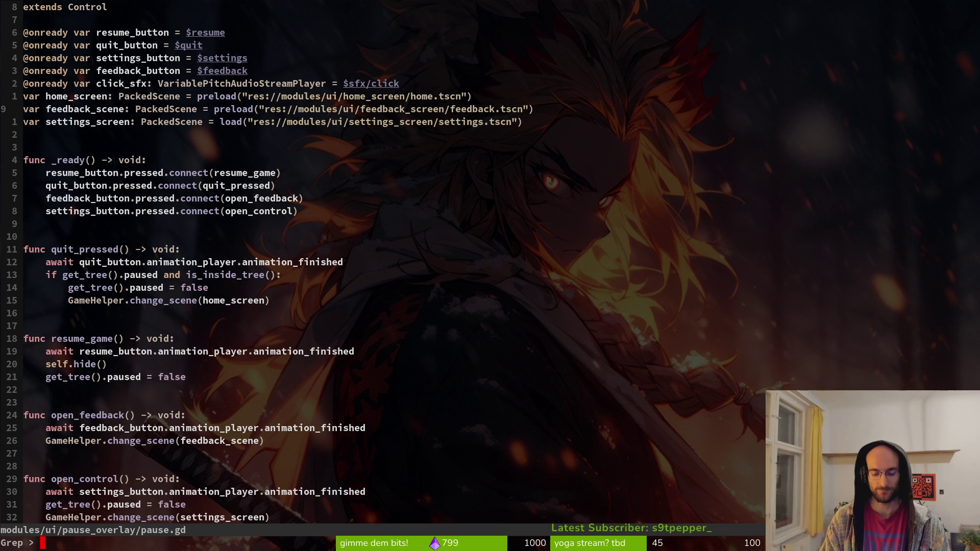
pyautogui.write('kOverlay')
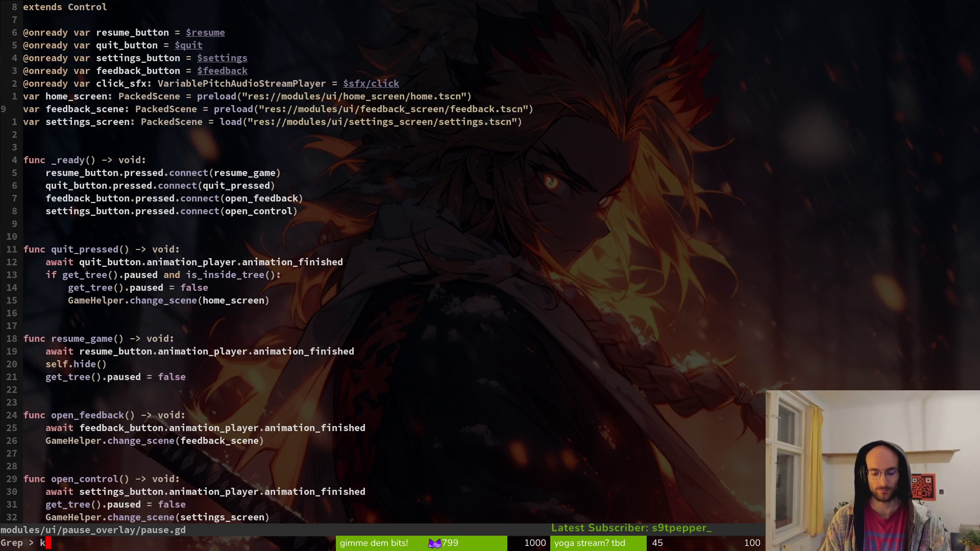
pyautogui.press('Return')
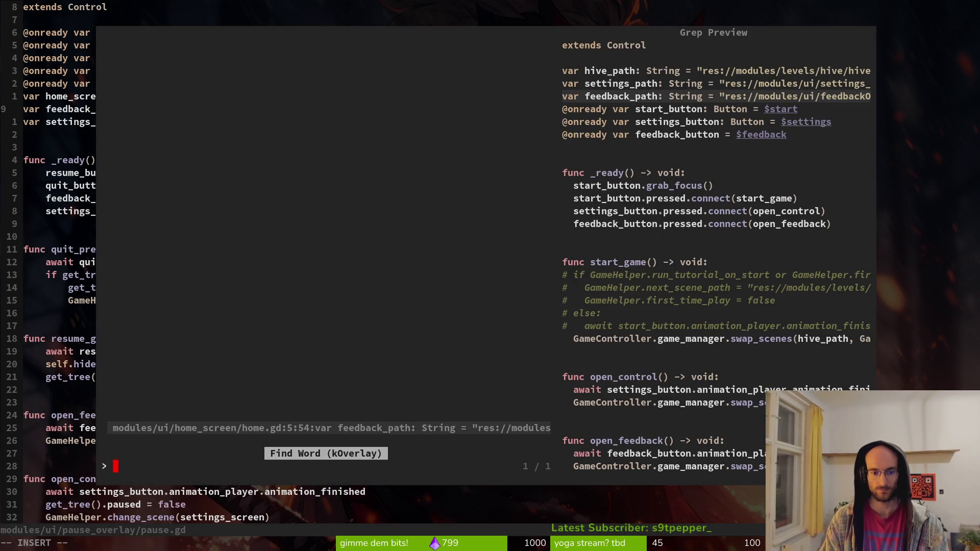
pyautogui.press('Return')
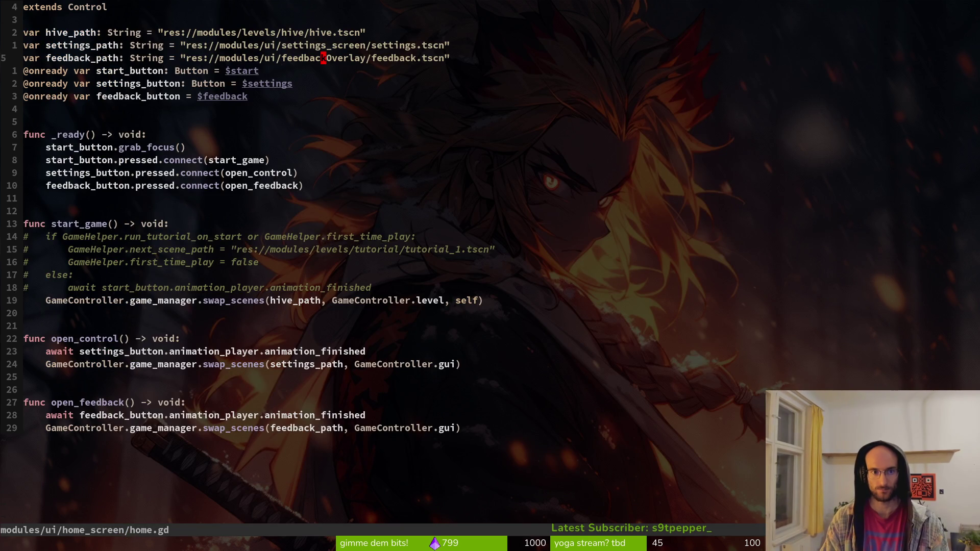
pyautogui.press('c')
pyautogui.press('t')
pyautogui.press('/')
pyautogui.press('BackSpace')
pyautogui.press('BackSpace')
pyautogui.write('ack_scree')
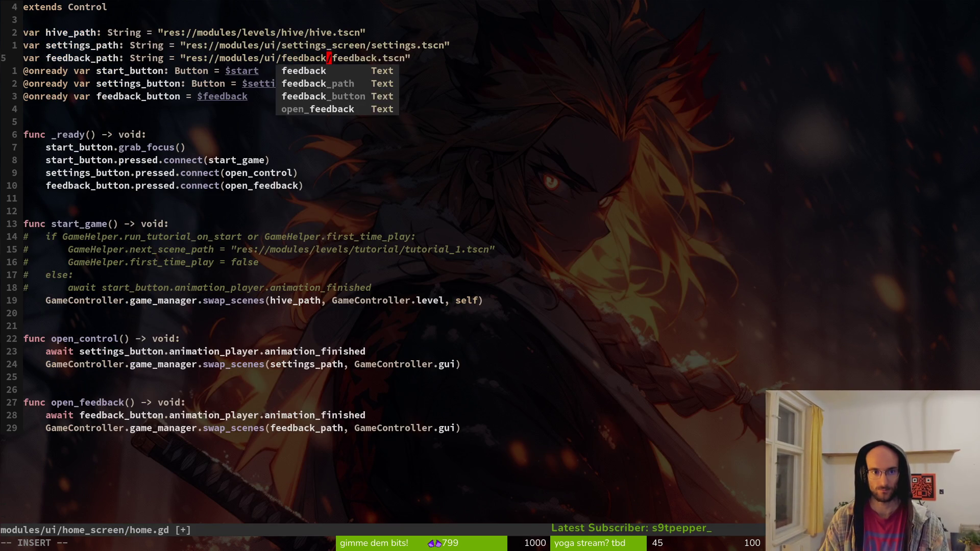
pyautogui.write('n')
pyautogui.press('Escape')
pyautogui.write(':w')
pyautogui.press('Return')
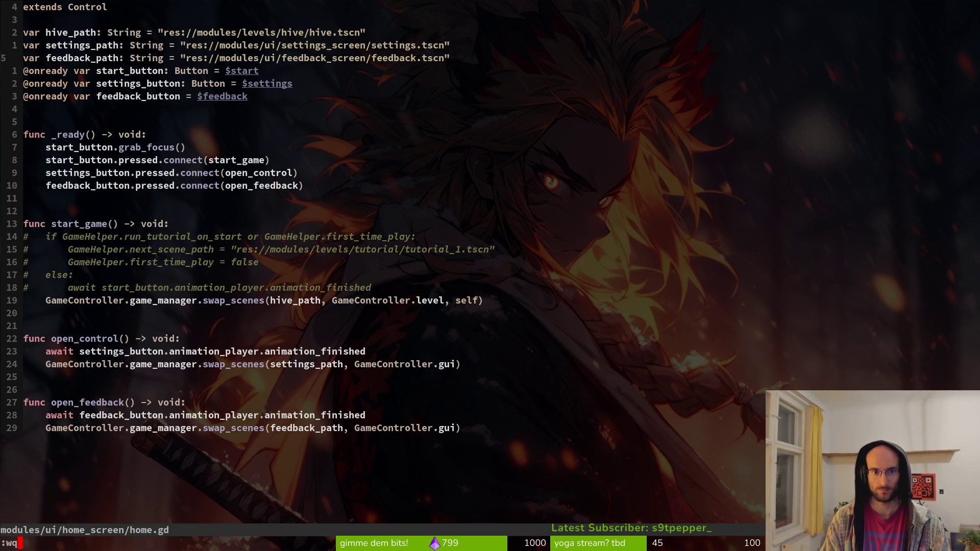
# Step: Quit Neovim and launch the game in Godot to test the fixed paths
pyautogui.write(':q')
pyautogui.press('Return')
pyautogui.hotkey('alt', 'Tab')
pyautogui.press('F5')
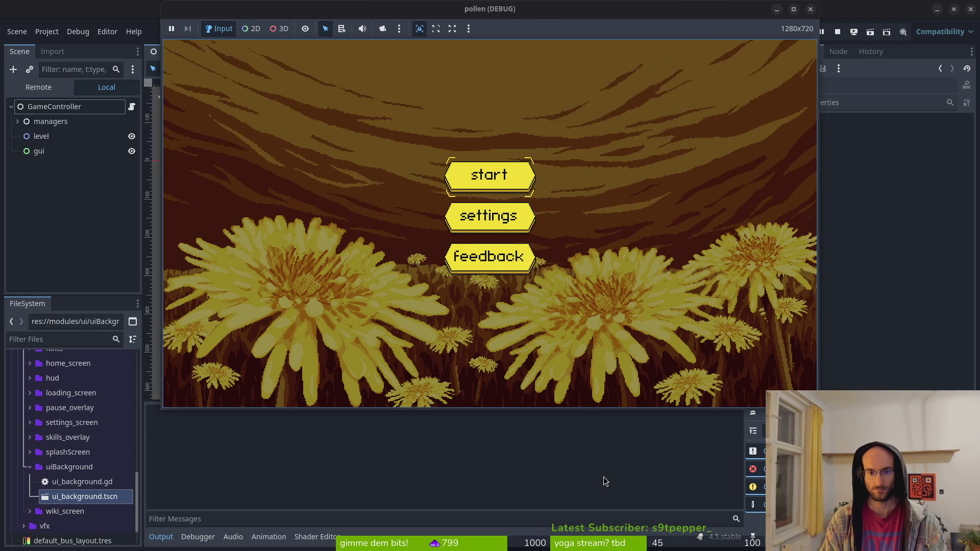
# Step: Start the game into its level select, stop the run, and close the splashScreen scene
pyautogui.press('Return')
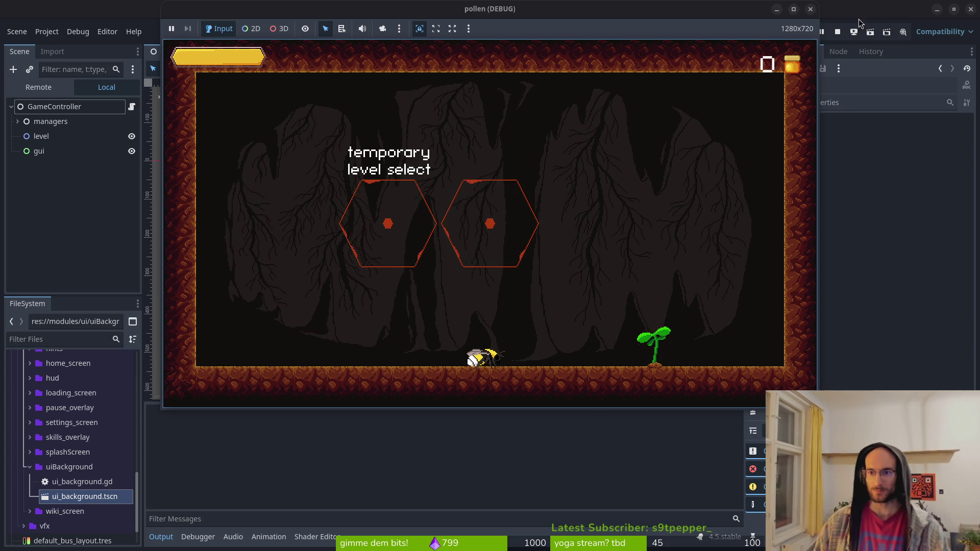
pyautogui.click(837, 31)
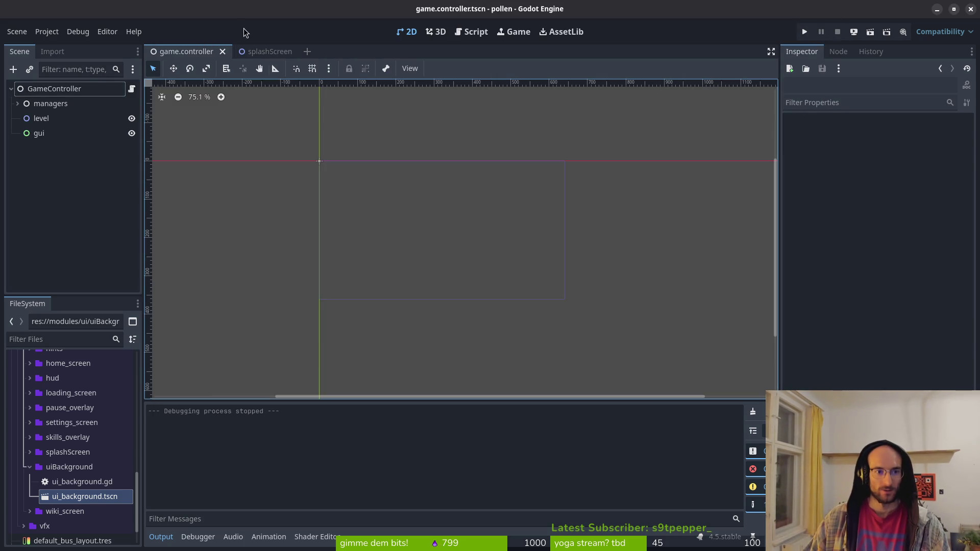
pyautogui.middleClick(263, 52)
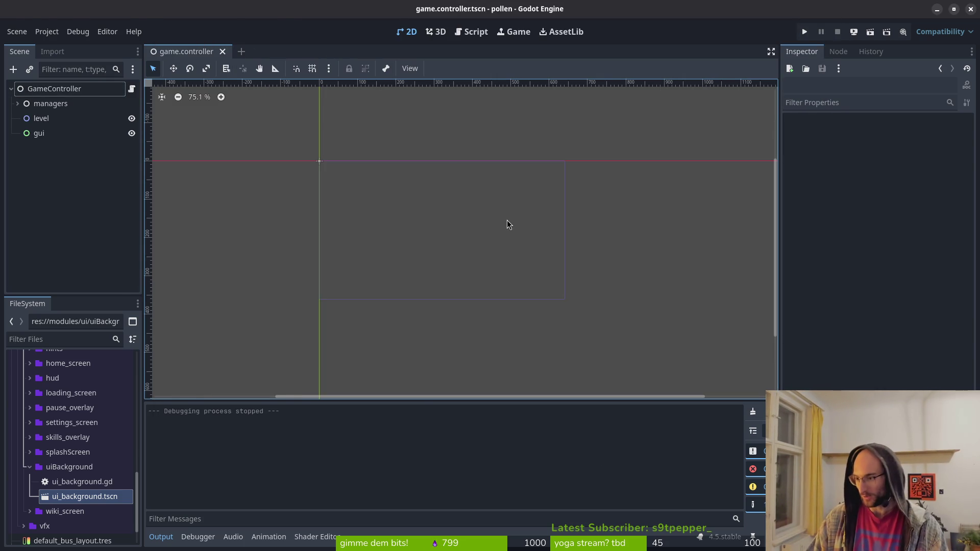
pyautogui.hotkey('alt', 'Tab')
# Step: Review the uncommitted game.controller.gd diff in tig
pyautogui.write('ti')
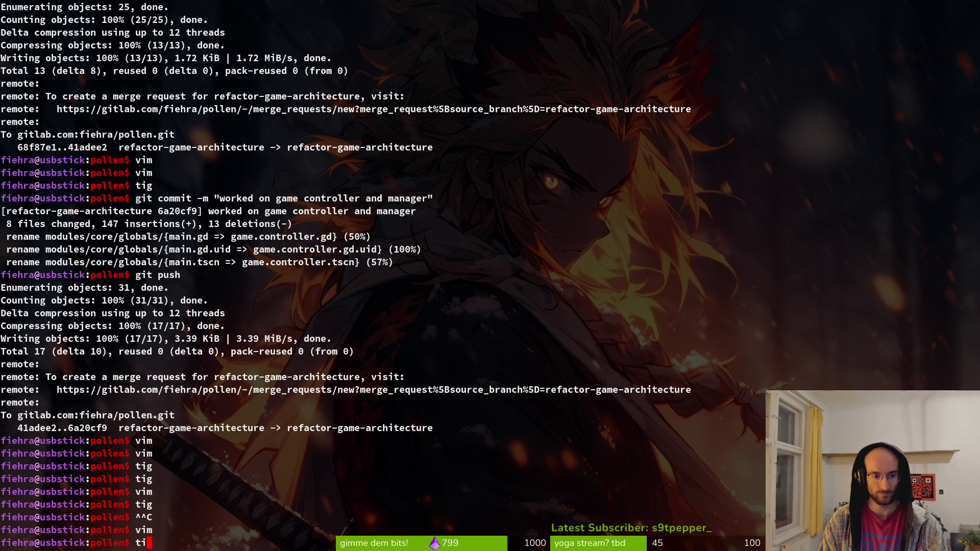
pyautogui.write('g')
pyautogui.press('Return')
pyautogui.press('s')
pyautogui.press('Down')
pyautogui.press('Down')
pyautogui.press('Return')
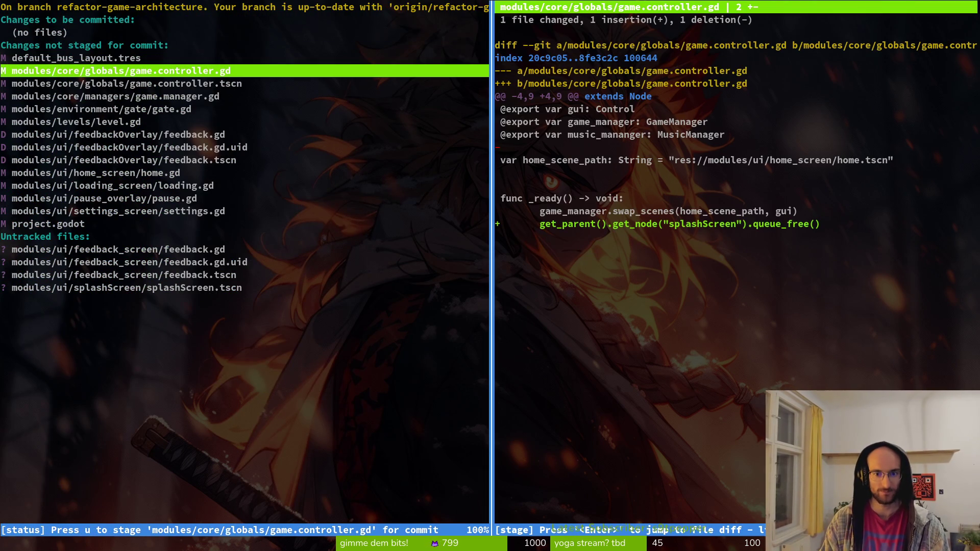
pyautogui.press('q')
pyautogui.press('q')
# Step: Open game.controller.gd in Neovim via nvim . and jump to its last line
pyautogui.write('nvim .')
pyautogui.press('Return')
pyautogui.hotkey('ctrl', 'p')
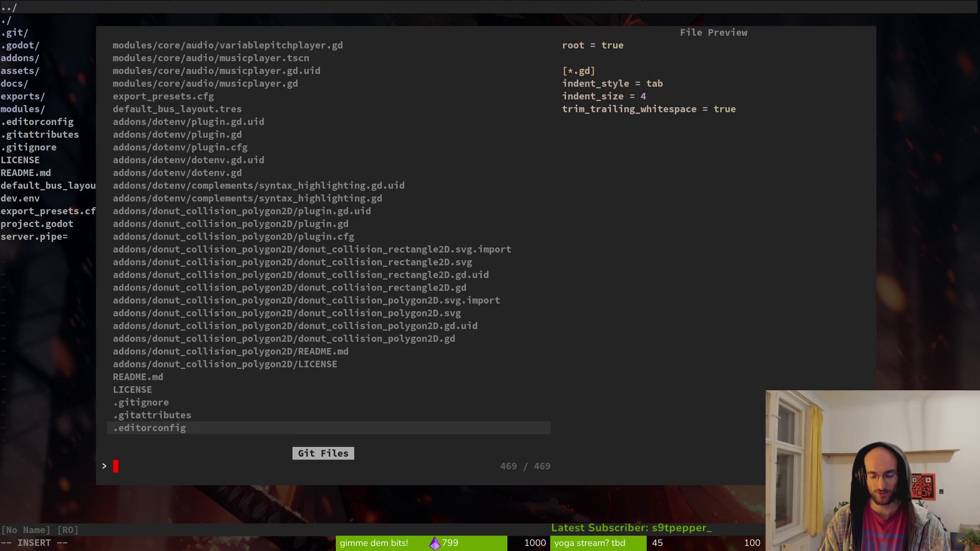
pyautogui.write('game.c')
pyautogui.write('on')
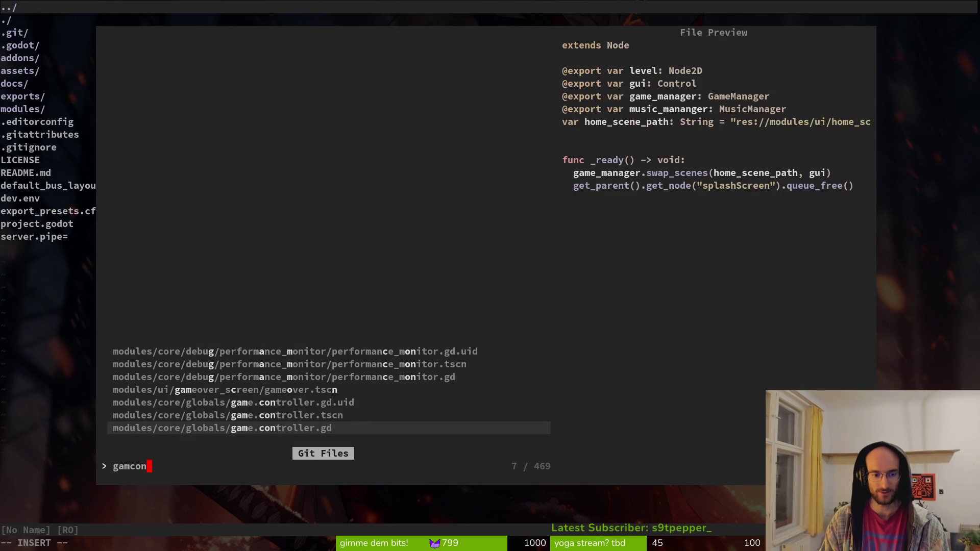
pyautogui.press('Return')
pyautogui.press('j')
pyautogui.press('j')
pyautogui.press('j')
pyautogui.press('j')
pyautogui.press('k')
pyautogui.press('k')
pyautogui.press('j')
pyautogui.press('j')
pyautogui.press('k')
pyautogui.press('k')
pyautogui.press('k')
pyautogui.press('k')
pyautogui.press('k')
pyautogui.press('j')
pyautogui.hotkey('shift', 'g')
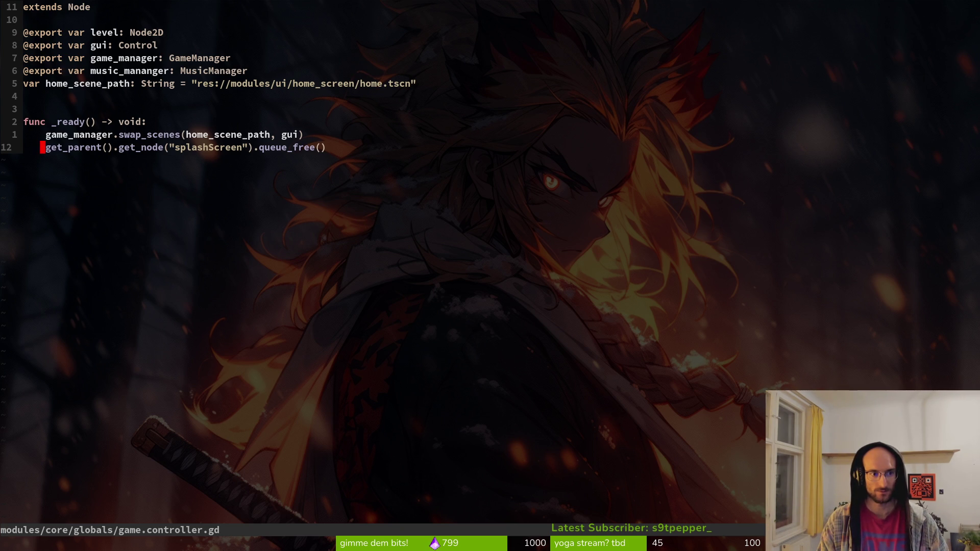
# Step: In _ready, add game_manager.emit_load_process_complete.connect(remove_splash_screen)
pyautogui.press('k')
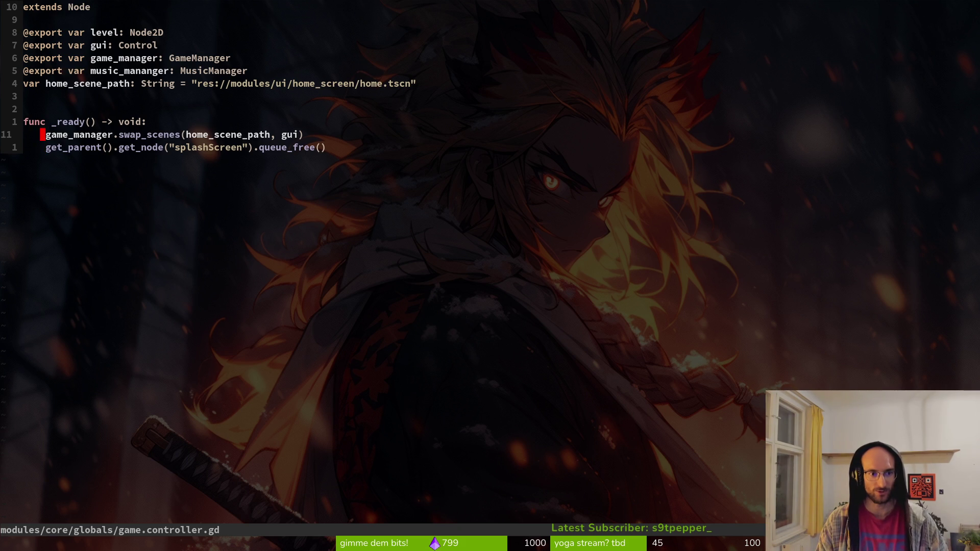
pyautogui.press('k')
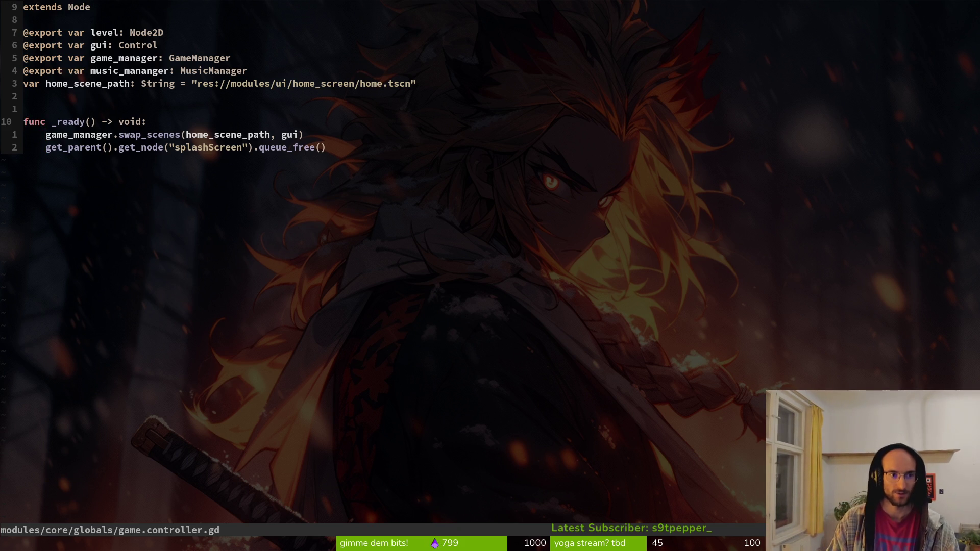
pyautogui.press('o')
pyautogui.press('Escape')
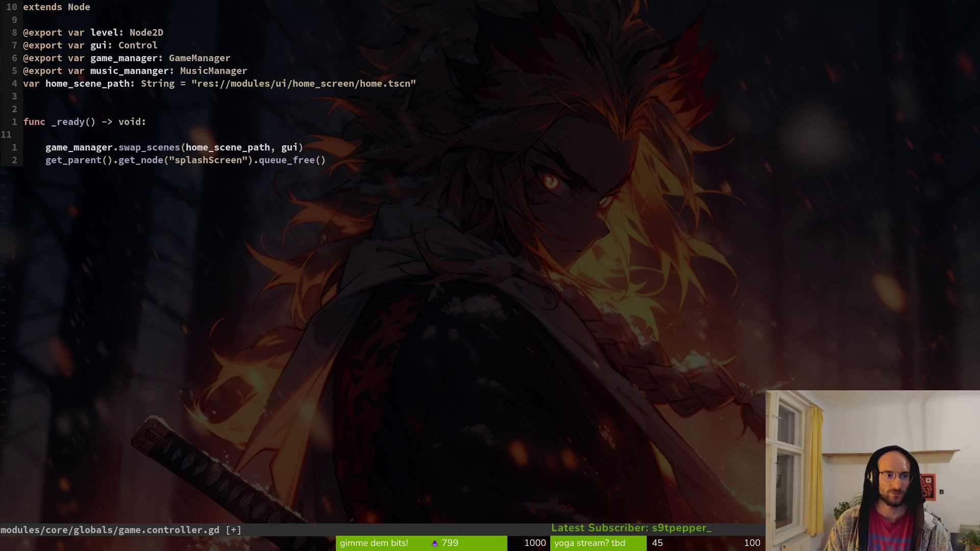
pyautogui.write('Sgame_manager.')
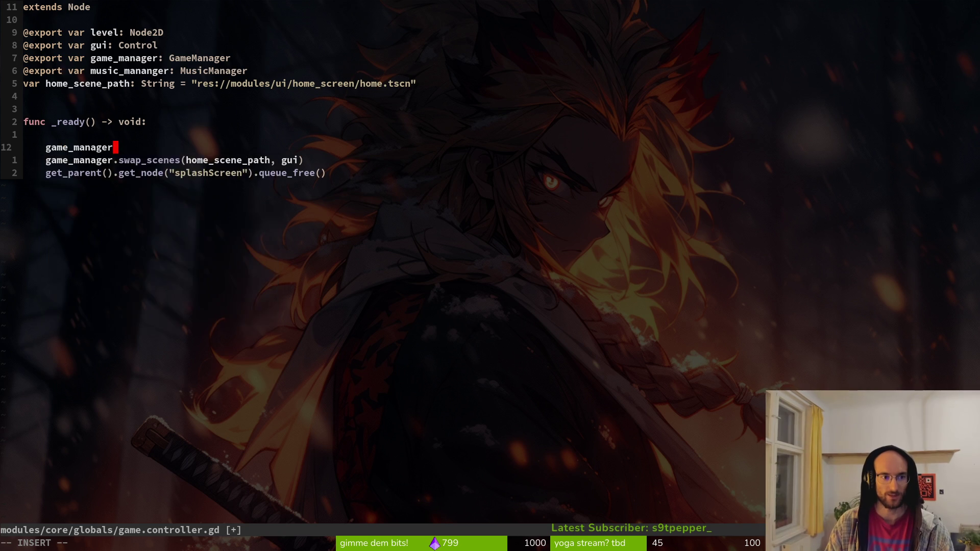
pyautogui.write('f')
pyautogui.press('BackSpace')
pyautogui.write('load')
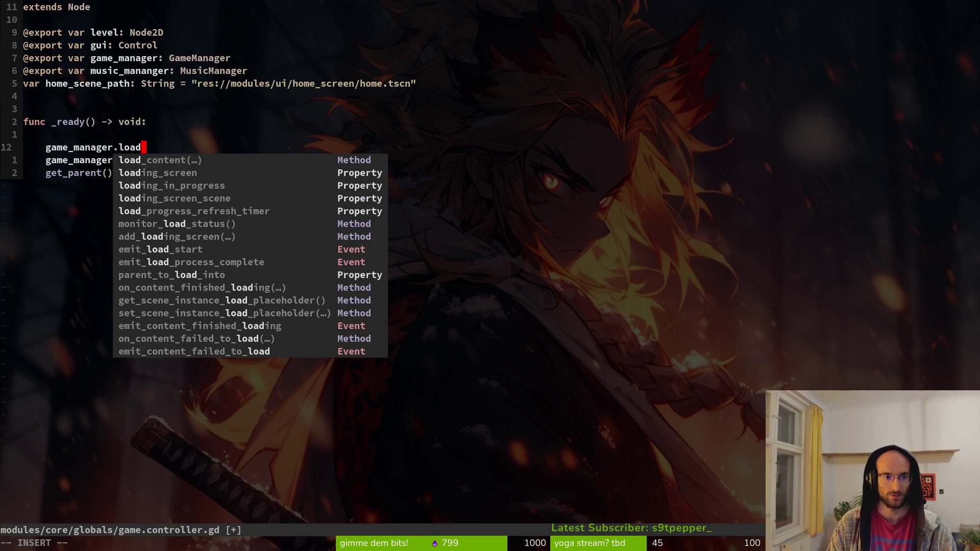
pyautogui.press('BackSpace')
pyautogui.press('BackSpace')
pyautogui.press('BackSpace')
pyautogui.press('BackSpace')
pyautogui.write('emit')
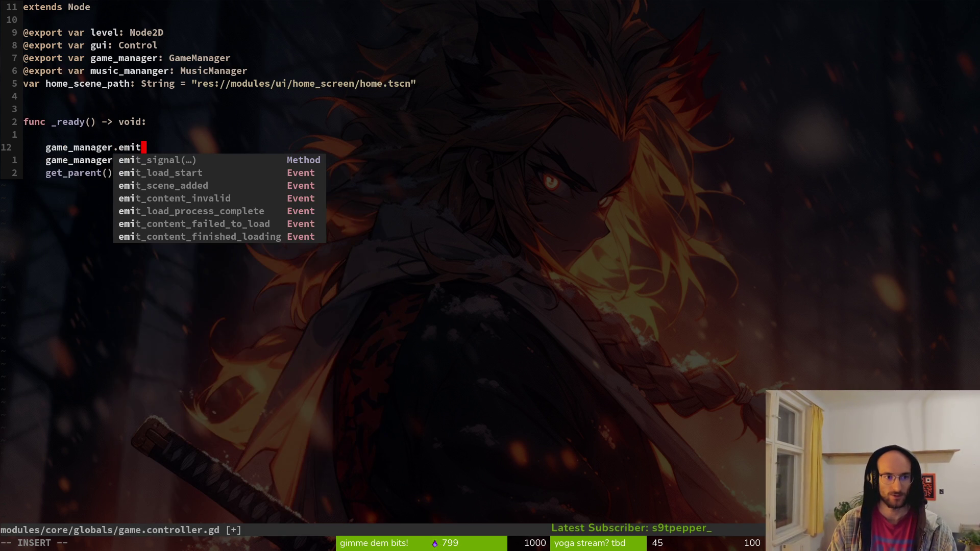
pyautogui.press('Down')
pyautogui.press('Down')
pyautogui.press('Down')
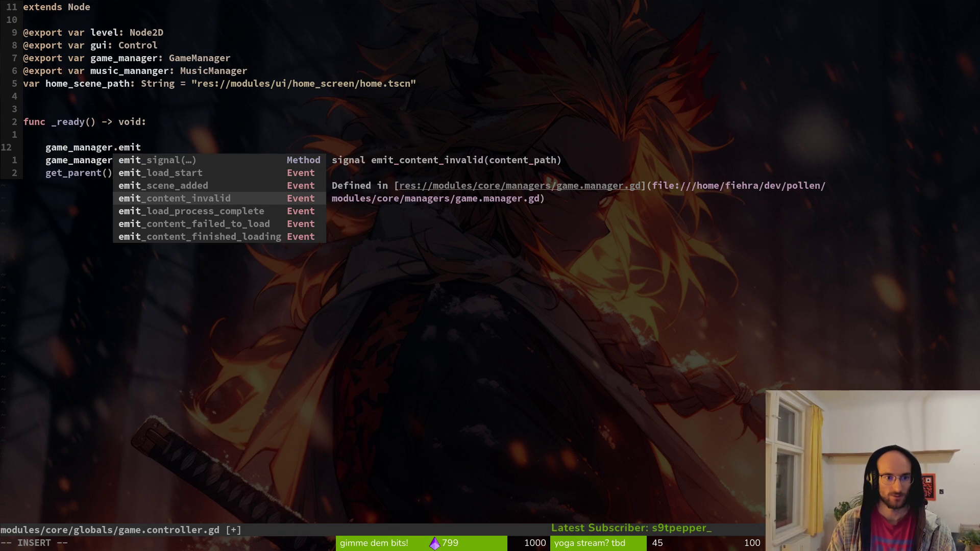
pyautogui.press('Return')
pyautogui.write('.')
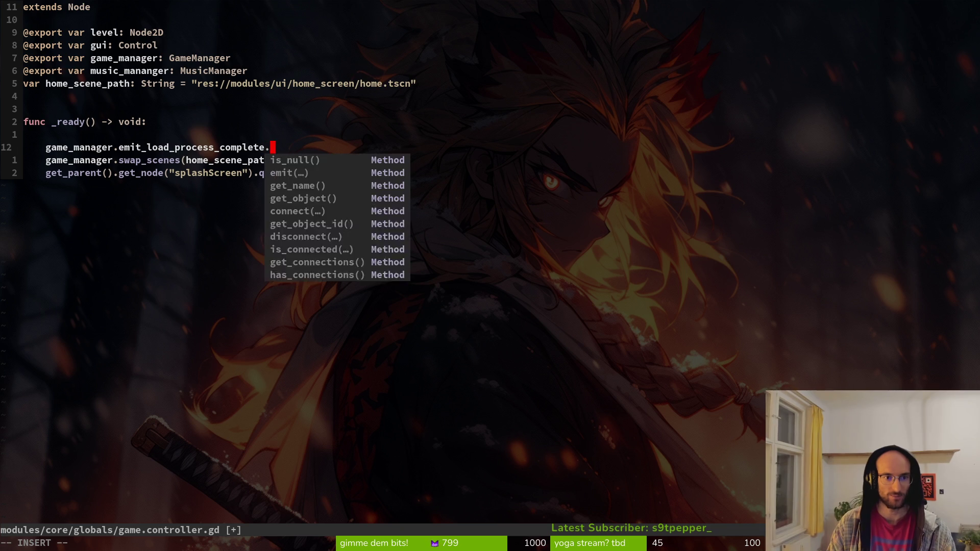
pyautogui.write('connect()')
pyautogui.press('Escape')
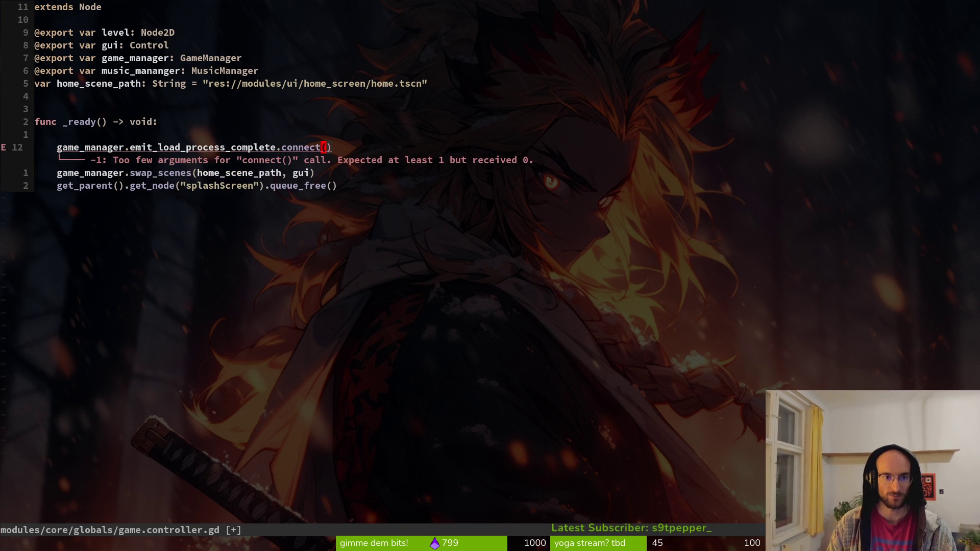
pyautogui.write('i')
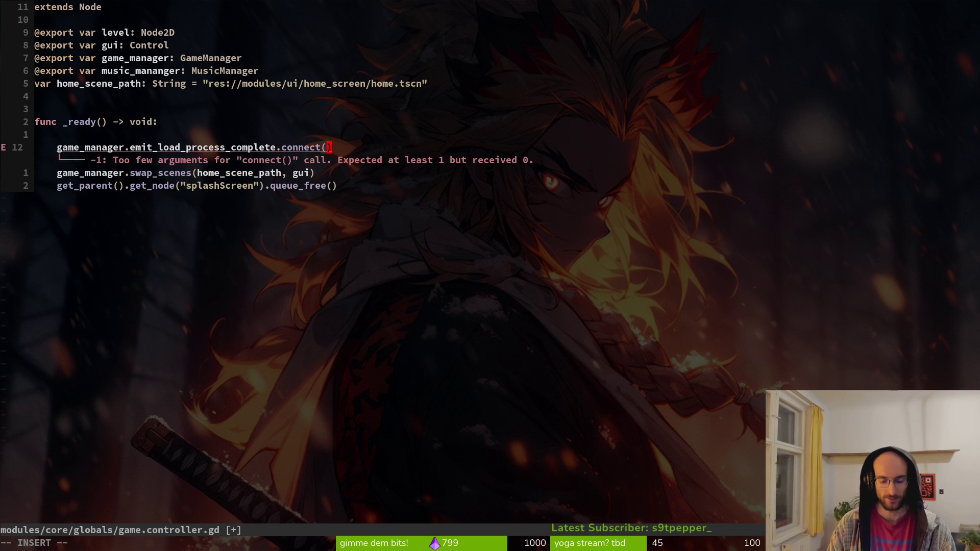
pyautogui.write('remove_splashSc')
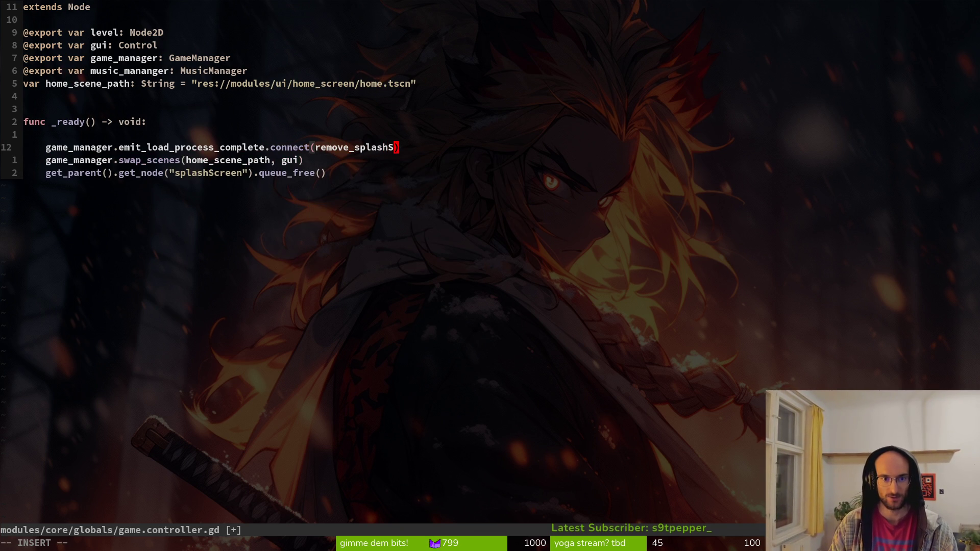
pyautogui.press('BackSpace')
pyautogui.press('BackSpace')
pyautogui.write('_screen')
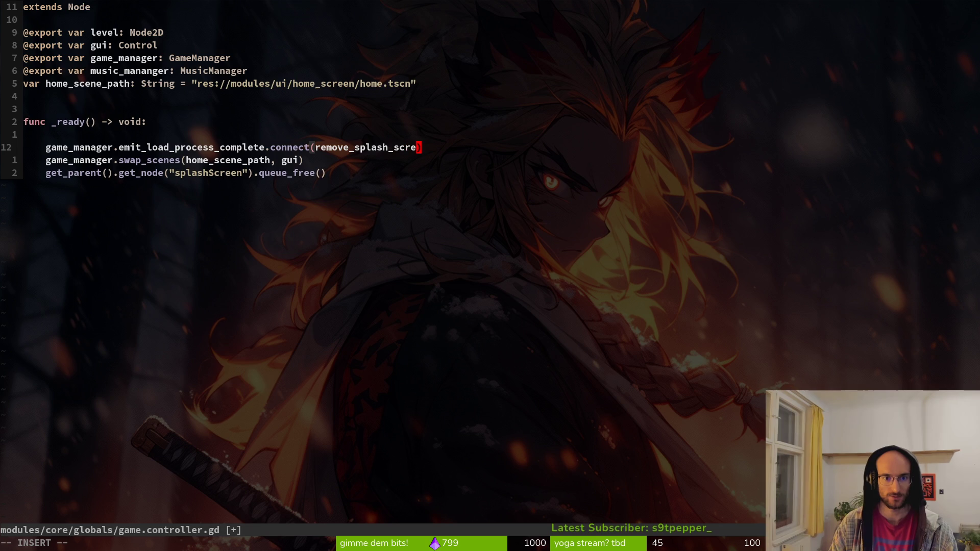
pyautogui.press('Escape')
# Step: Define a new func remove_splash_screen() -> void: below _ready
pyautogui.press('j')
pyautogui.press('j')
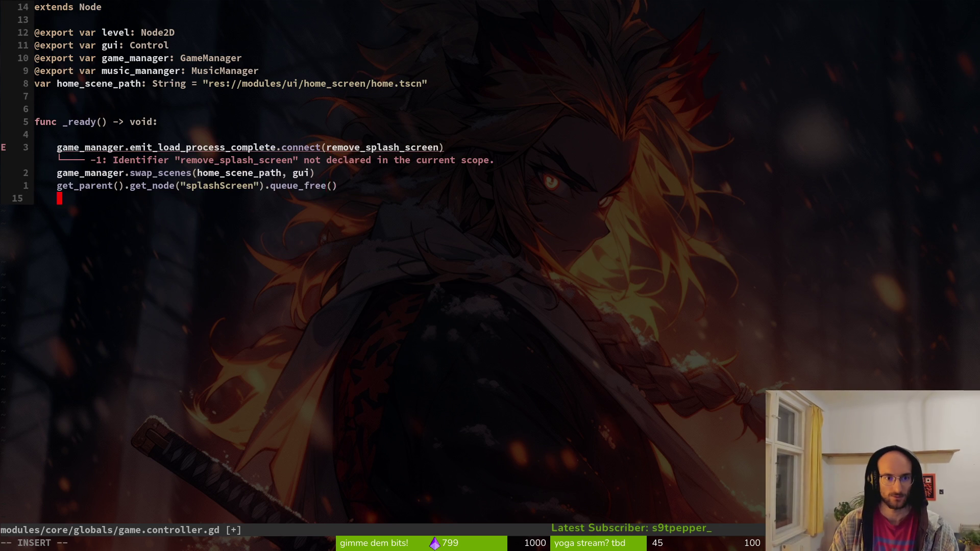
pyautogui.press('o')
pyautogui.press('Return')
pyautogui.press('Return')
pyautogui.press('BackSpace')
pyautogui.write('func remove_splash_screen')
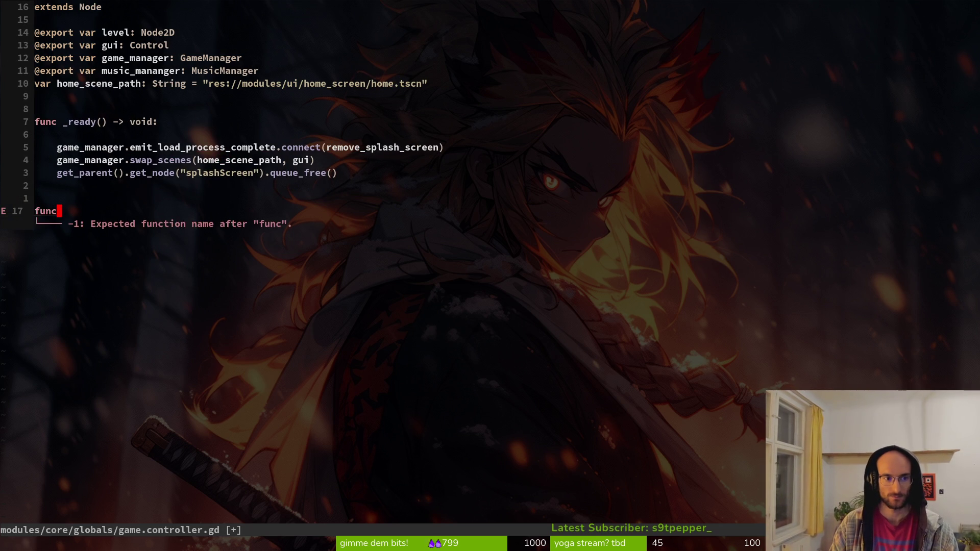
pyautogui.press('Escape')
pyautogui.write('a() ->')
pyautogui.press('BackSpace')
pyautogui.press('BackSpace')
pyautogui.write('-> void:')
pyautogui.press('Return')
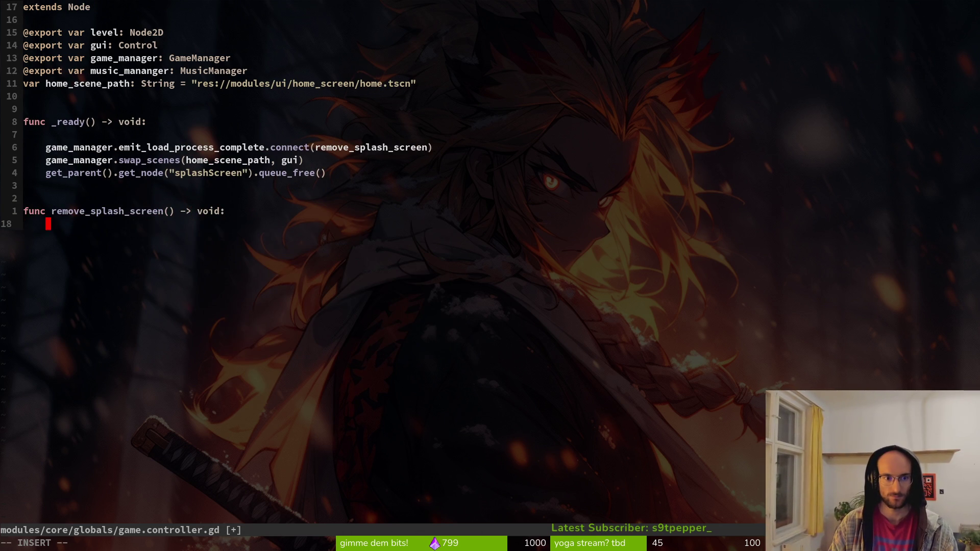
pyautogui.press('Escape')
# Step: Move the splashScreen queue_free line into remove_splash_screen, tidy blank lines, save, and run the game
pyautogui.press('k')
pyautogui.press('k')
pyautogui.press('k')
pyautogui.hotkey('shift', 'v')
pyautogui.hotkey('shift', 'j')
pyautogui.hotkey('shift', 'j')
pyautogui.hotkey('shift', 'j')
pyautogui.press('Escape')
pyautogui.press('k')
pyautogui.press('k')
pyautogui.press('k')
pyautogui.press('d')
pyautogui.press('d')
pyautogui.press('k')
pyautogui.press('k')
pyautogui.press('k')
pyautogui.press('d')
pyautogui.press('d')
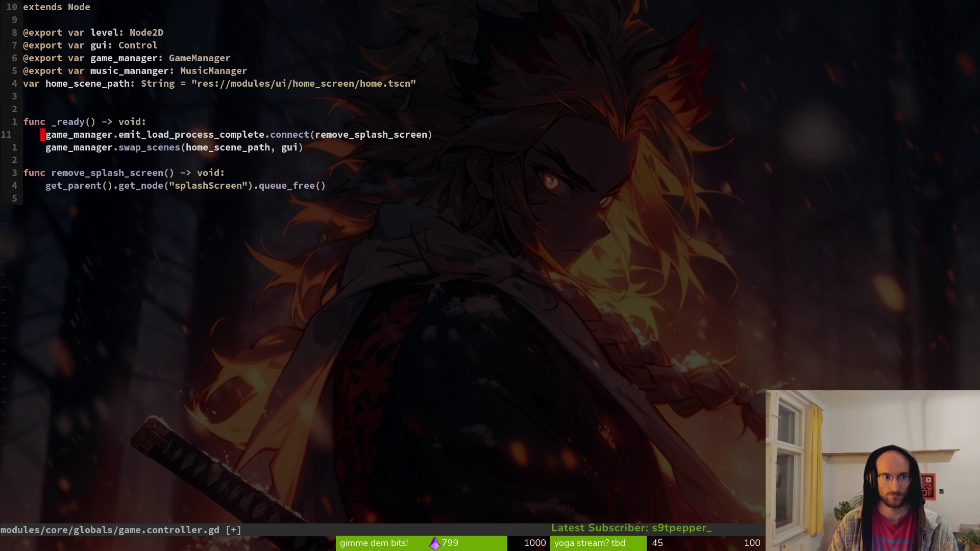
pyautogui.write('j:w')
pyautogui.press('Return')
pyautogui.press('j')
pyautogui.hotkey('alt', 'Tab')
pyautogui.press('F5')
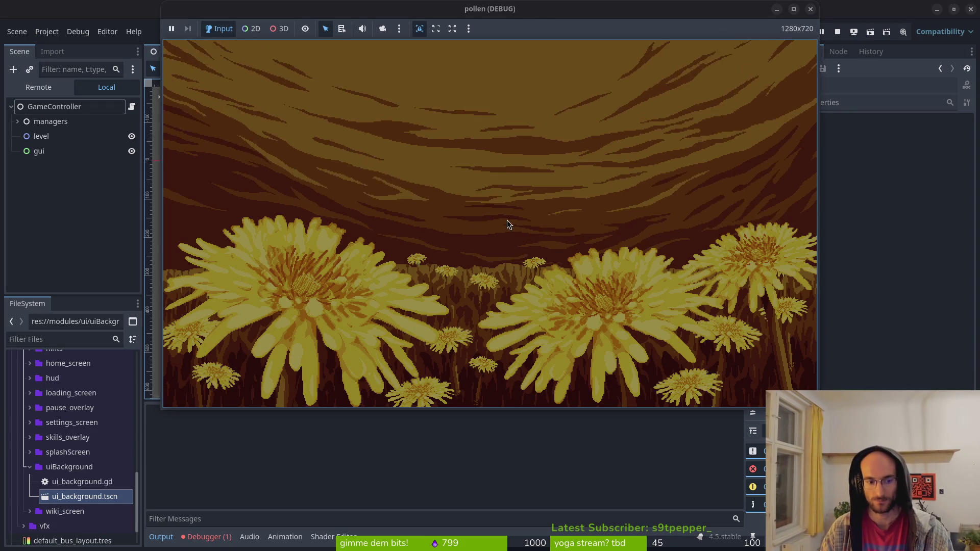
# Step: Show the runtime error: remove_splash_screen expects 0 arguments but received 1
pyautogui.hotkey('alt', 'Tab')
pyautogui.click(207, 537)
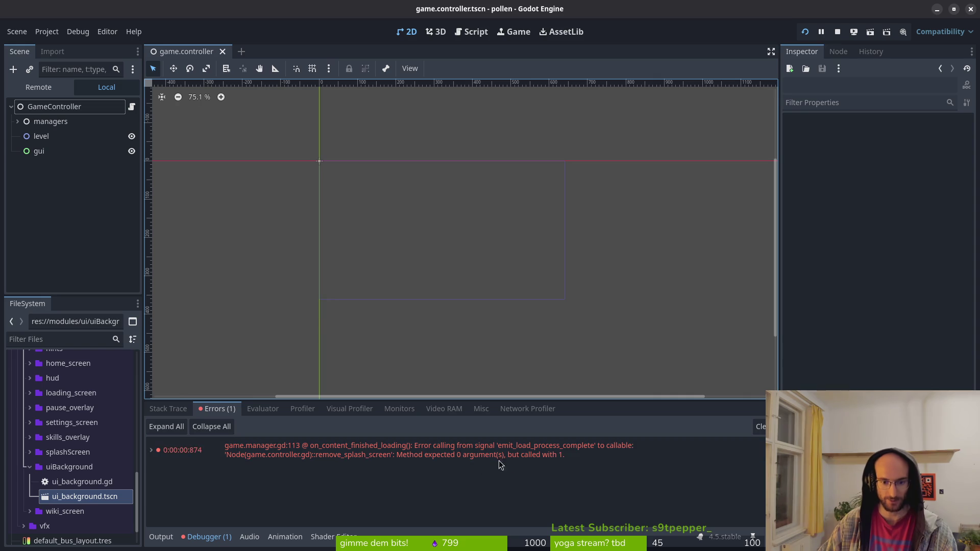
pyautogui.hotkey('alt', 'Tab')
pyautogui.hotkey('alt', 'Tab')
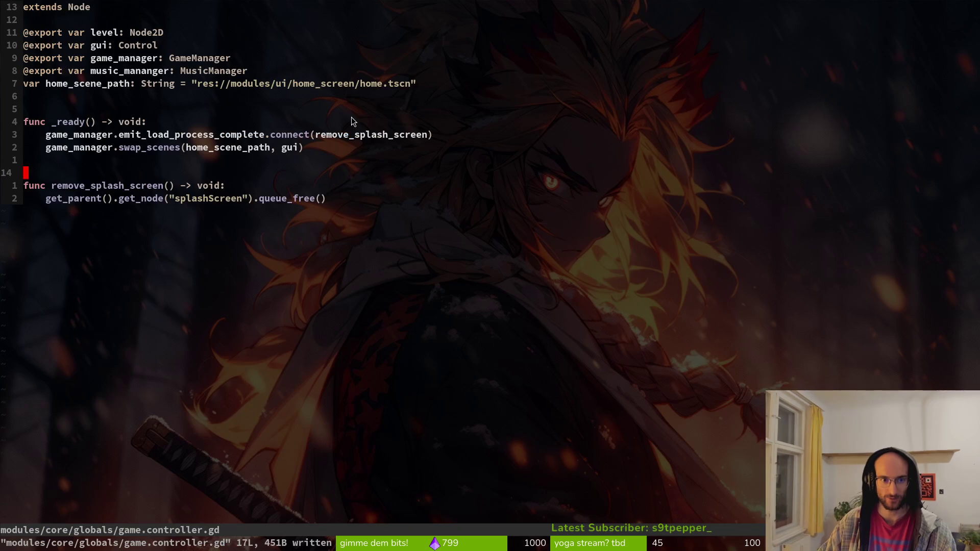
# Step: Open game.manager.gd in a vertical split beside game.controller.gd
pyautogui.click(176, 185)
pyautogui.hotkey('ctrl', 'p')
pyautogui.write('gamana')
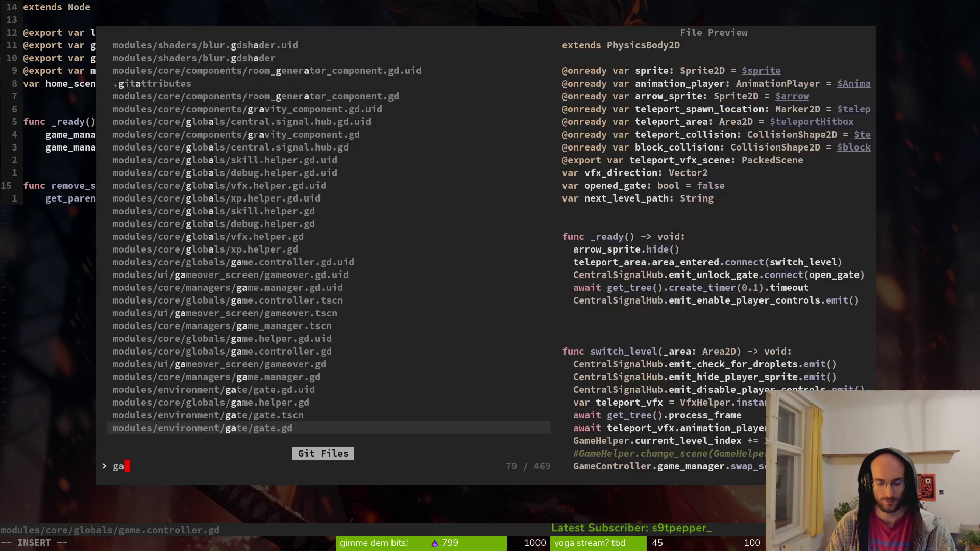
pyautogui.press('Up')
pyautogui.hotkey('ctrl', 'v')
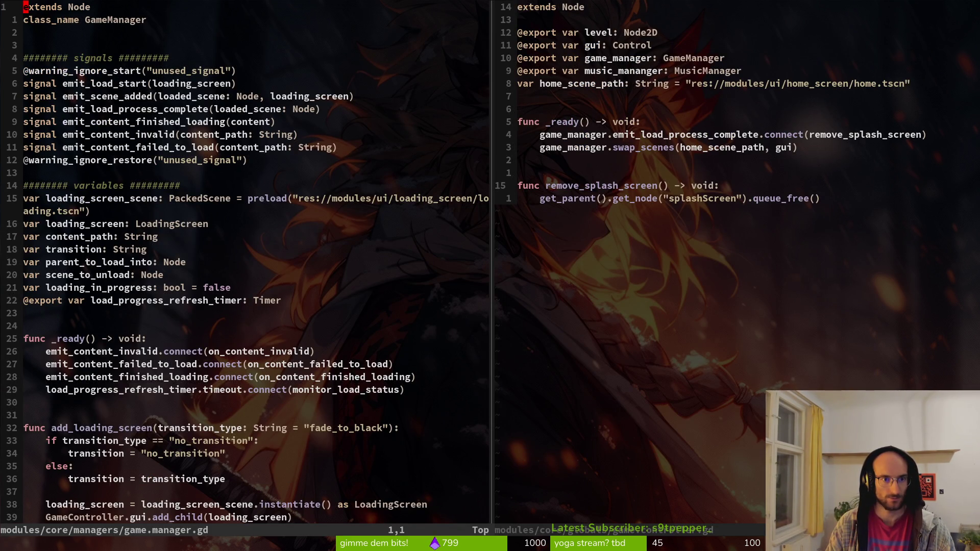
# Step: Give remove_splash_screen a _scene: Node parameter and save the script
pyautogui.hotkey('ctrl', 'w')
pyautogui.write('li')
pyautogui.write('_')
pyautogui.write('scene: ')
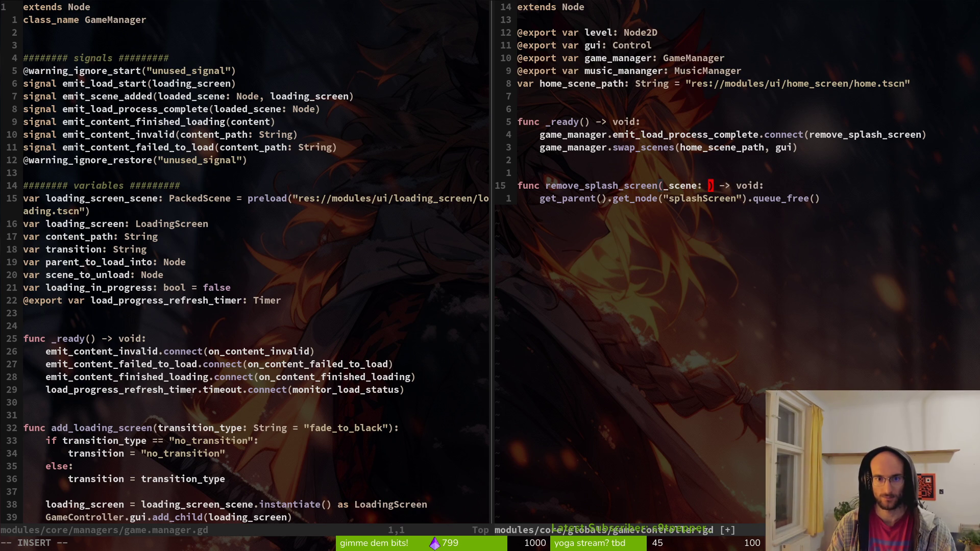
pyautogui.write('ode')
pyautogui.press('Escape')
pyautogui.write(':w')
pyautogui.press('Return')
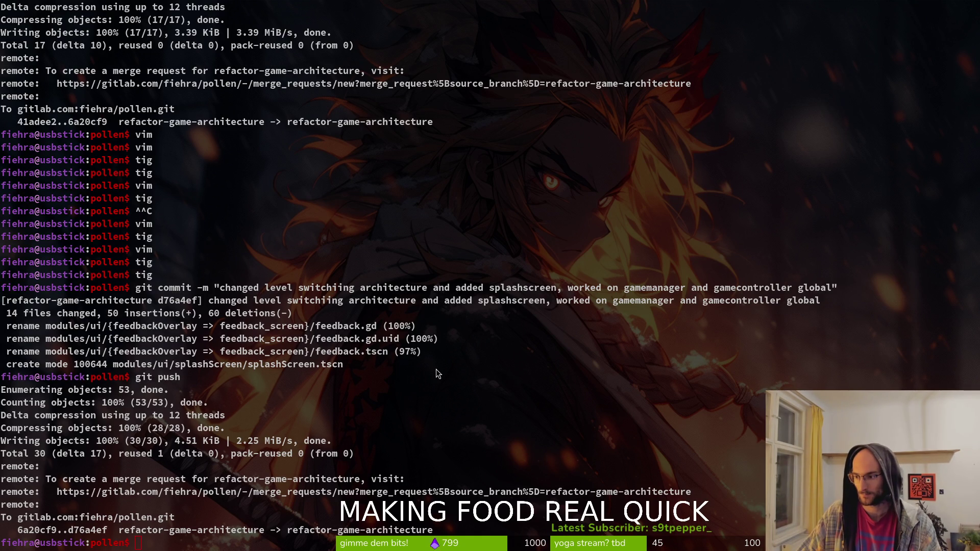
# Step: Switch from the terminal to the browser showing the Words On Stream lobby
pyautogui.hotkey('alt', 'Tab')
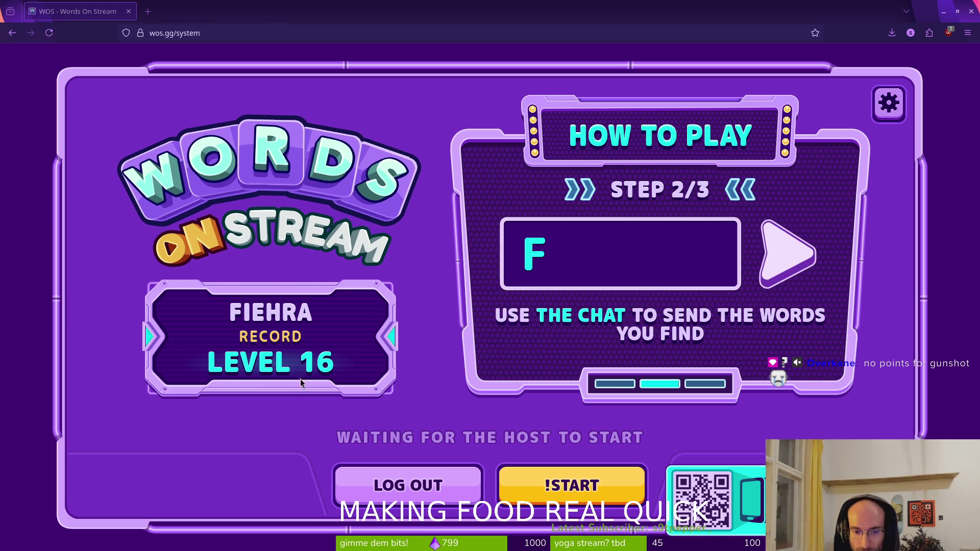
# Step: Turn Music off and Autopilot on in Words On Stream settings, then start a new game
pyautogui.click(889, 103)
pyautogui.click(371, 213)
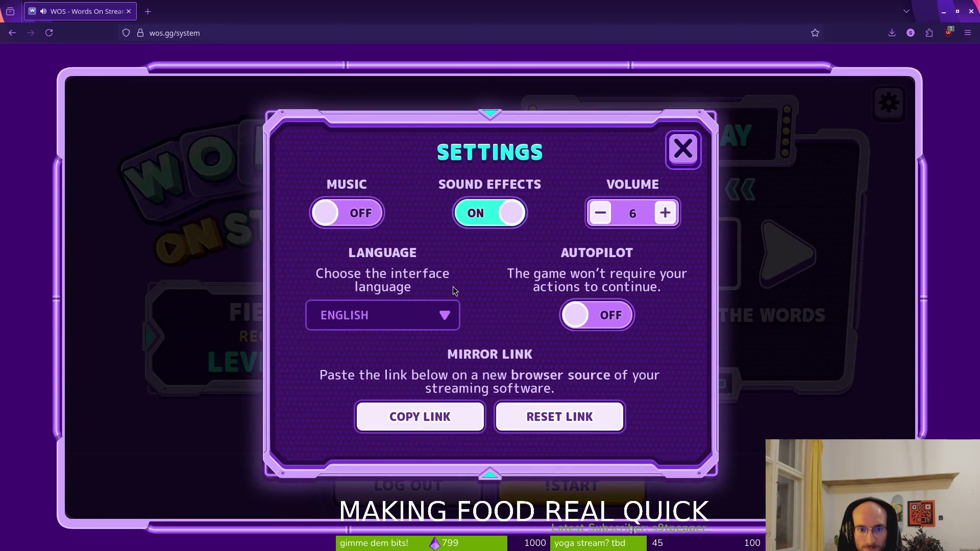
pyautogui.click(573, 317)
pyautogui.click(682, 135)
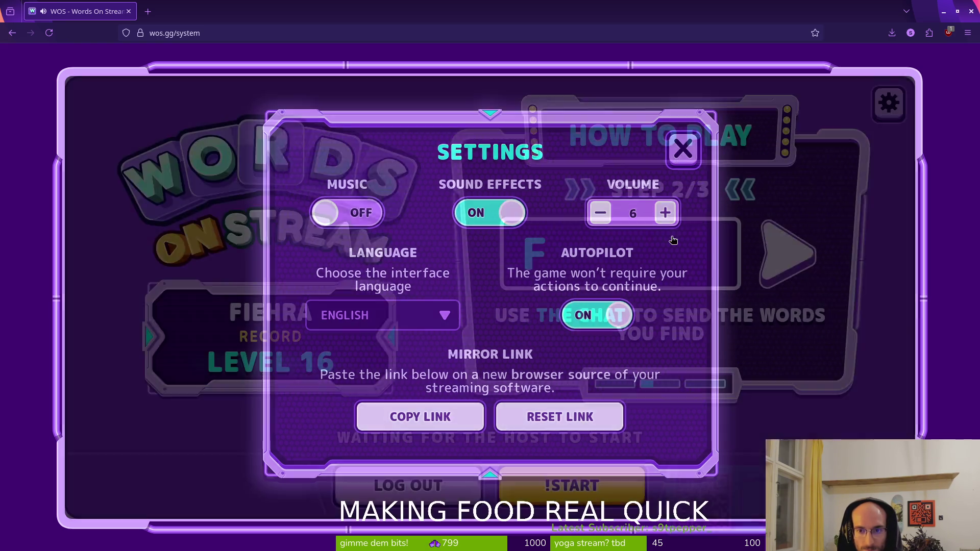
pyautogui.click(569, 490)
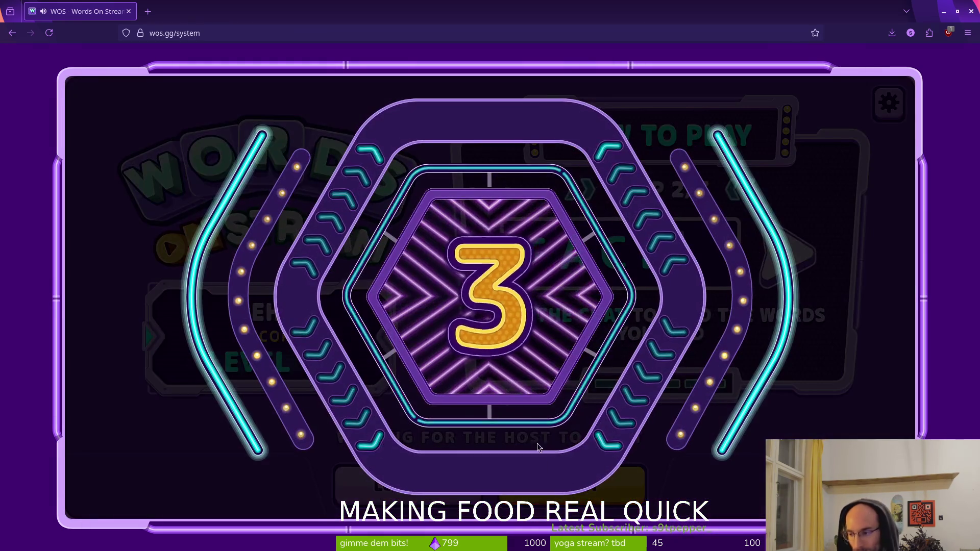
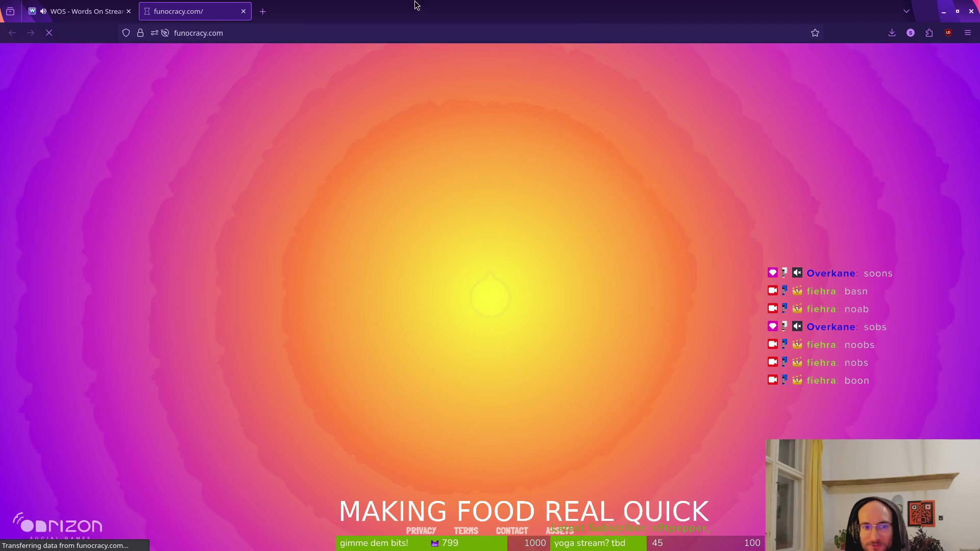
# Step: Close the funocracy tab to return to the Game Over screen
pyautogui.hotkey('ctrl', 'w')
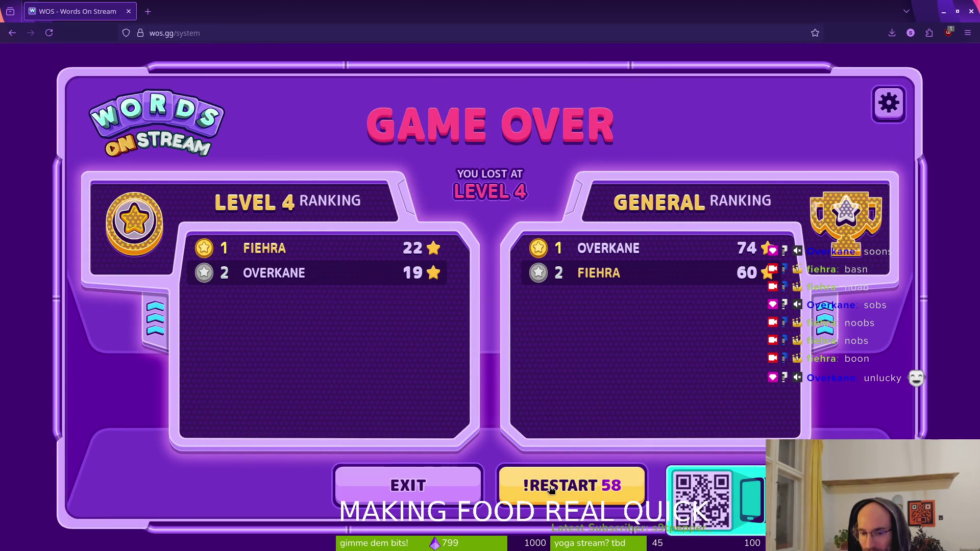
# Step: Restart the Words On Stream game from the Game Over screen
pyautogui.click(583, 485)
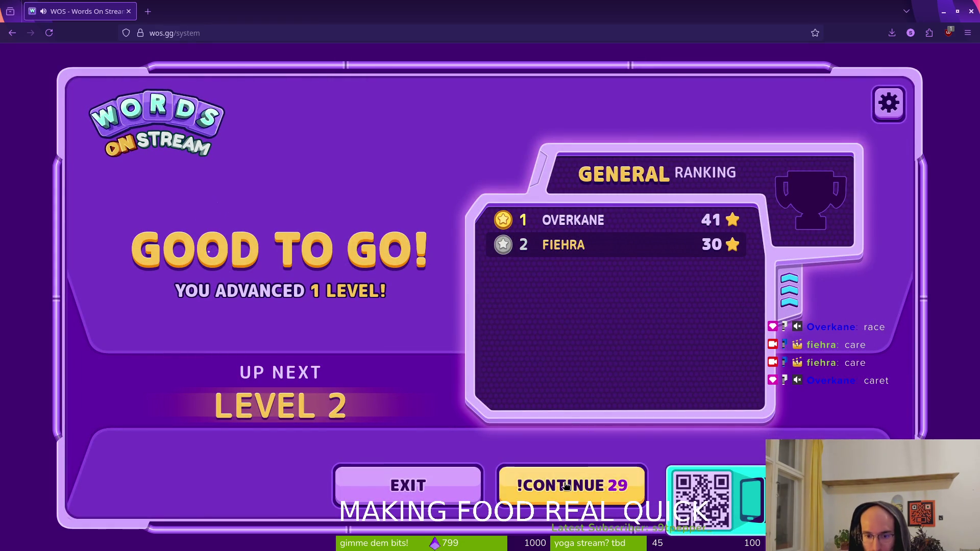
# Step: Continue past the level 1 results so the level 2 countdown starts
pyautogui.click(572, 484)
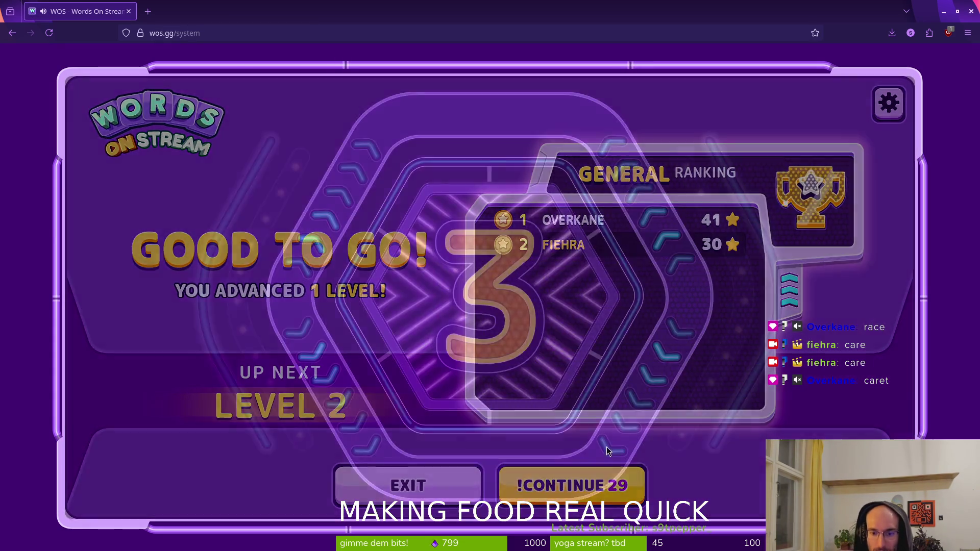